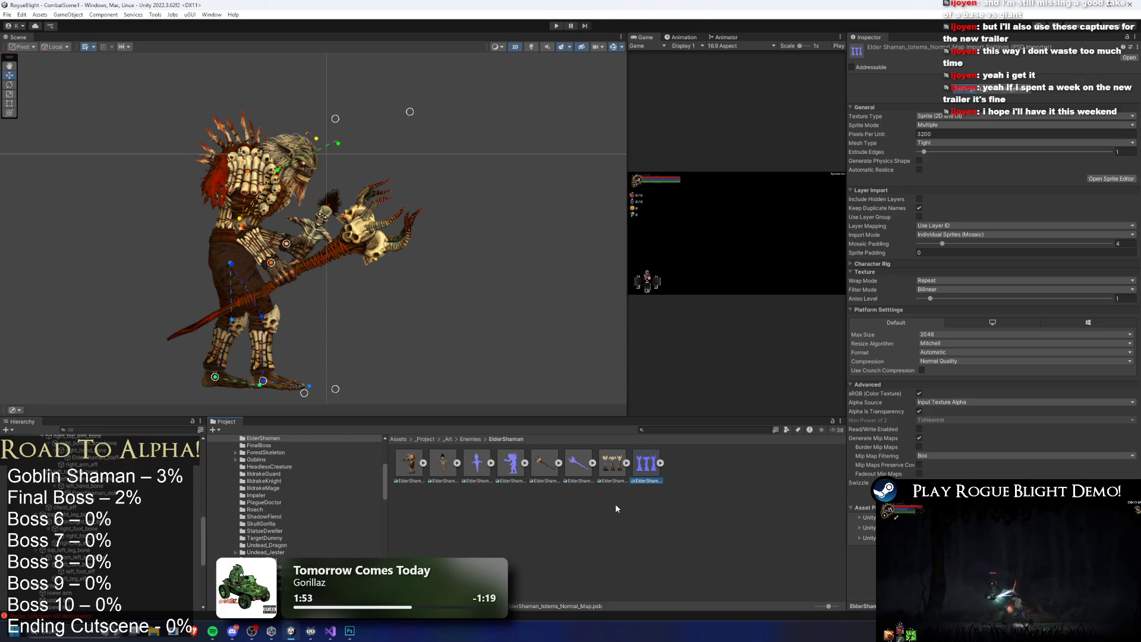
Assign elderShaman_staff_Material to the Elder Shaman's staff sprite
{"action": "left_click", "coordinate": [378, 259]}
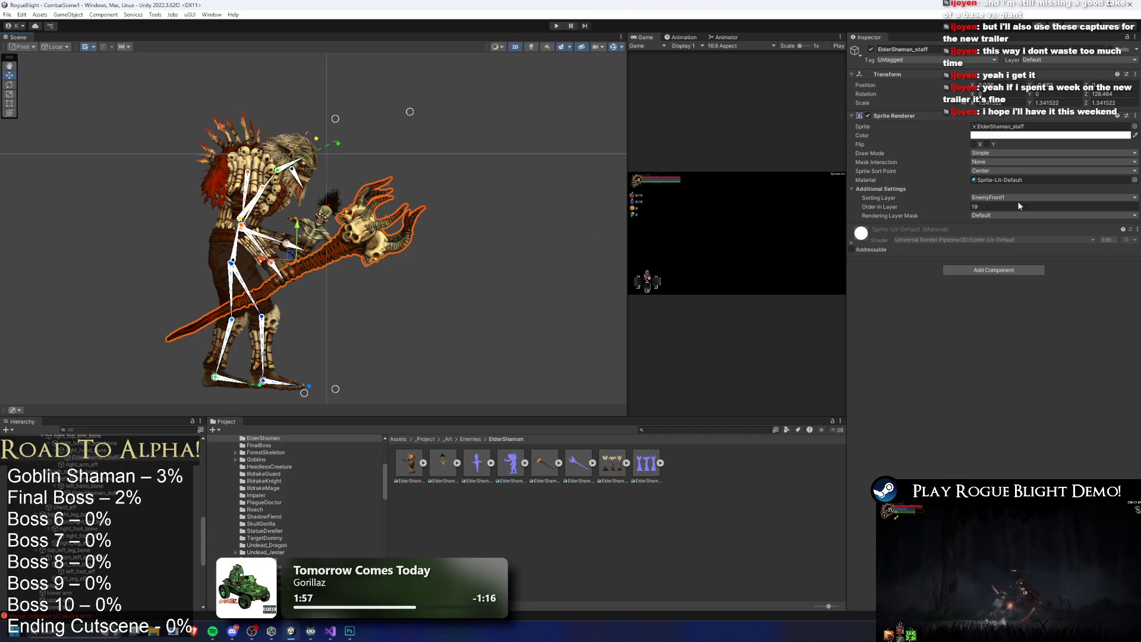
{"action": "left_click", "coordinate": [1135, 179]}
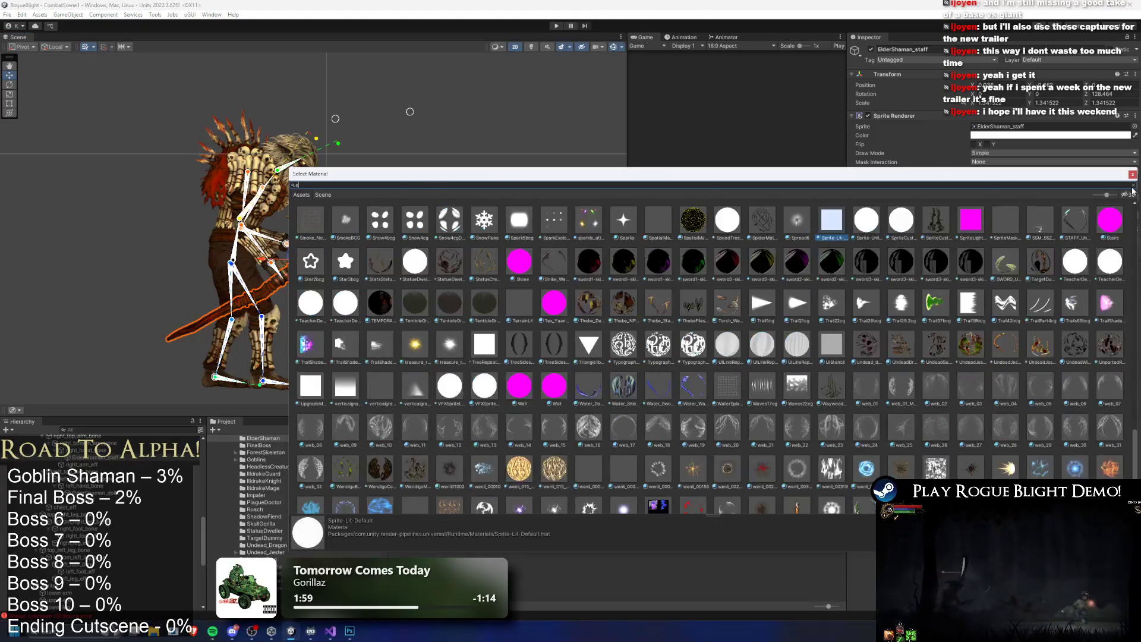
{"action": "type", "text": "elder"}
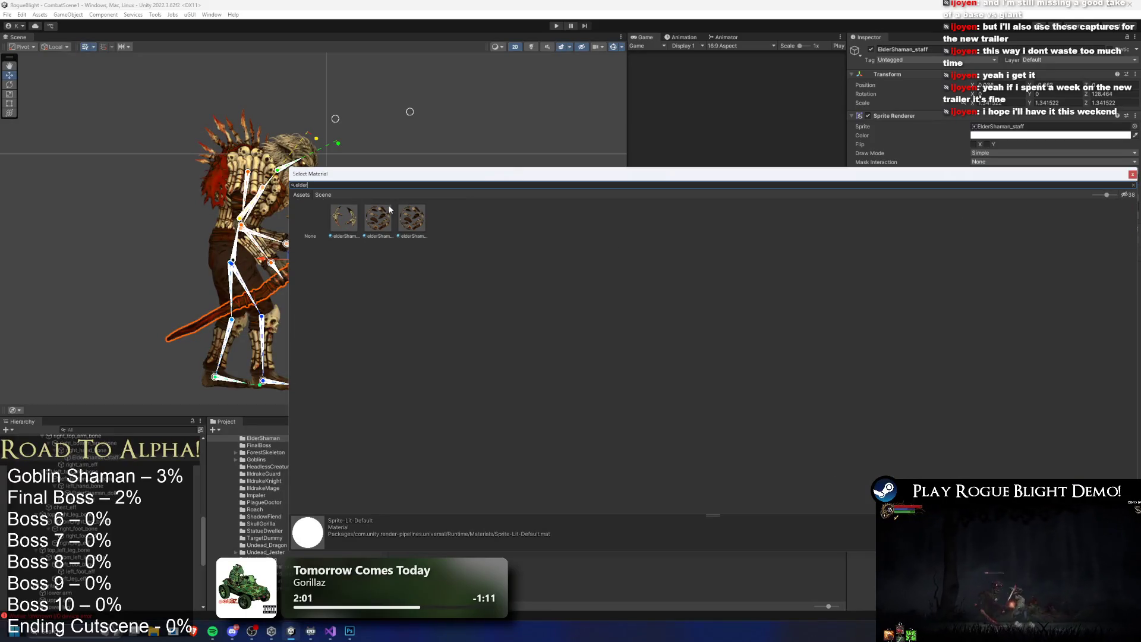
{"action": "left_click", "coordinate": [378, 219]}
{"action": "double_click", "coordinate": [411, 229]}
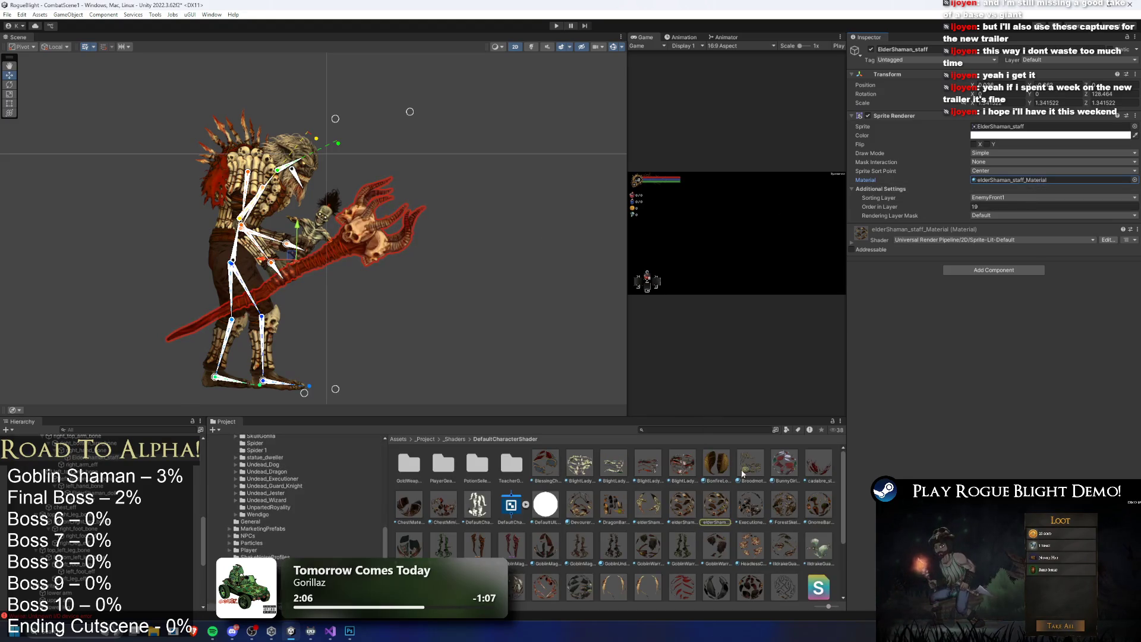
Set the staff material's Diffuse texture to the ElderShaman art texture
{"action": "double_click", "coordinate": [1037, 182]}
{"action": "left_click", "coordinate": [1132, 100]}
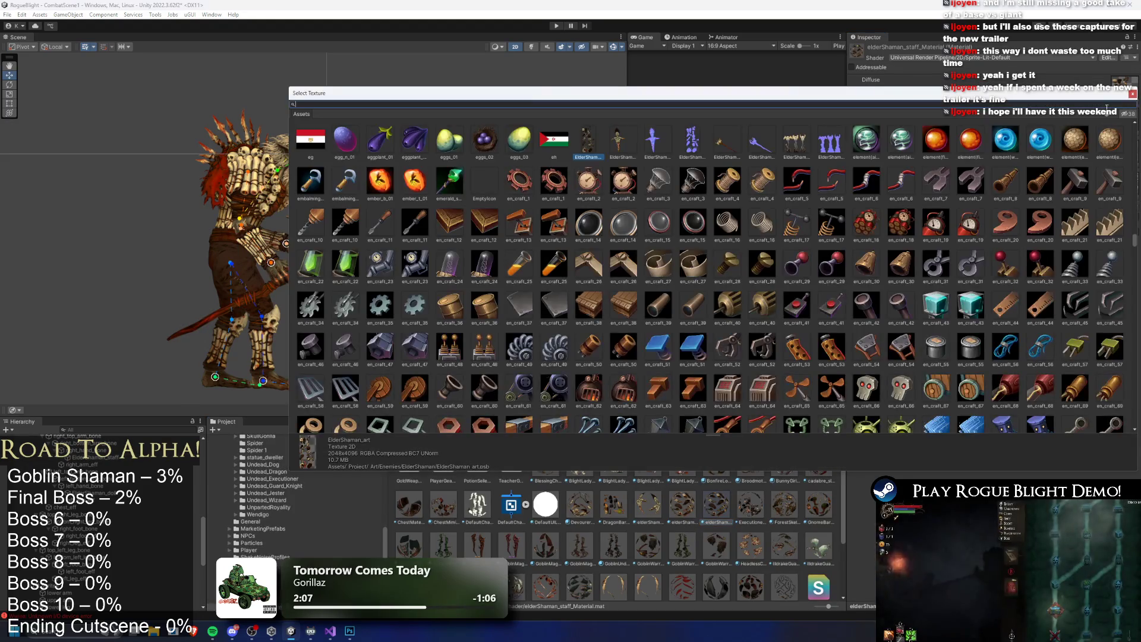
{"action": "double_click", "coordinate": [622, 143]}
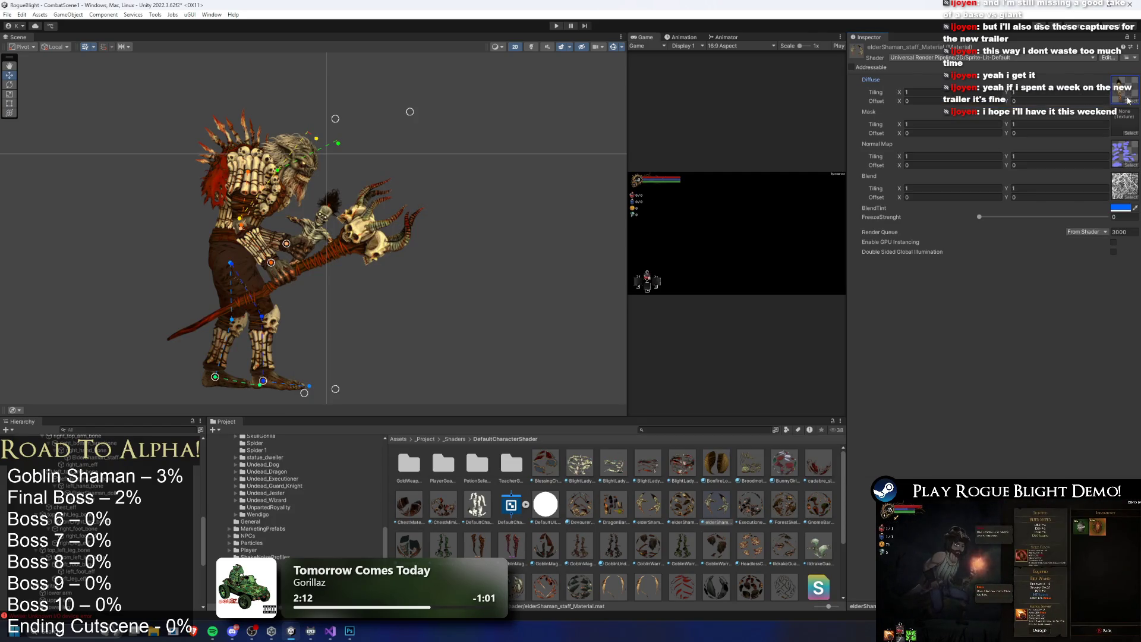
Find the staff assets in the ElderShaman folder and try a blue staff sprite as Blend texture
{"action": "left_click", "coordinate": [1128, 100]}
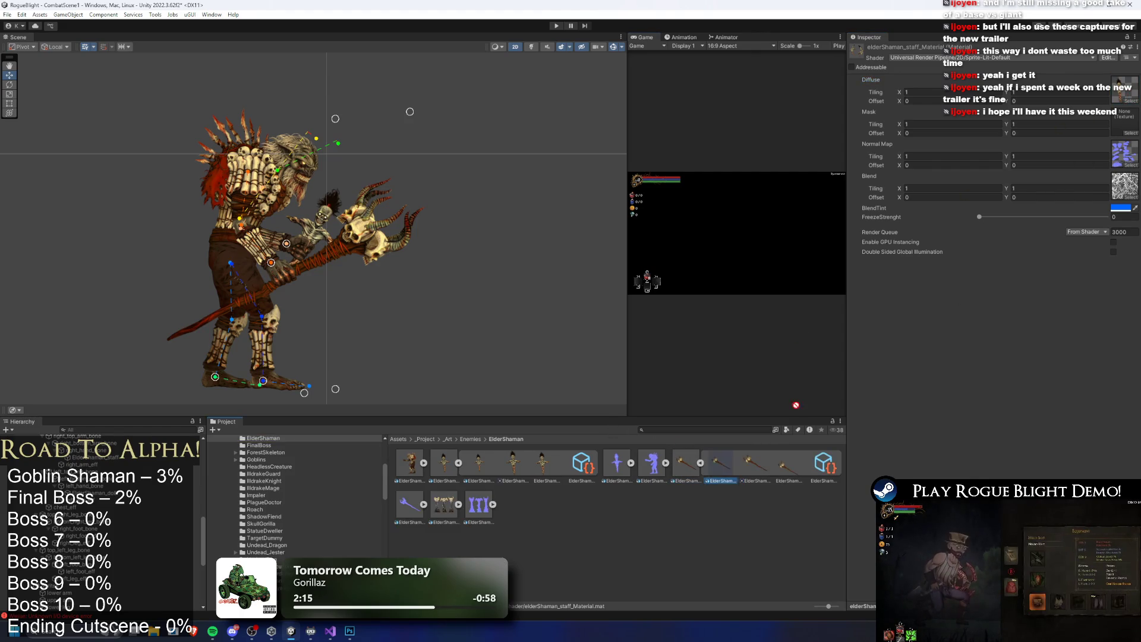
{"action": "left_click", "coordinate": [762, 468]}
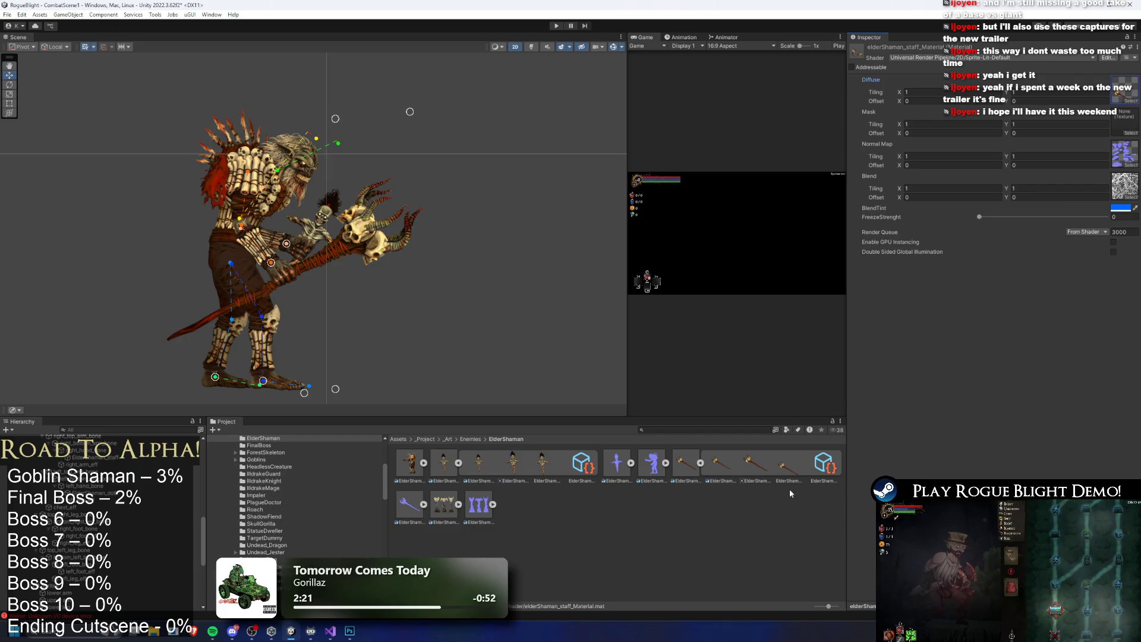
{"action": "left_click", "coordinate": [423, 505]}
{"action": "mouse_move", "coordinate": [540, 512]}
{"action": "left_mouse_down"}
{"action": "mouse_move", "coordinate": [731, 372]}
{"action": "mouse_move", "coordinate": [1089, 185]}
{"action": "left_mouse_up"}
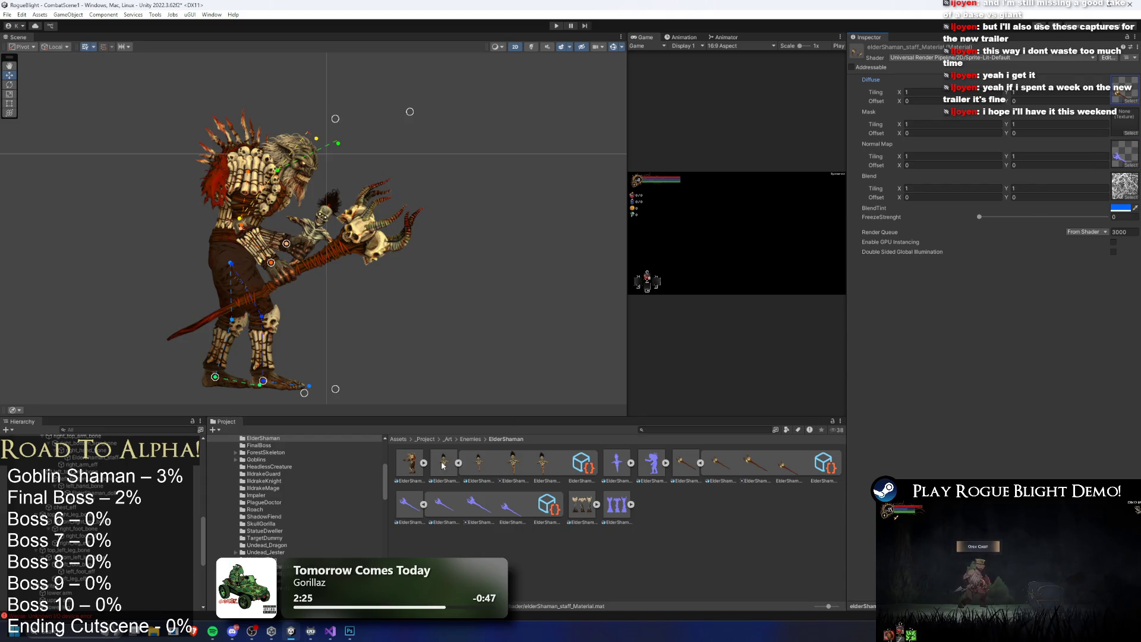
Assign elderShaman_doll_Material to the Elder Shaman's doll sprite, searching 'doll'
{"action": "left_click", "coordinate": [324, 215]}
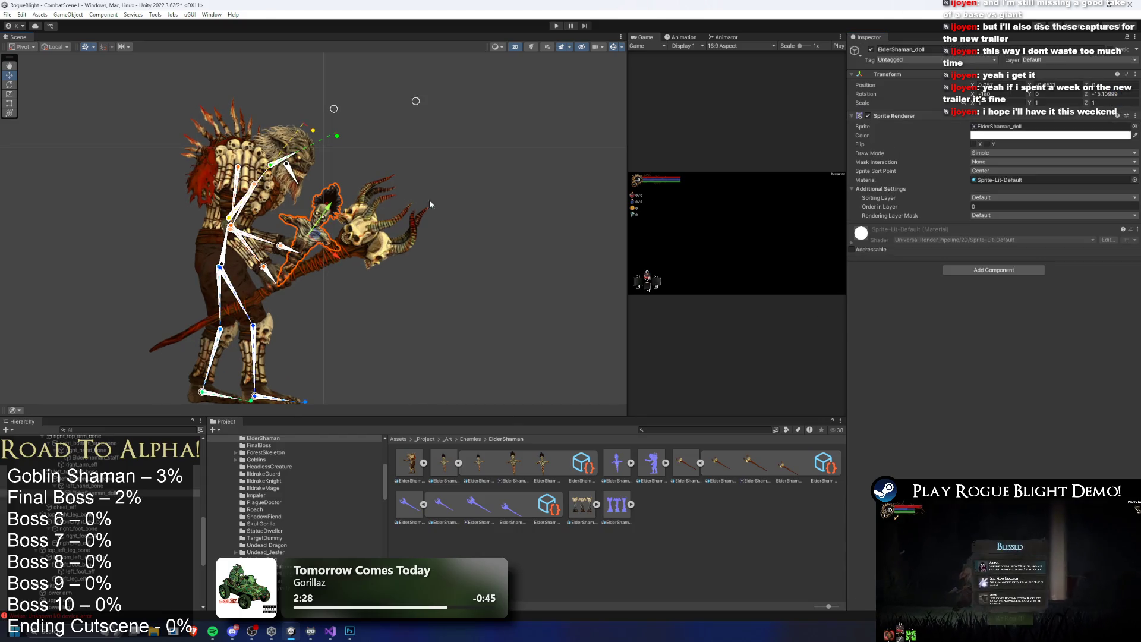
{"action": "left_click", "coordinate": [1134, 179]}
{"action": "type", "text": "doll"}
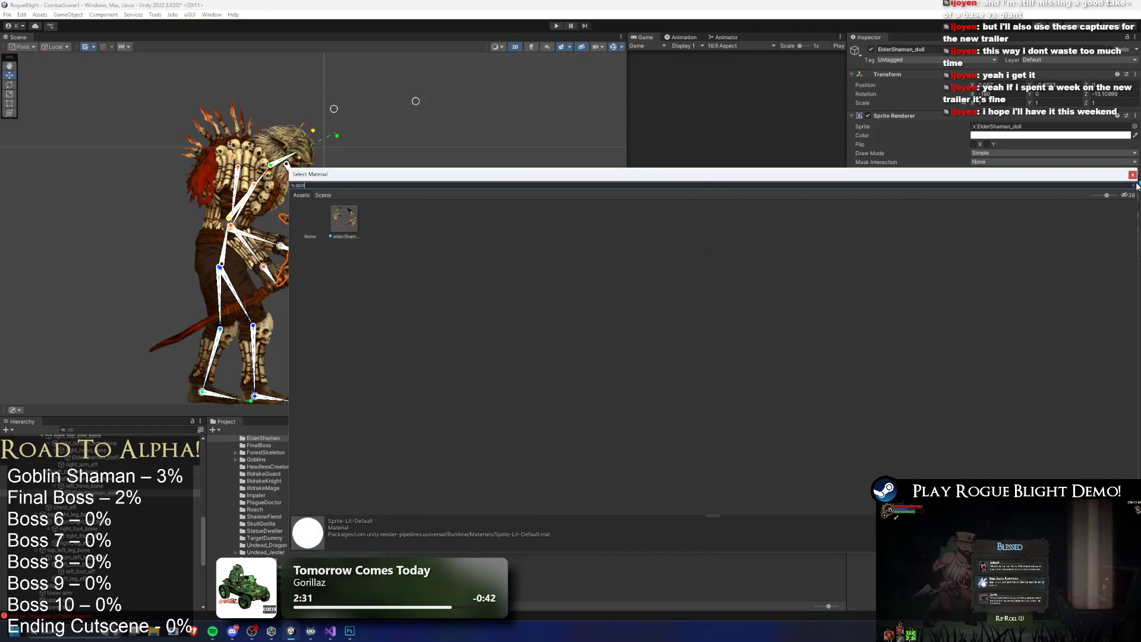
{"action": "double_click", "coordinate": [357, 225]}
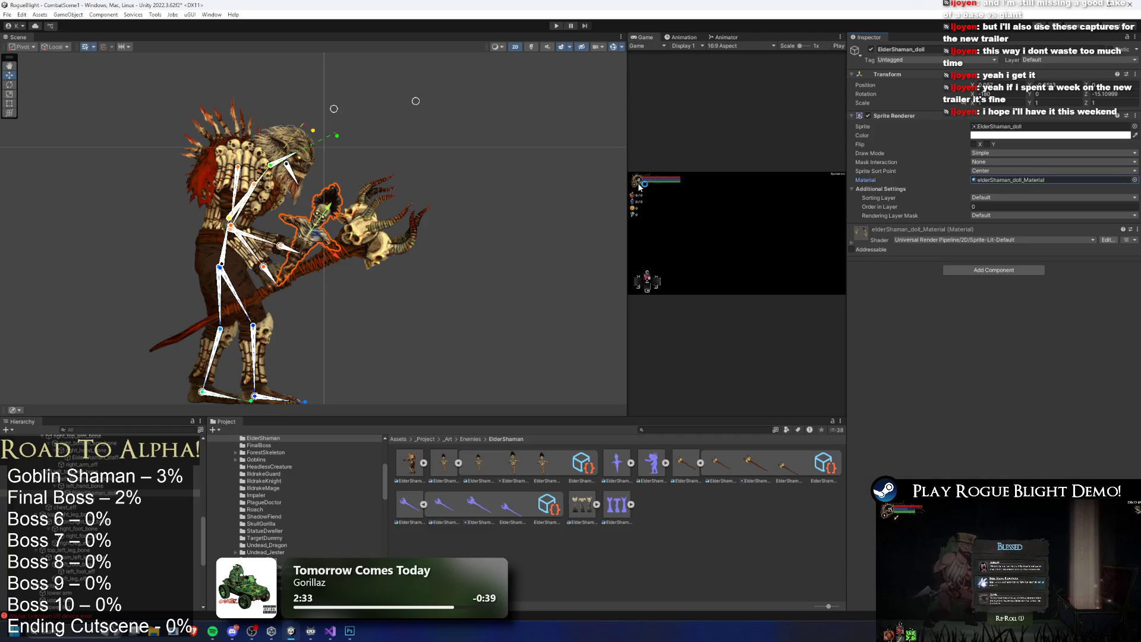
Inspect the doll material's Diffuse texture in the project, then save the scene
{"action": "double_click", "coordinate": [1009, 180]}
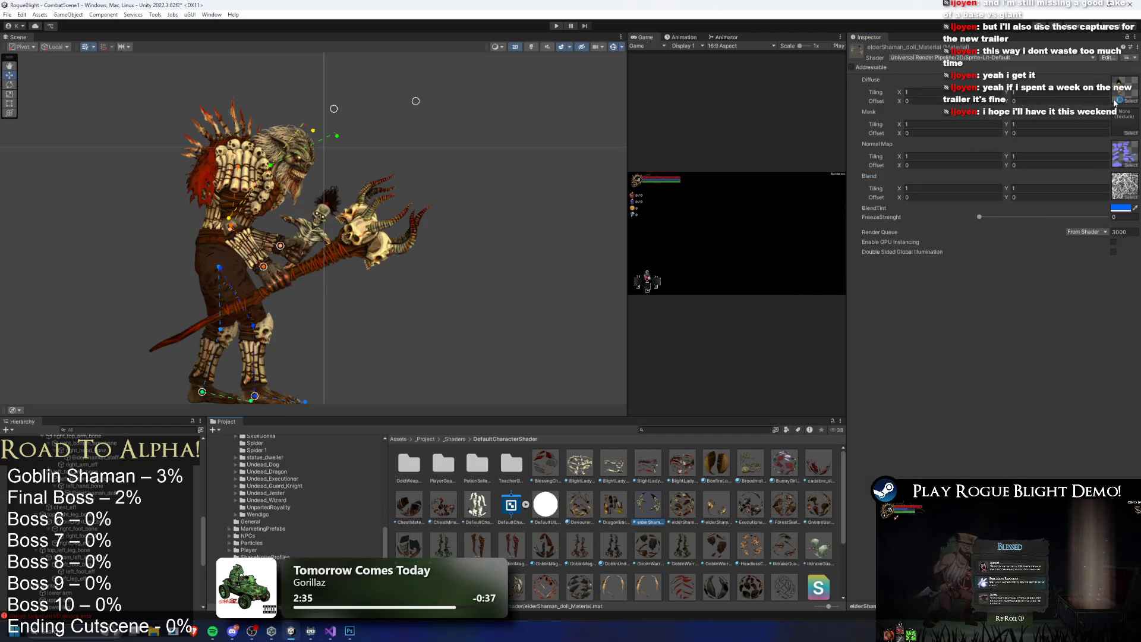
{"action": "left_click", "coordinate": [1131, 97]}
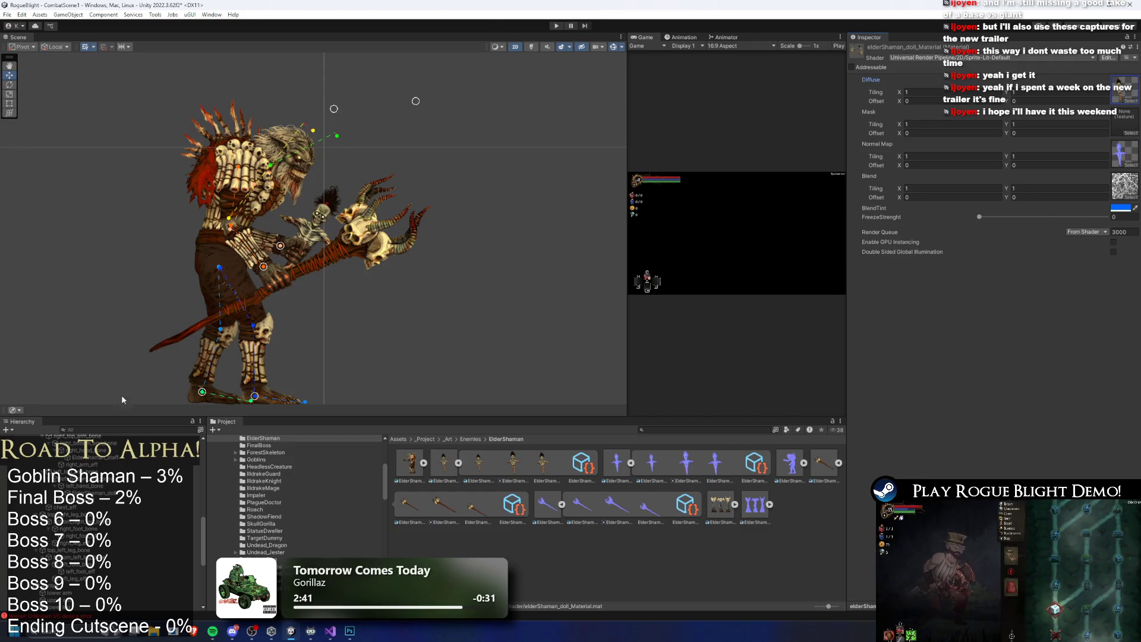
{"action": "key", "text": "ctrl+s"}
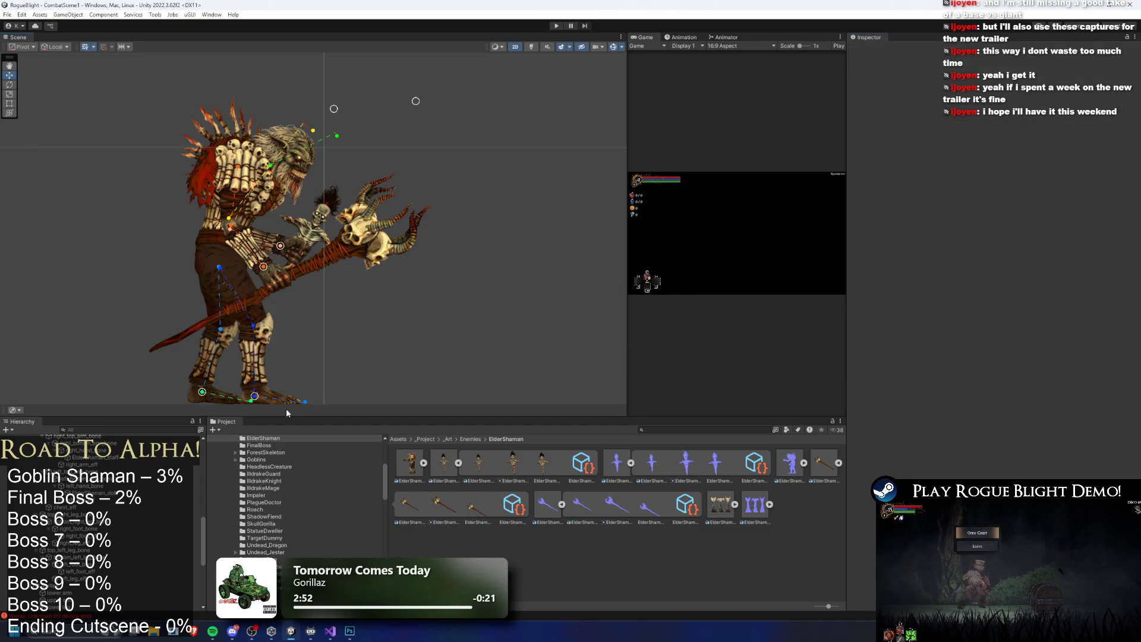
Browse the CombatScene1 Hierarchy through Level, CommonUI and ElderShaman_Prefab
{"action": "scroll", "coordinate": [415, 213], "scroll_direction": "down", "scroll_amount": 3}
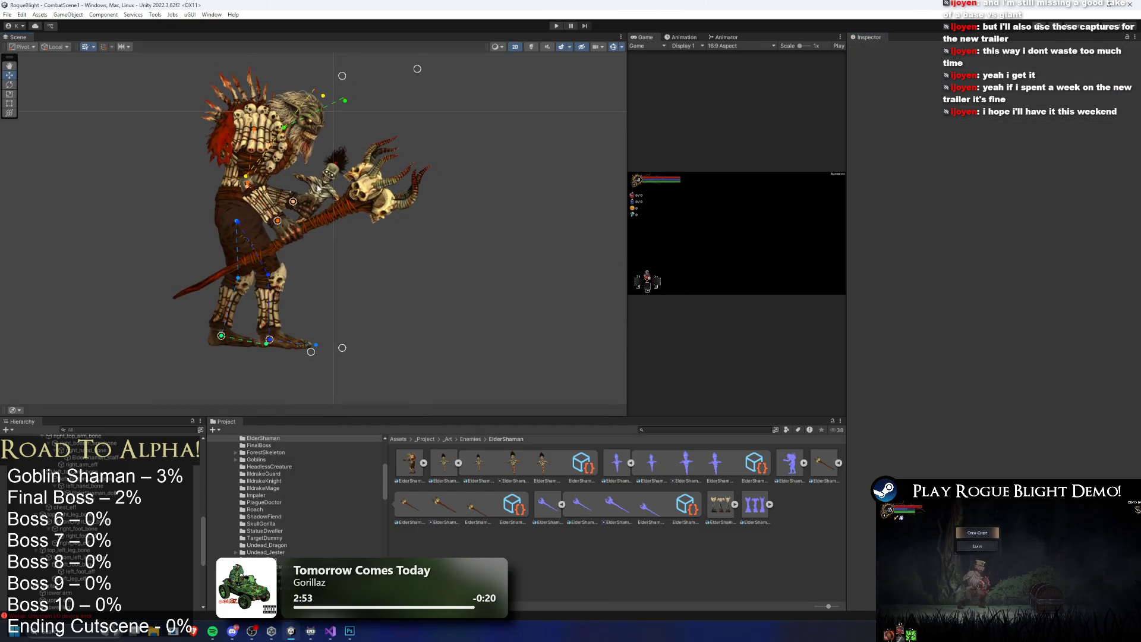
{"action": "scroll", "coordinate": [90, 476], "scroll_direction": "up", "scroll_amount": 10}
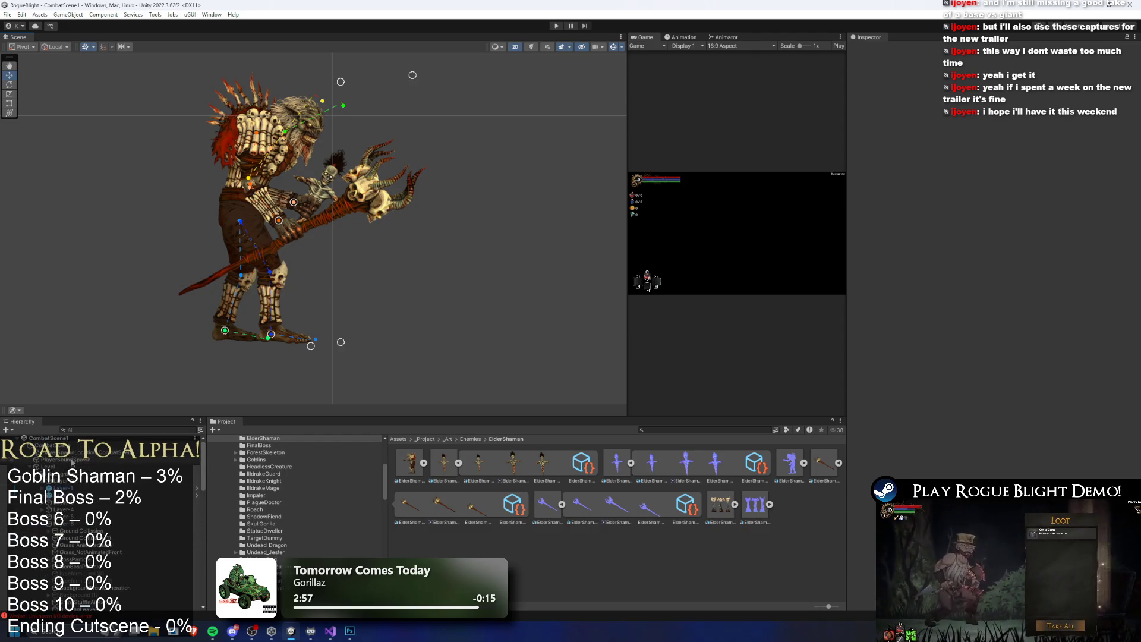
{"action": "left_click", "coordinate": [86, 467]}
{"action": "scroll", "coordinate": [87, 467], "scroll_direction": "down", "scroll_amount": 2}
{"action": "left_click", "coordinate": [88, 469]}
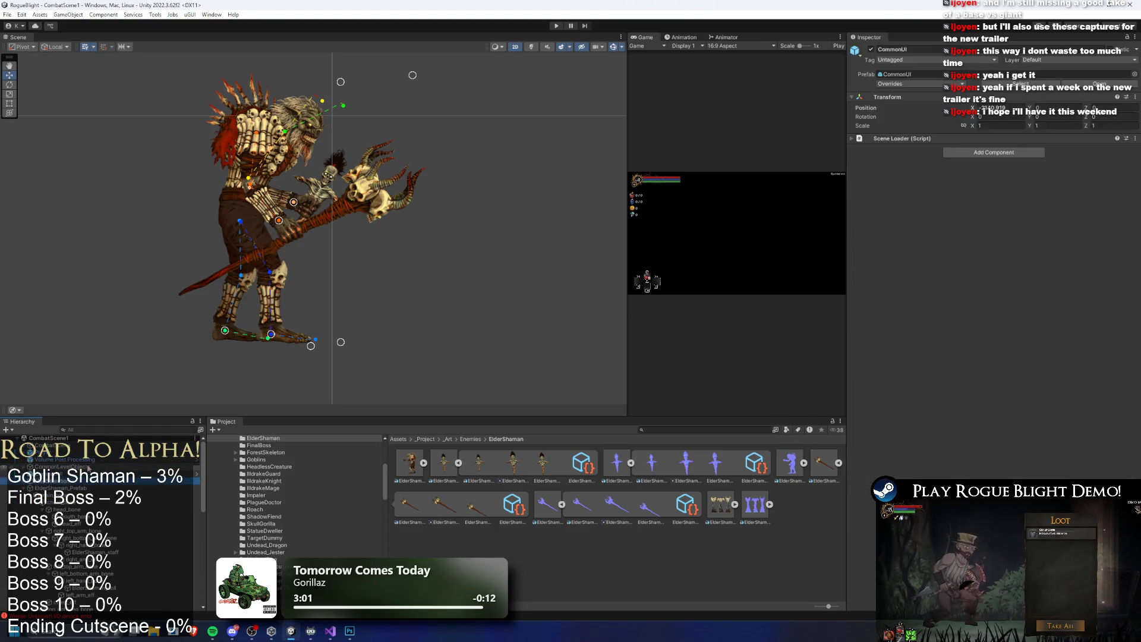
{"action": "key", "text": "Down"}
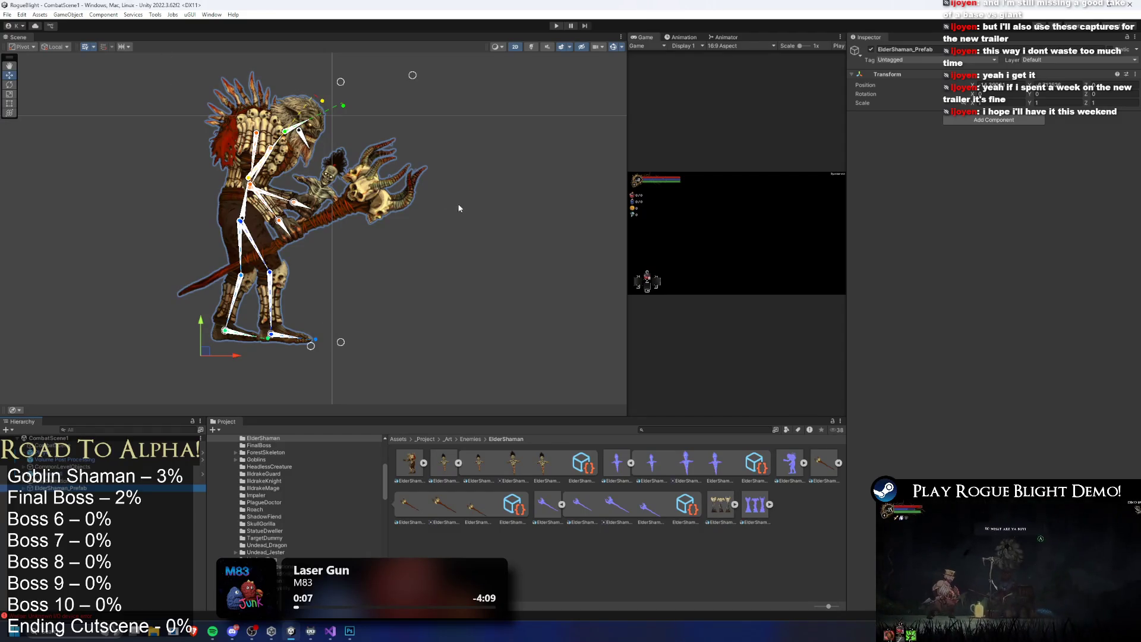
Recentre the Scene view and reselect the Elder Shaman object
{"action": "left_click", "coordinate": [479, 123]}
{"action": "scroll", "coordinate": [336, 166], "scroll_direction": "up", "scroll_amount": 4}
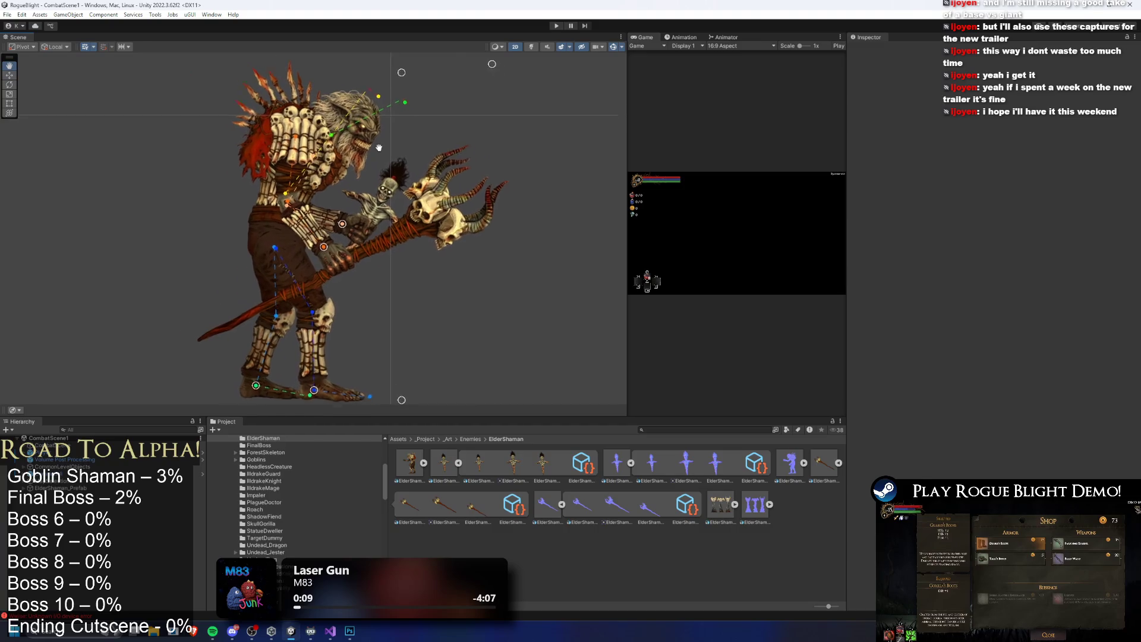
{"action": "left_click_drag", "start_coordinate": [364, 160], "coordinate": [355, 138]}
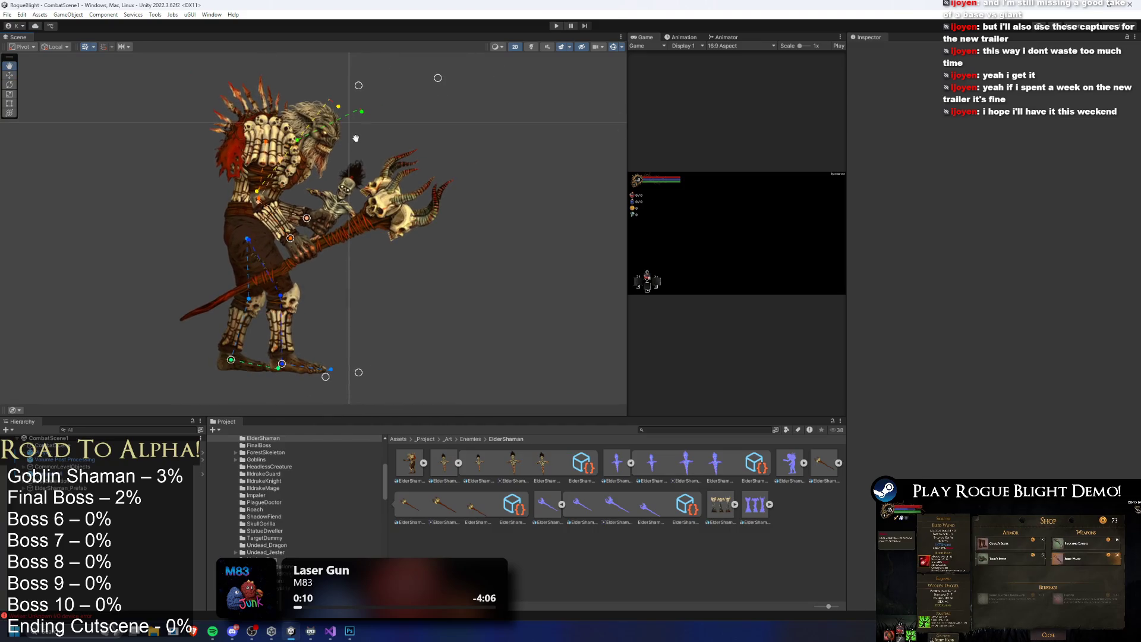
{"action": "left_click", "coordinate": [197, 351]}
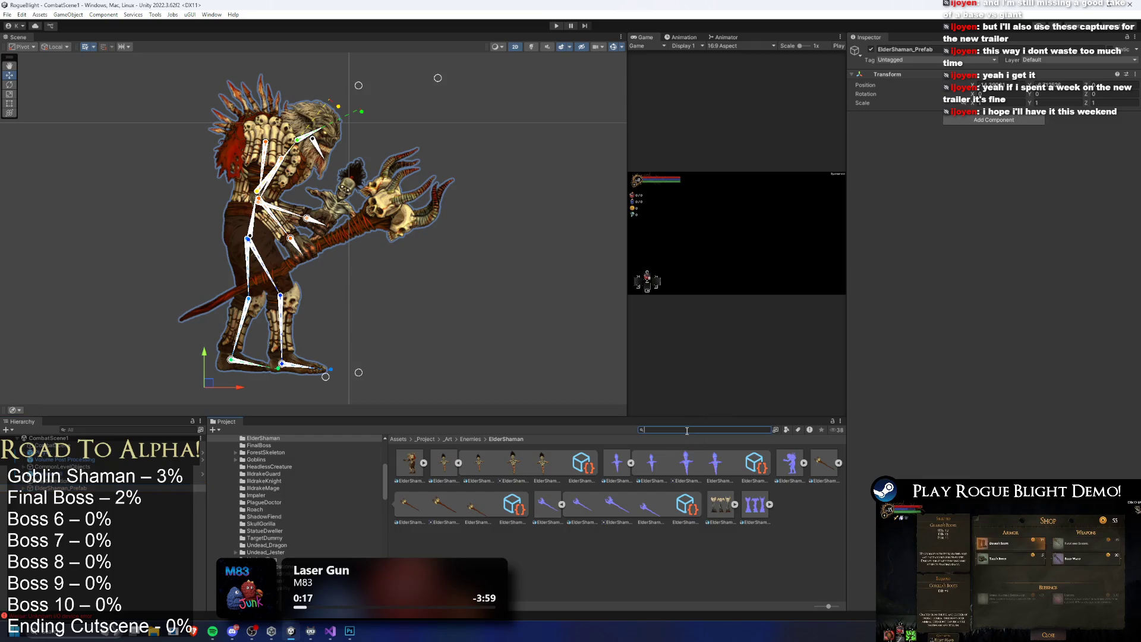
Navigate to the empty _Prefabs/Enemies/ElderShaman folder in the Project window
{"action": "left_click", "coordinate": [433, 440]}
{"action": "double_click", "coordinate": [575, 464]}
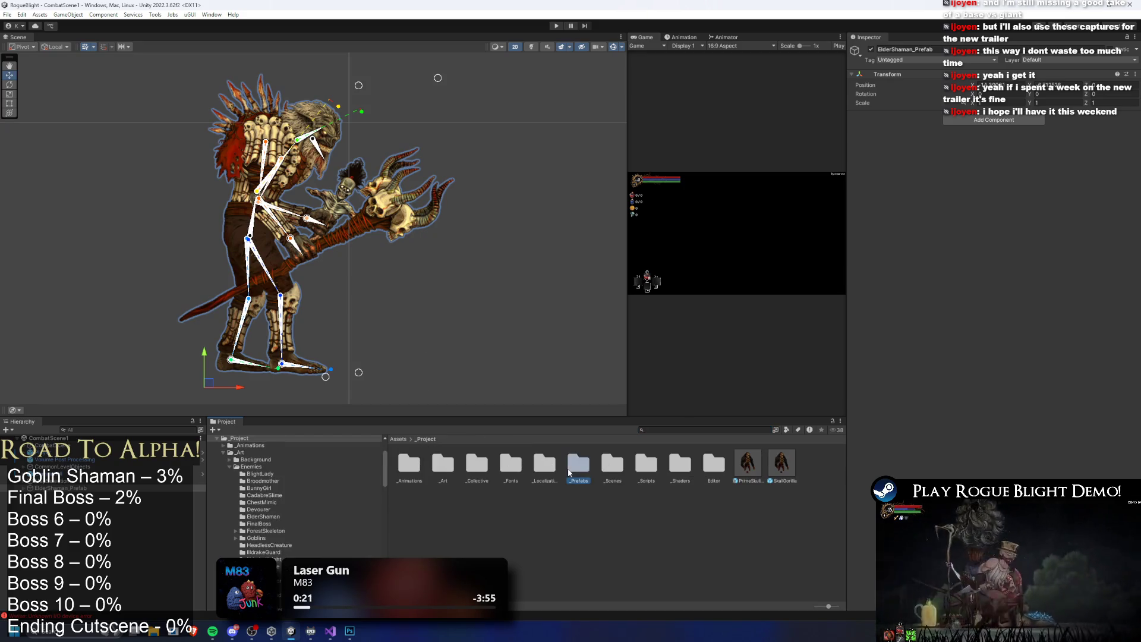
{"action": "double_click", "coordinate": [577, 463]}
{"action": "left_click", "coordinate": [454, 440]}
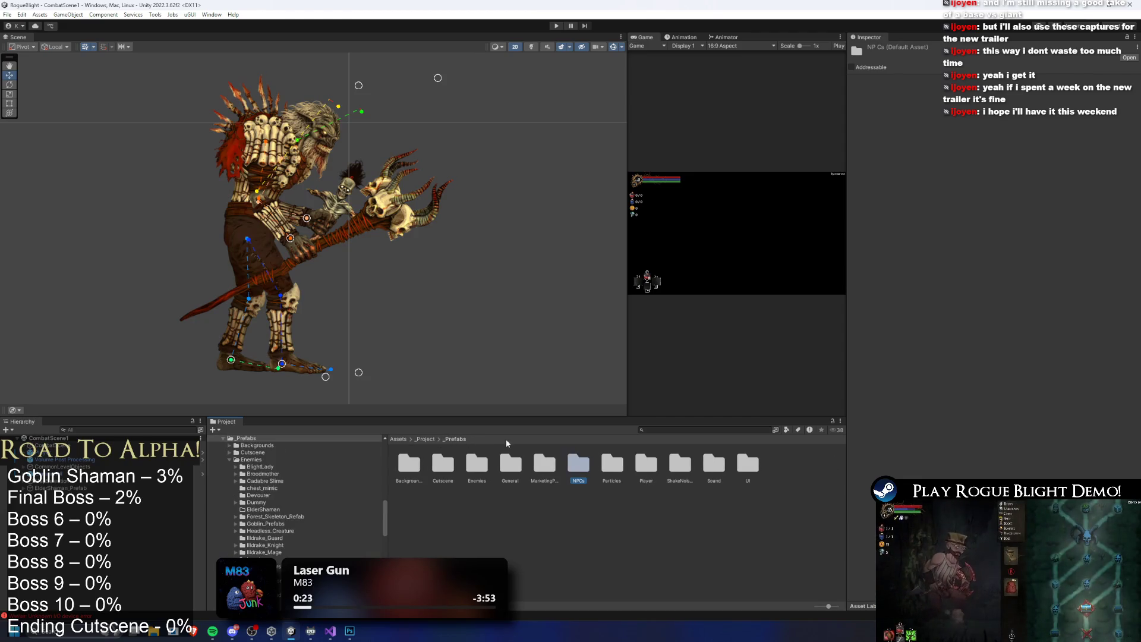
{"action": "double_click", "coordinate": [477, 463]}
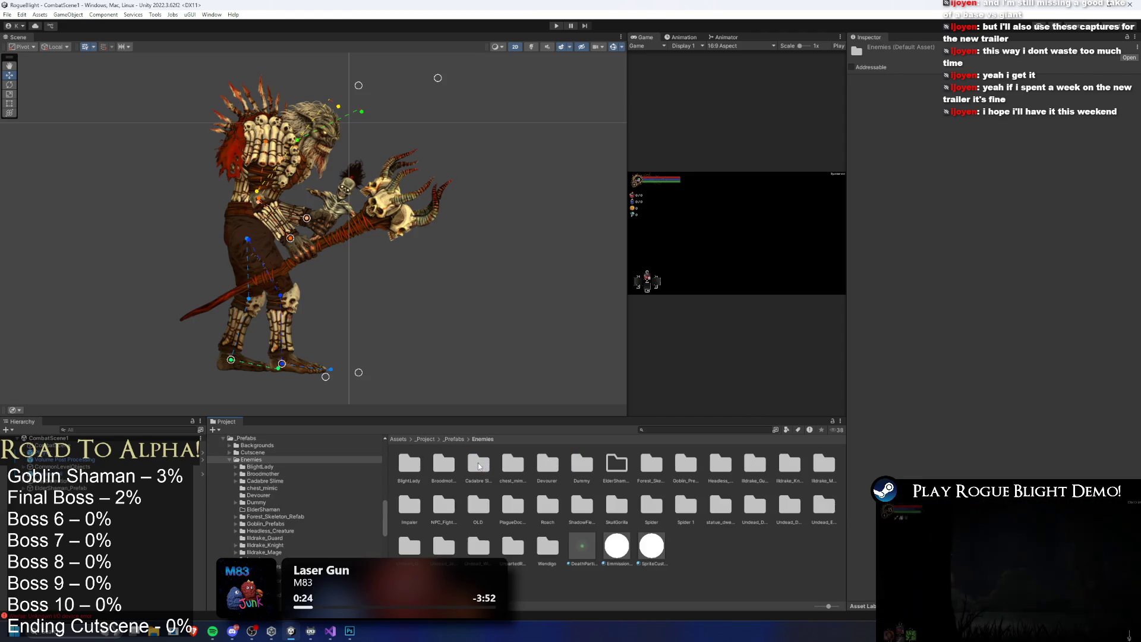
{"action": "left_click", "coordinate": [626, 468]}
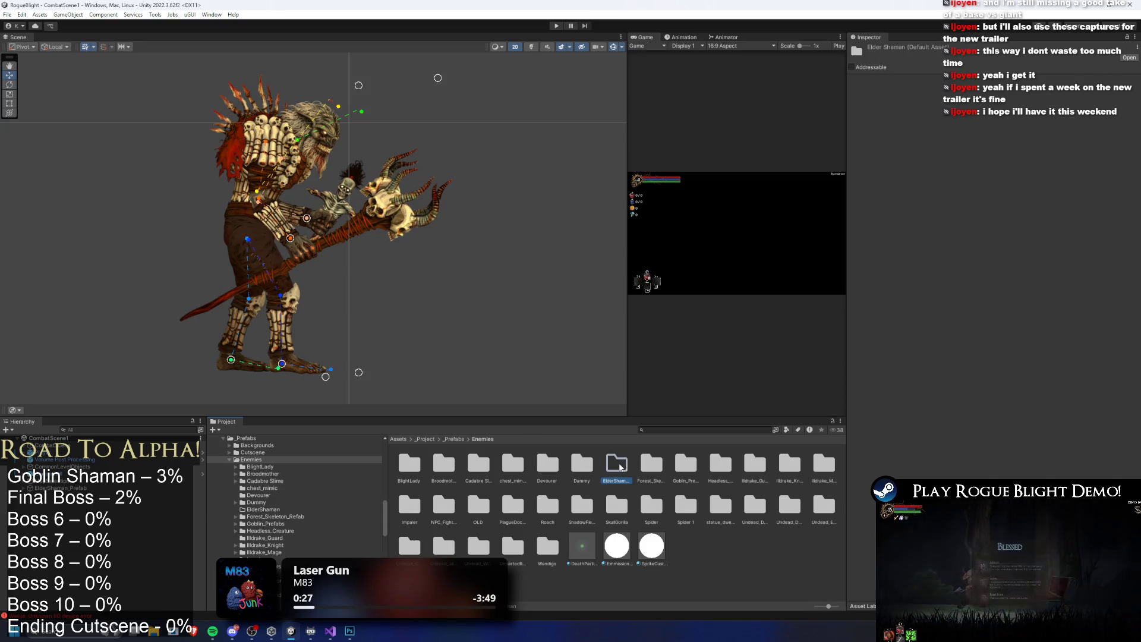
{"action": "double_click", "coordinate": [620, 468]}
Save the shaman as a prefab in the ElderShaman folder, delete the scene instance, and start the game
{"action": "left_click_drag", "start_coordinate": [261, 480], "coordinate": [511, 487]}
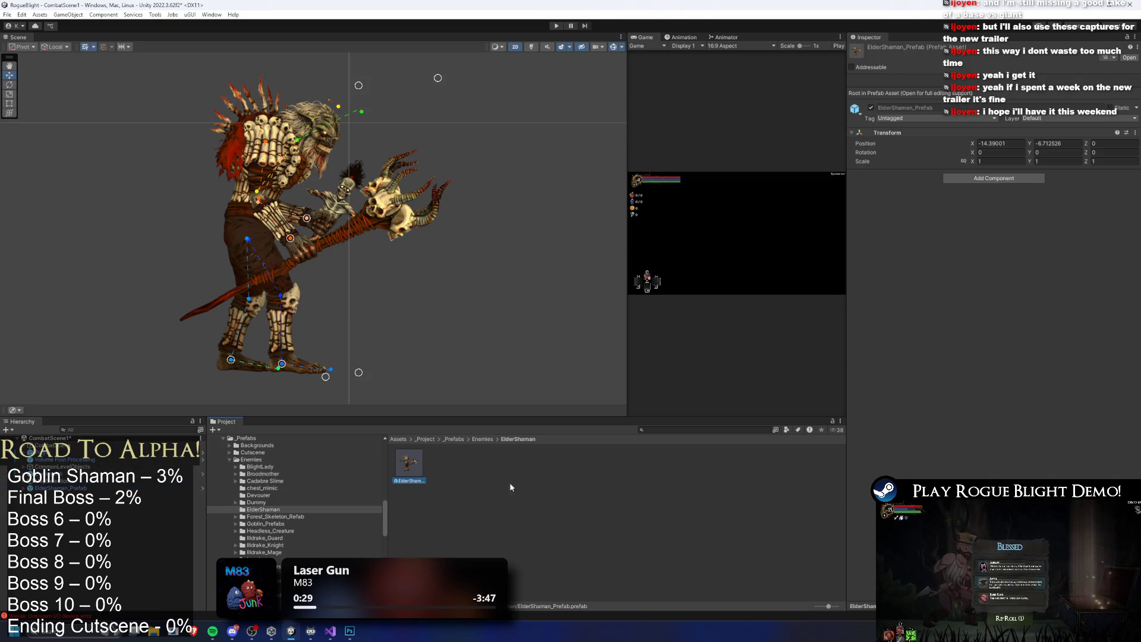
{"action": "left_click", "coordinate": [60, 488]}
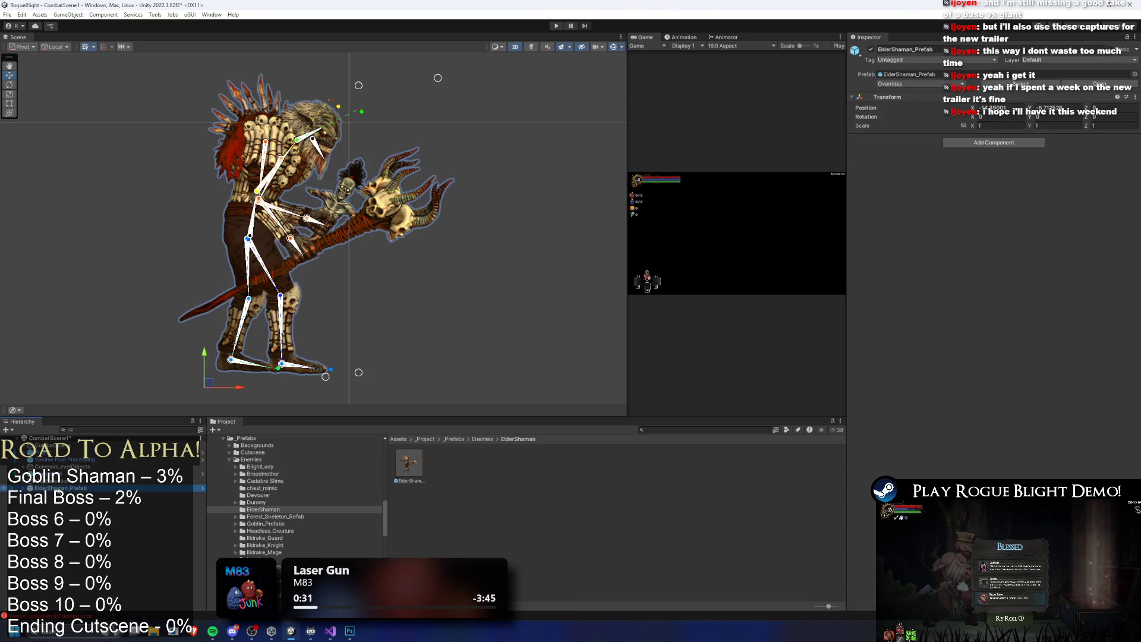
{"action": "key", "text": "Delete"}
{"action": "left_click", "coordinate": [409, 463]}
{"action": "left_click", "coordinate": [1004, 143]}
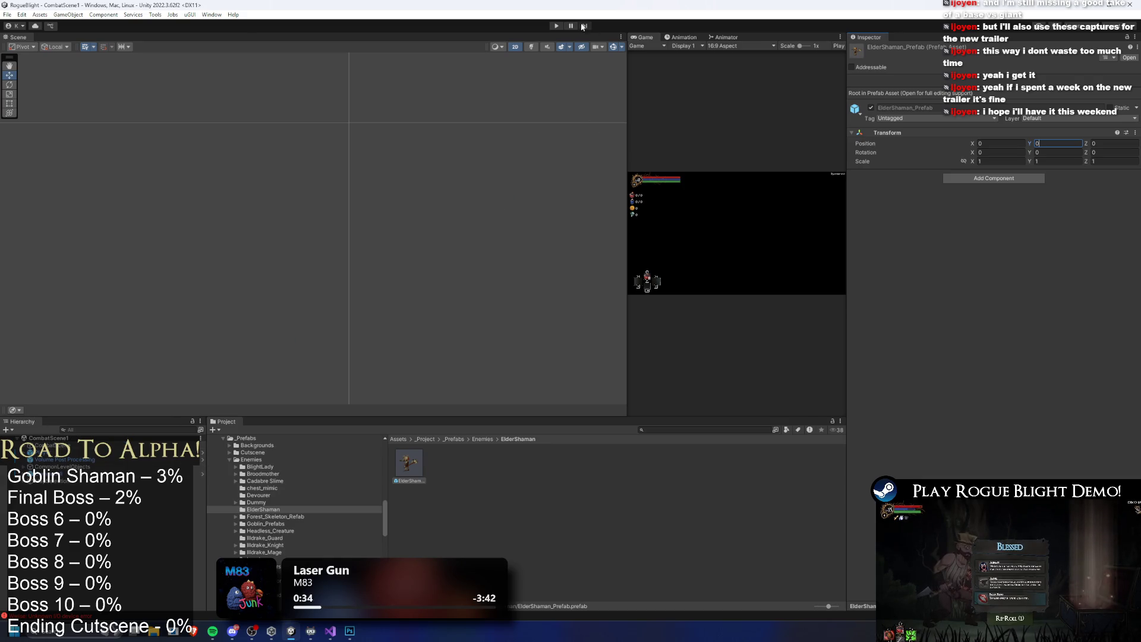
{"action": "left_click", "coordinate": [557, 26]}
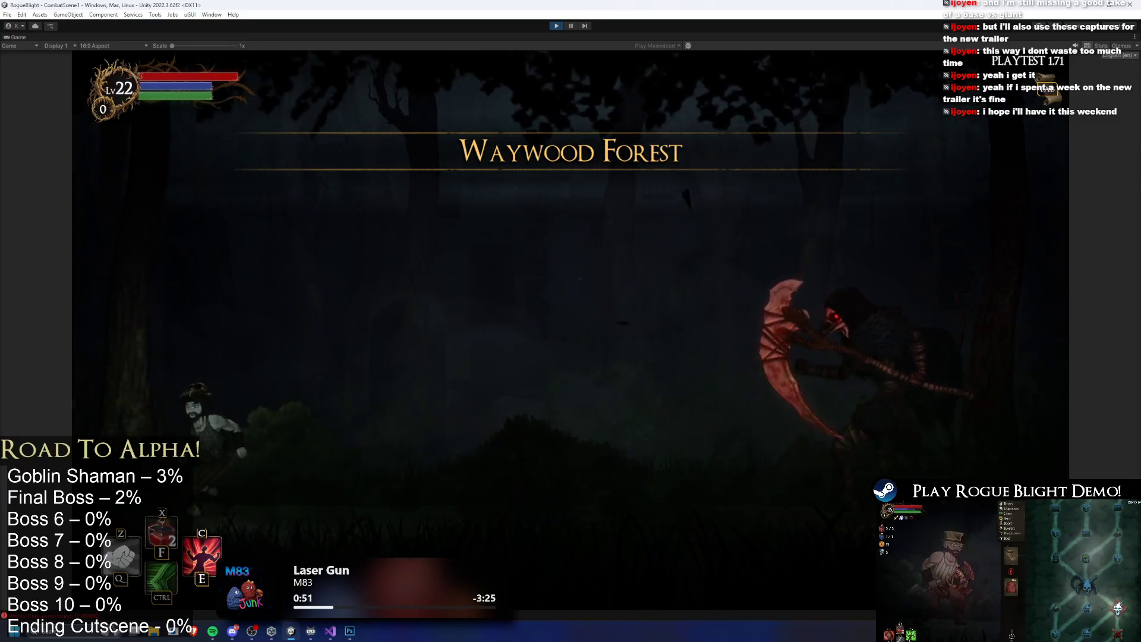
Pause the game and move the ElderShaman_Prefab(Clone) up into the player's arena
{"action": "key", "text": "ctrl+shift+p"}
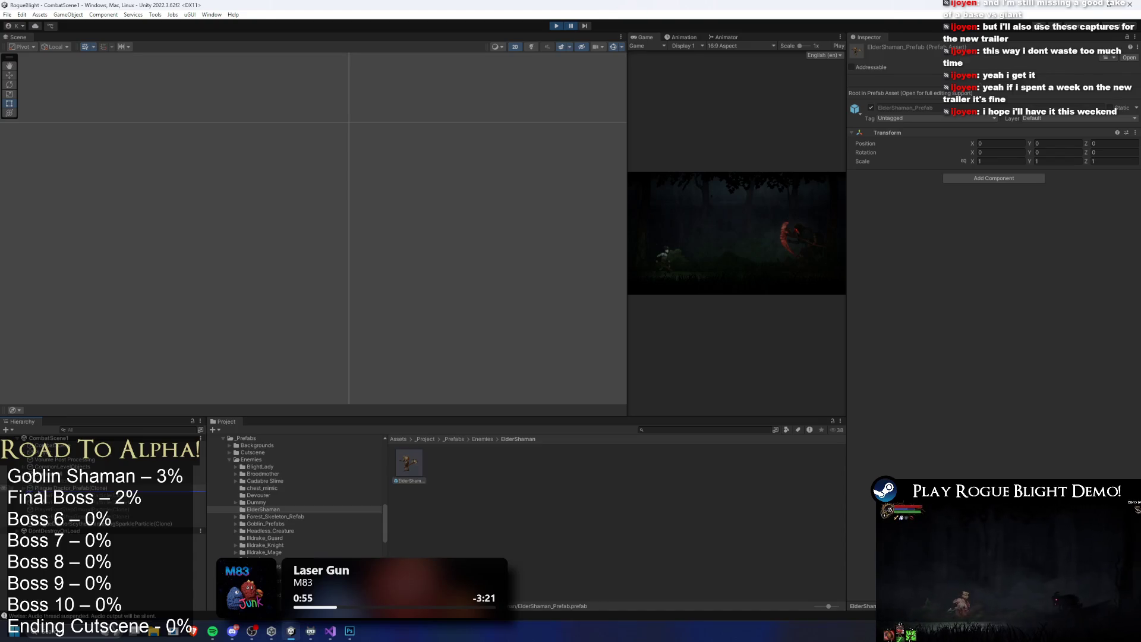
{"action": "left_click", "coordinate": [62, 489]}
{"action": "double_click", "coordinate": [102, 487]}
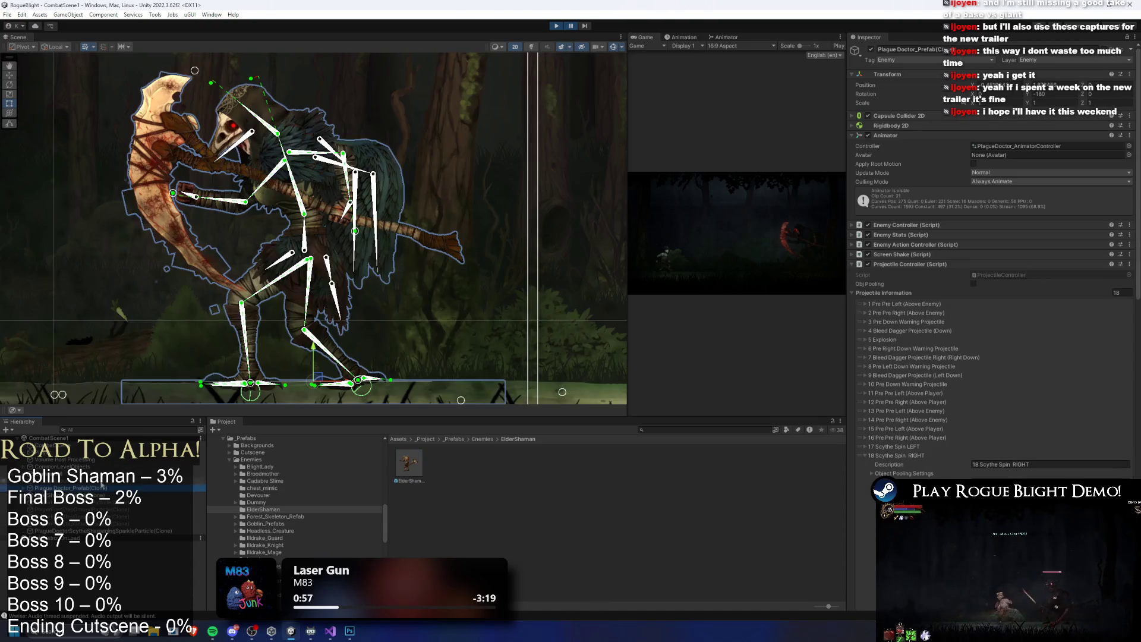
{"action": "key", "text": "w"}
{"action": "scroll", "coordinate": [315, 257], "scroll_direction": "down", "scroll_amount": 6}
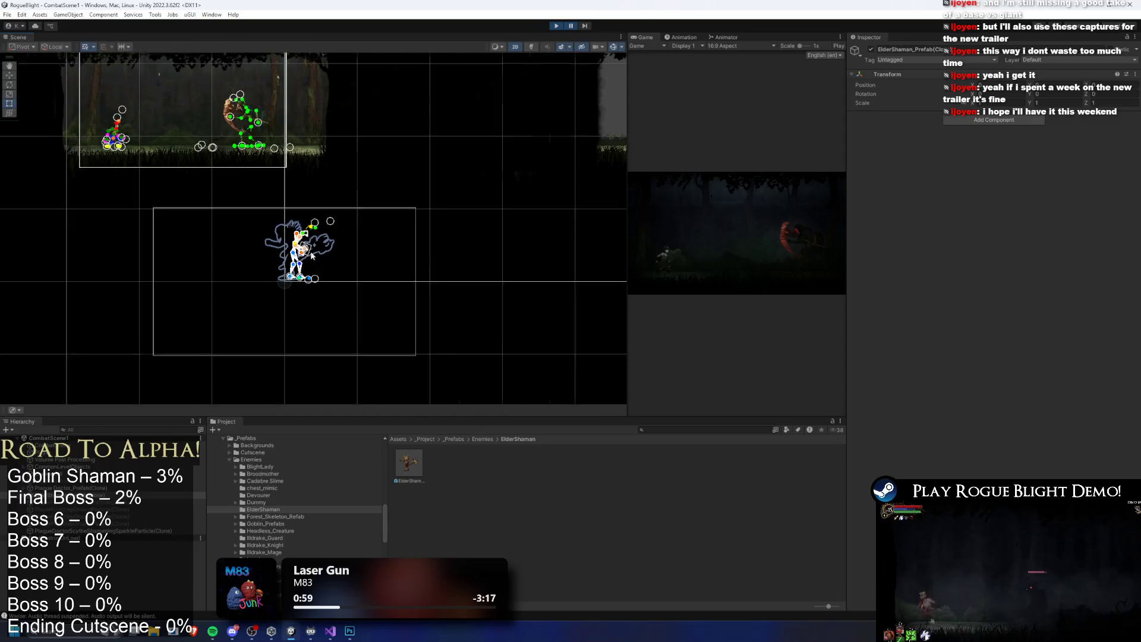
{"action": "left_click", "coordinate": [315, 257]}
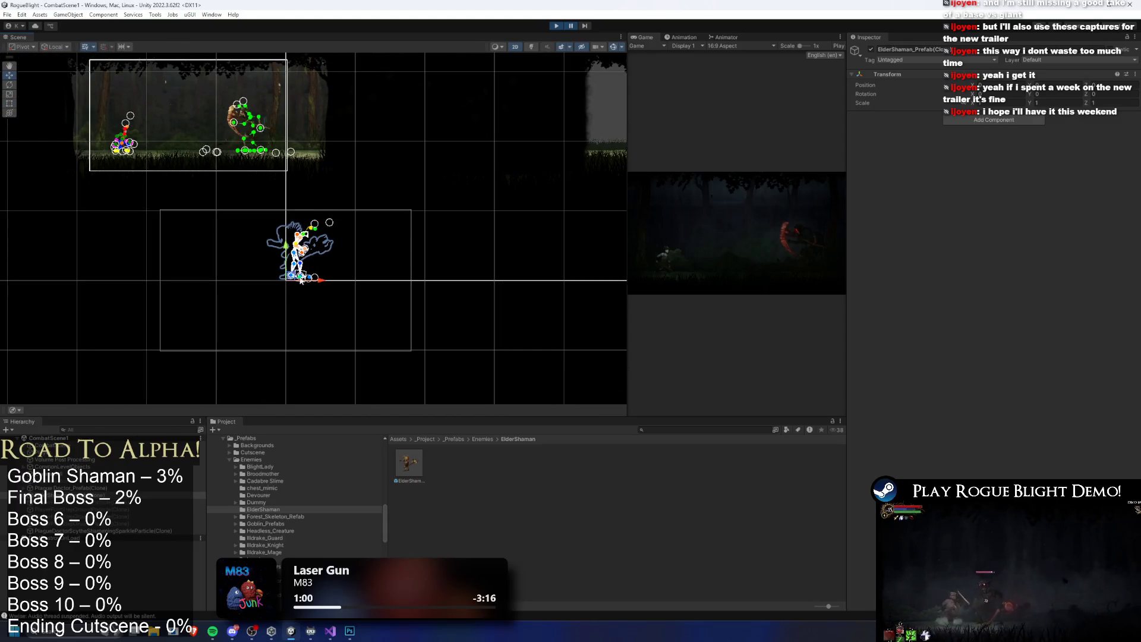
{"action": "scroll", "coordinate": [300, 281], "scroll_direction": "up", "scroll_amount": 3}
{"action": "mouse_move", "coordinate": [289, 280]}
{"action": "left_mouse_down"}
{"action": "mouse_move", "coordinate": [138, 108]}
{"action": "mouse_move", "coordinate": [107, 107]}
{"action": "left_mouse_up"}
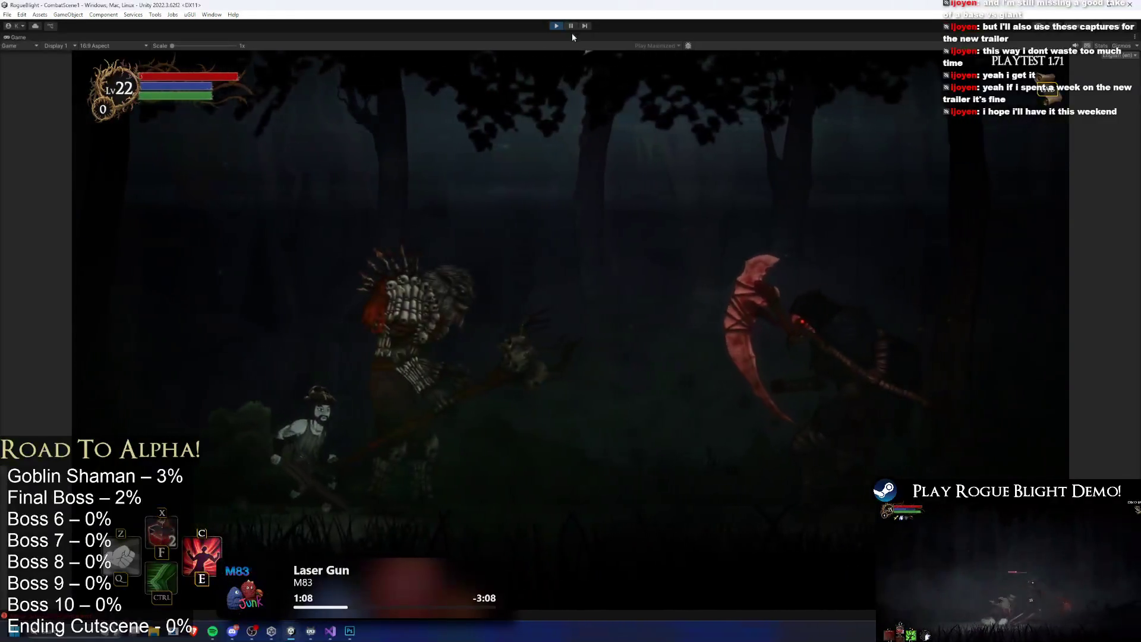
Fight the boss by jumping beside and hitting it, then pause the game
{"action": "key", "text": "space"}
{"action": "key", "text": "space"}
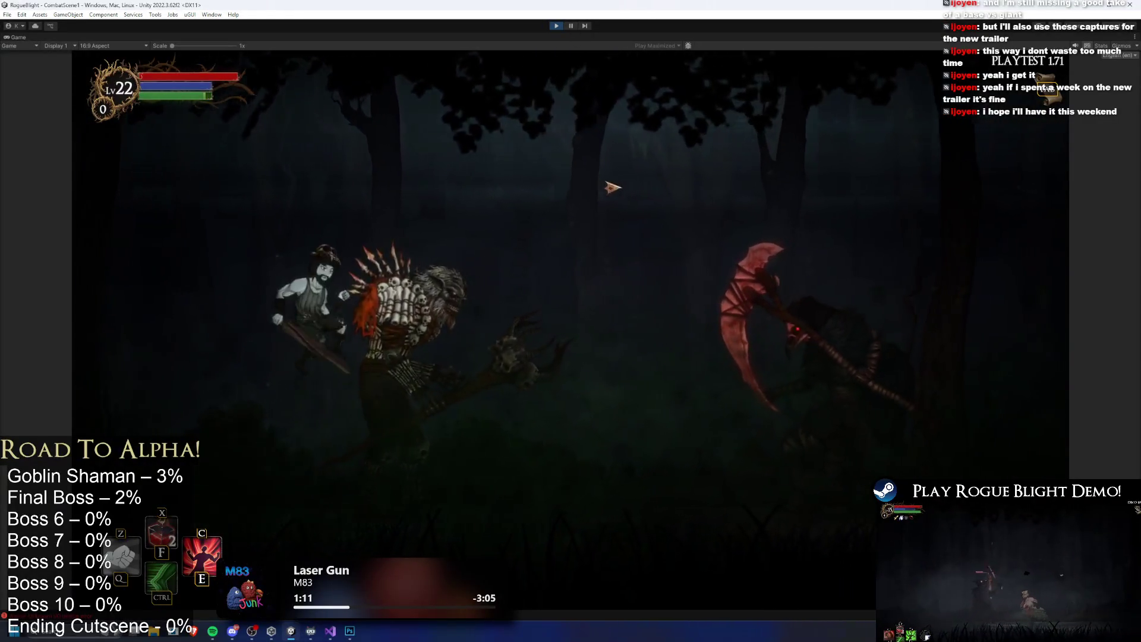
{"action": "key", "text": "space"}
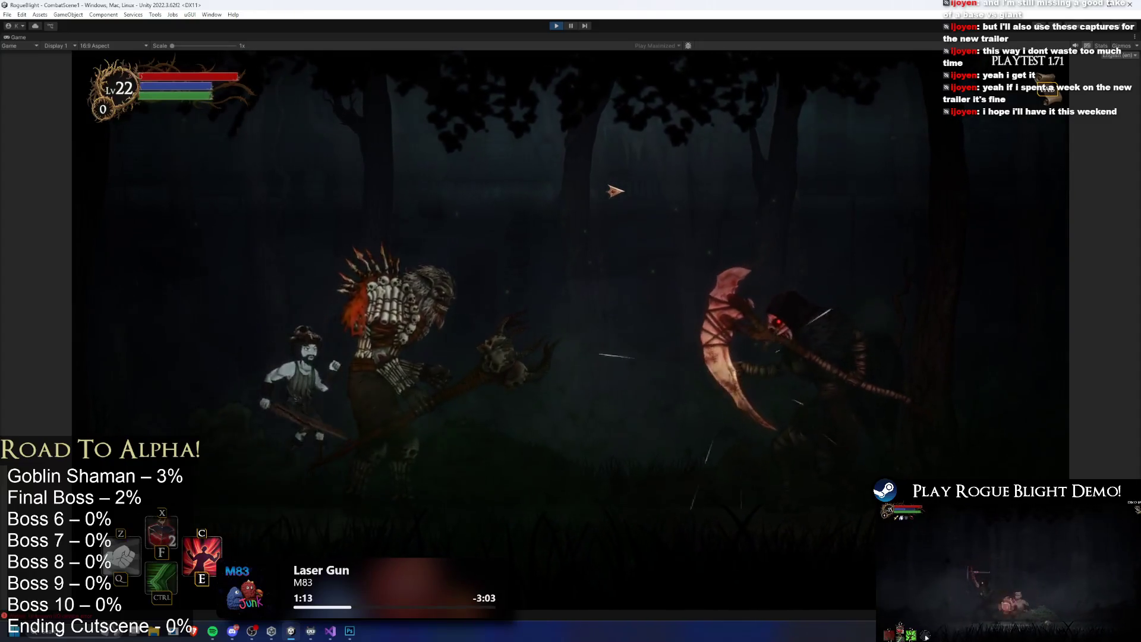
{"action": "key", "text": "space"}
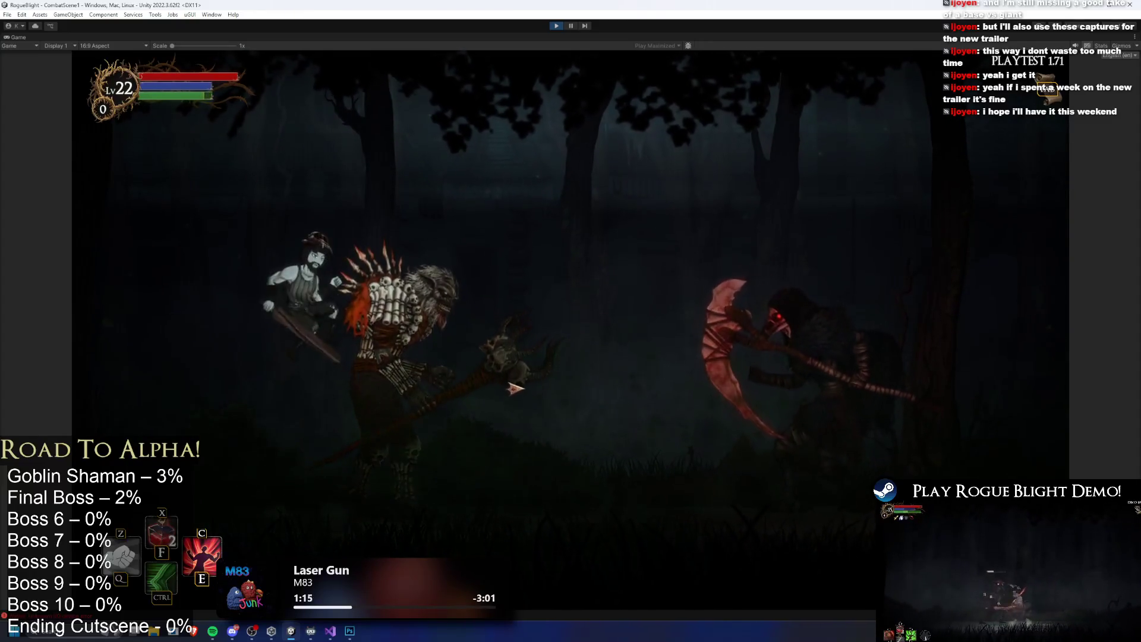
{"action": "key", "text": "space"}
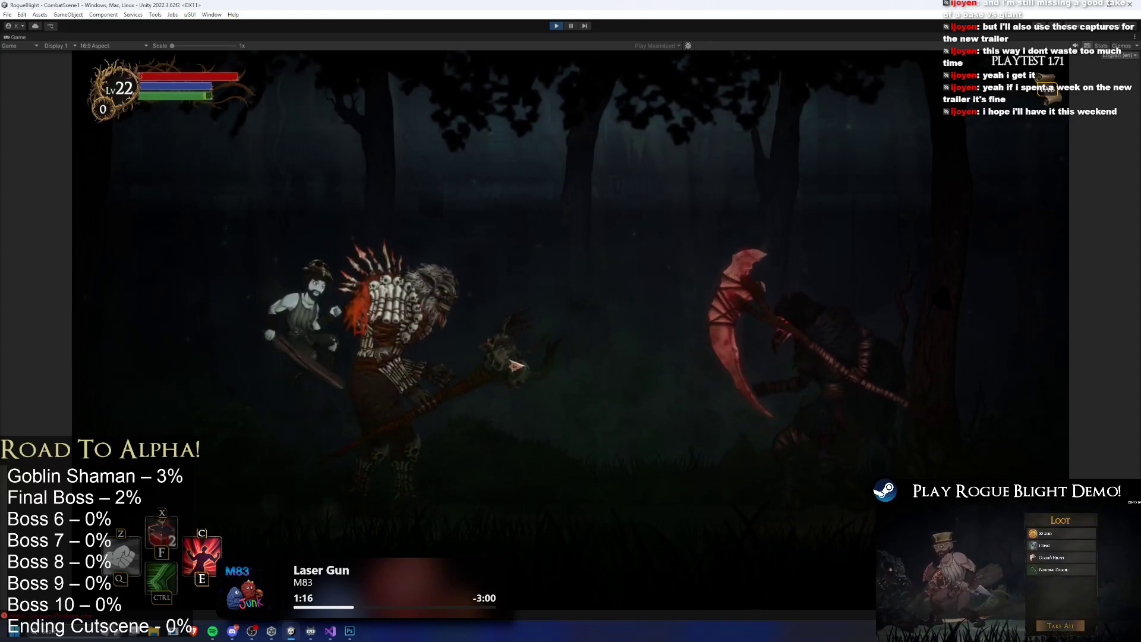
{"action": "key", "text": "a"}
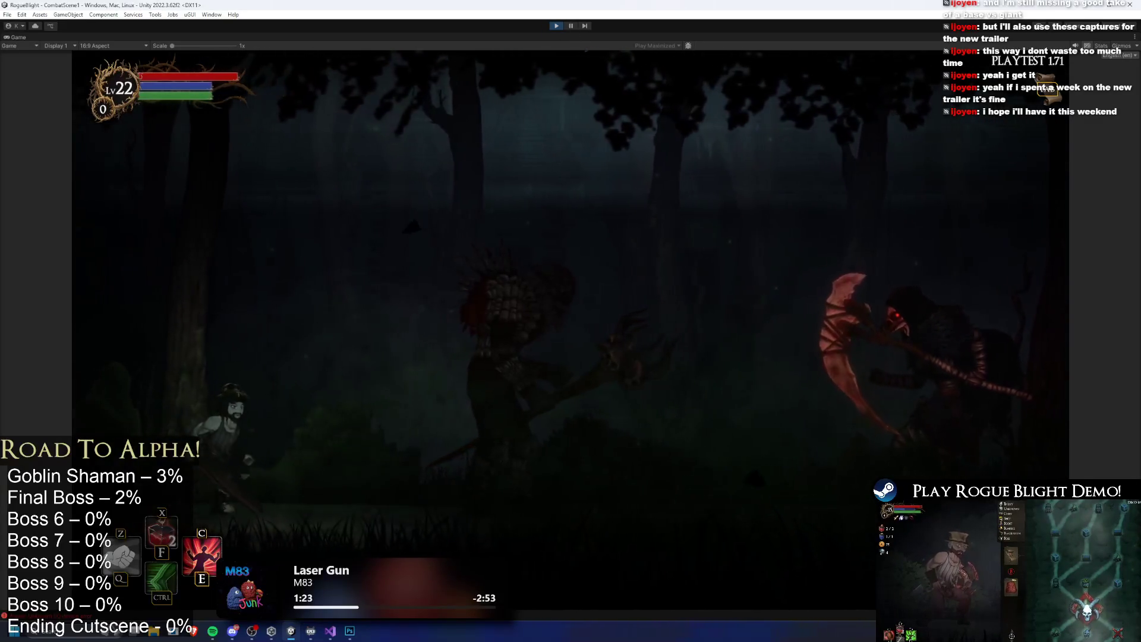
{"action": "left_click", "coordinate": [570, 26]}
Reframe the arena, resume and keep fighting, then stop play mode and select the ElderShaman prefab
{"action": "left_click_drag", "start_coordinate": [95, 111], "coordinate": [181, 209]}
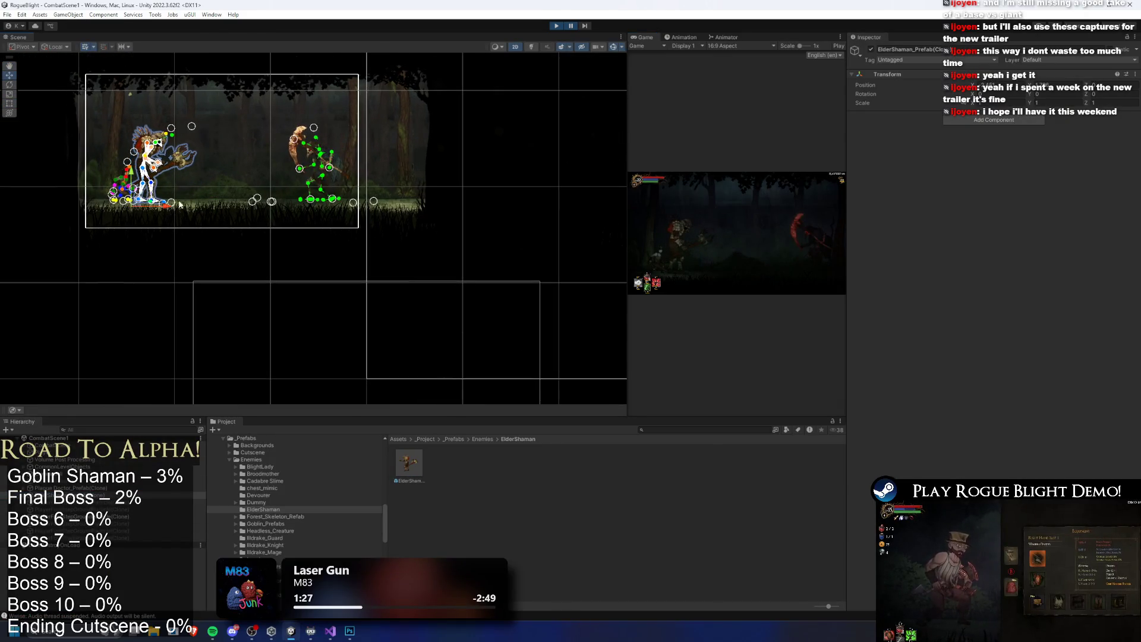
{"action": "left_click", "coordinate": [571, 26]}
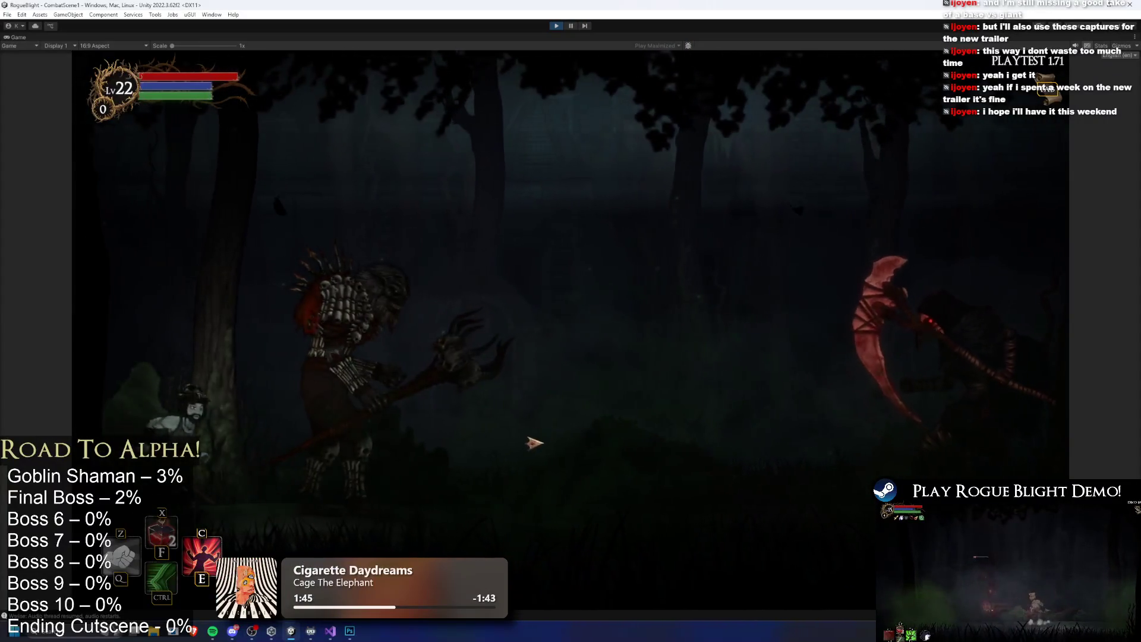
{"action": "key", "text": "space"}
{"action": "key", "text": "d"}
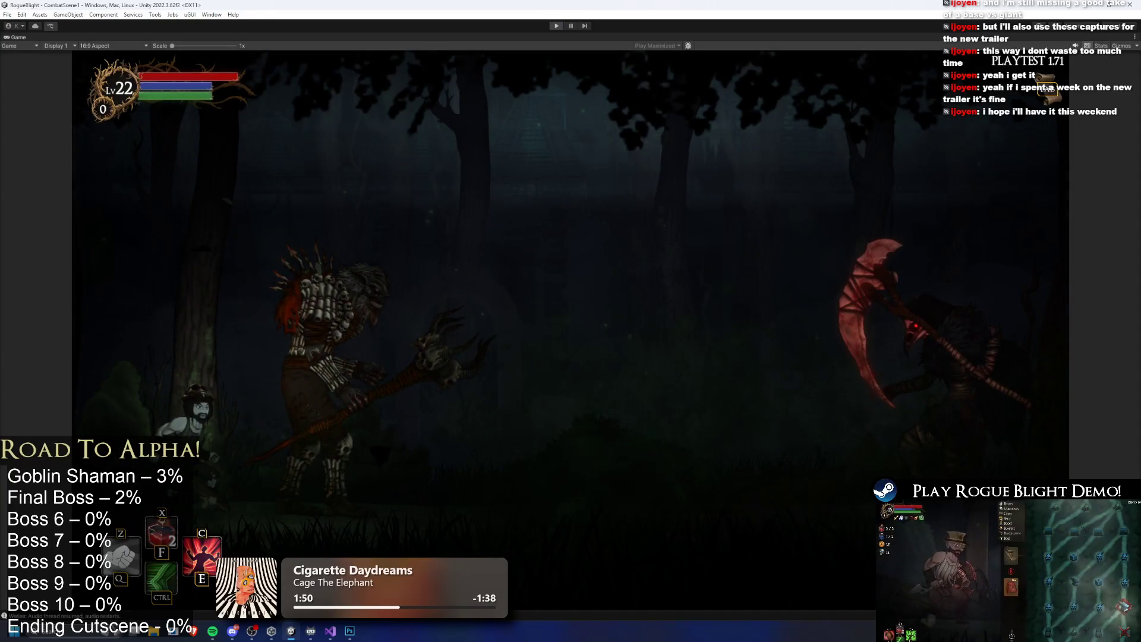
{"action": "key", "text": "ctrl+p"}
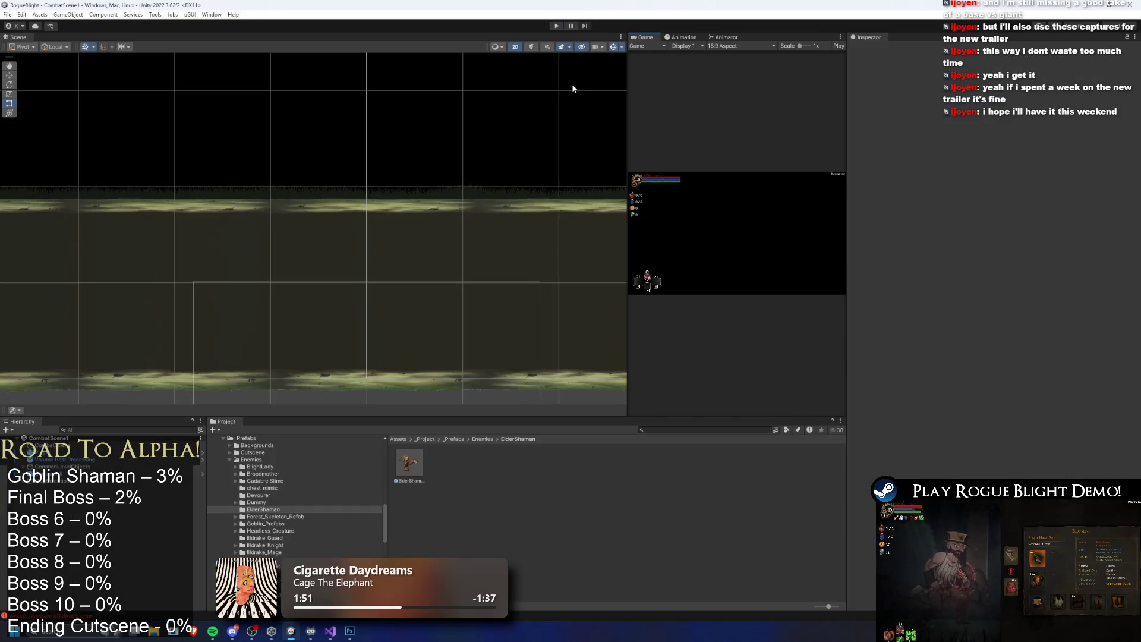
{"action": "left_click", "coordinate": [409, 464]}
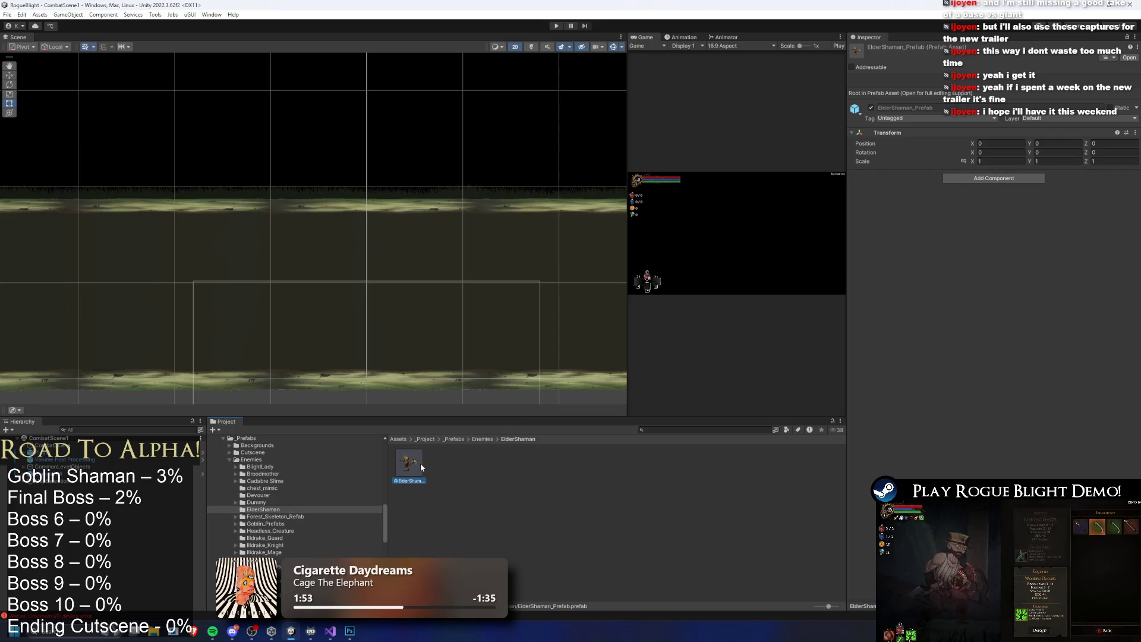
Open ElderShaman_Prefab in Prefab Mode, inspect its chest bone and solvers, then go up to Enemies
{"action": "double_click", "coordinate": [419, 462]}
{"action": "left_click", "coordinate": [281, 187]}
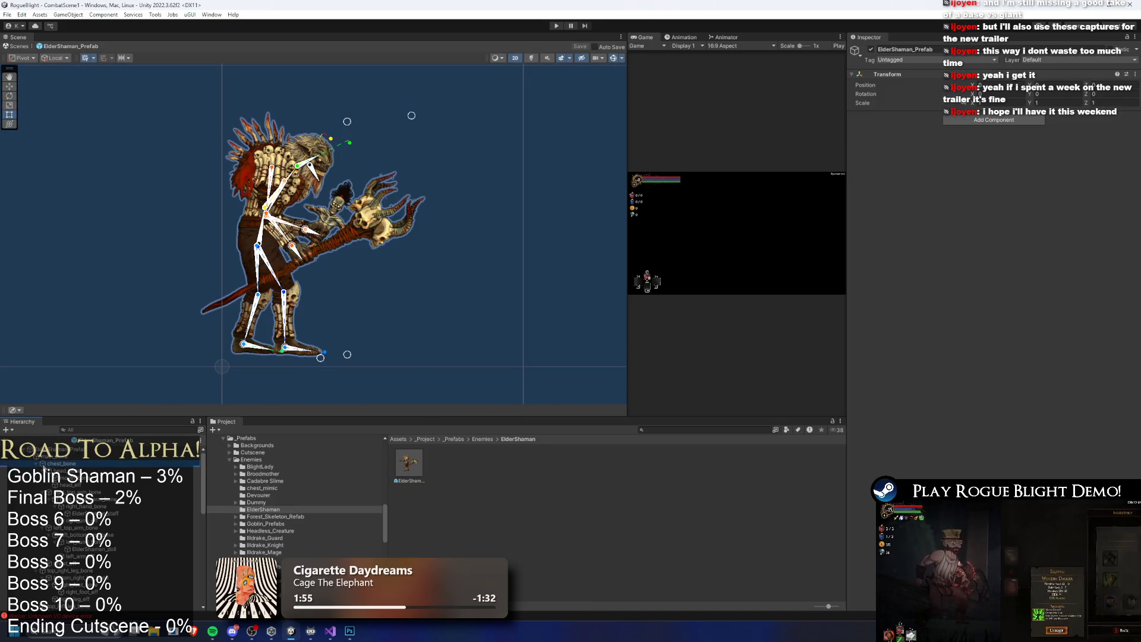
{"action": "left_click", "coordinate": [31, 457]}
{"action": "left_click", "coordinate": [43, 469]}
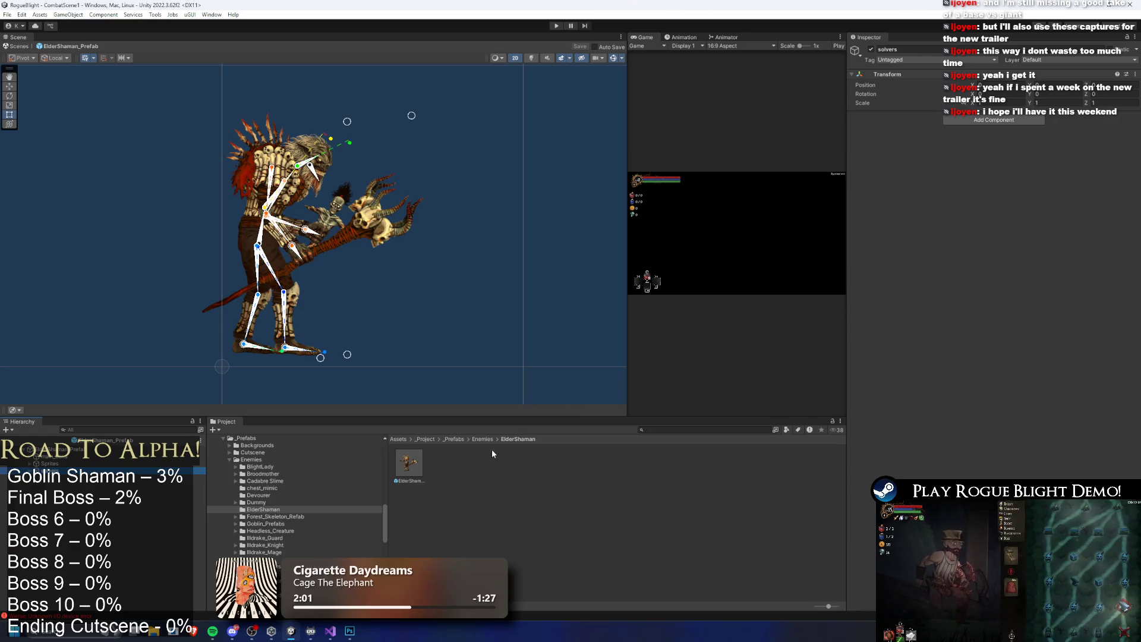
{"action": "left_click", "coordinate": [416, 463]}
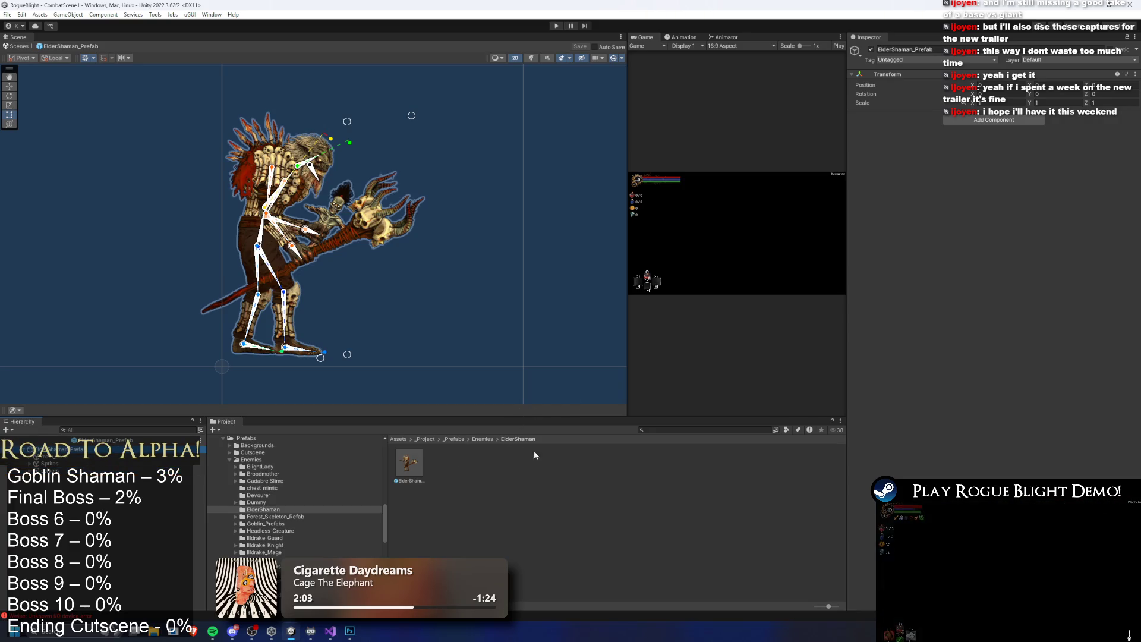
{"action": "left_click", "coordinate": [482, 439]}
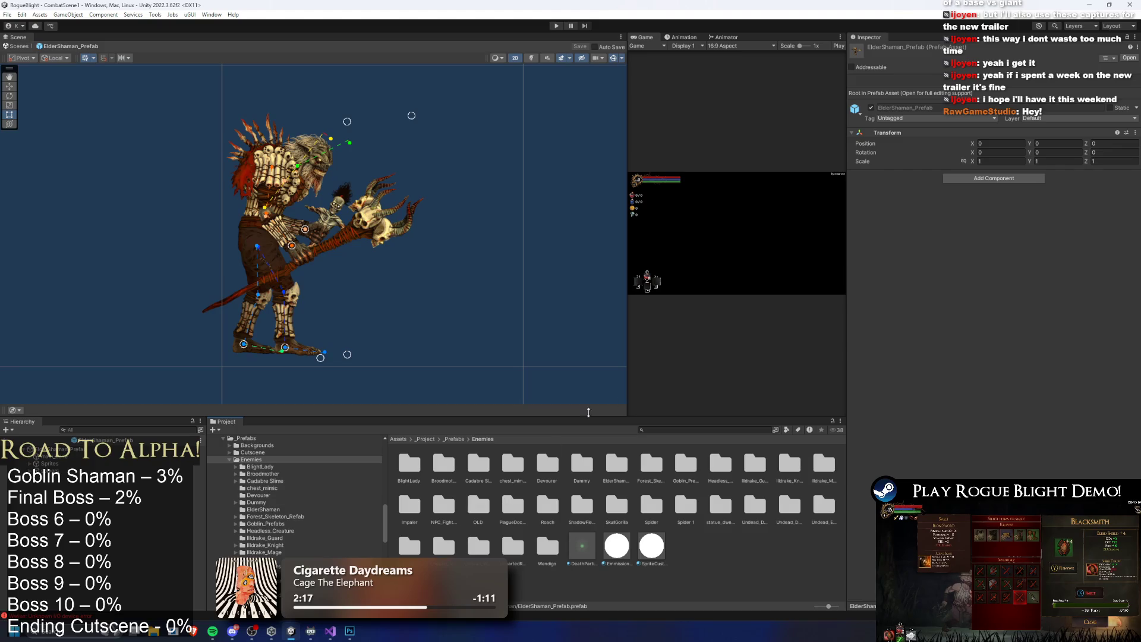
Search the project for 'obla' and inspect the SkullGorilla prefab
{"action": "type", "text": "go"}
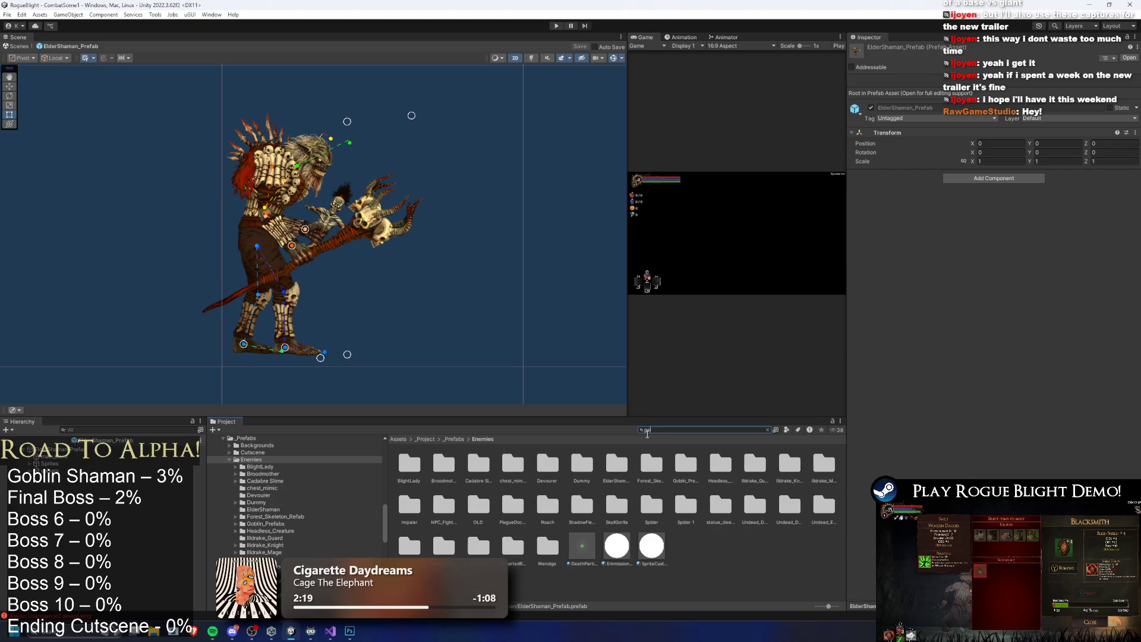
{"action": "type", "text": "bla"}
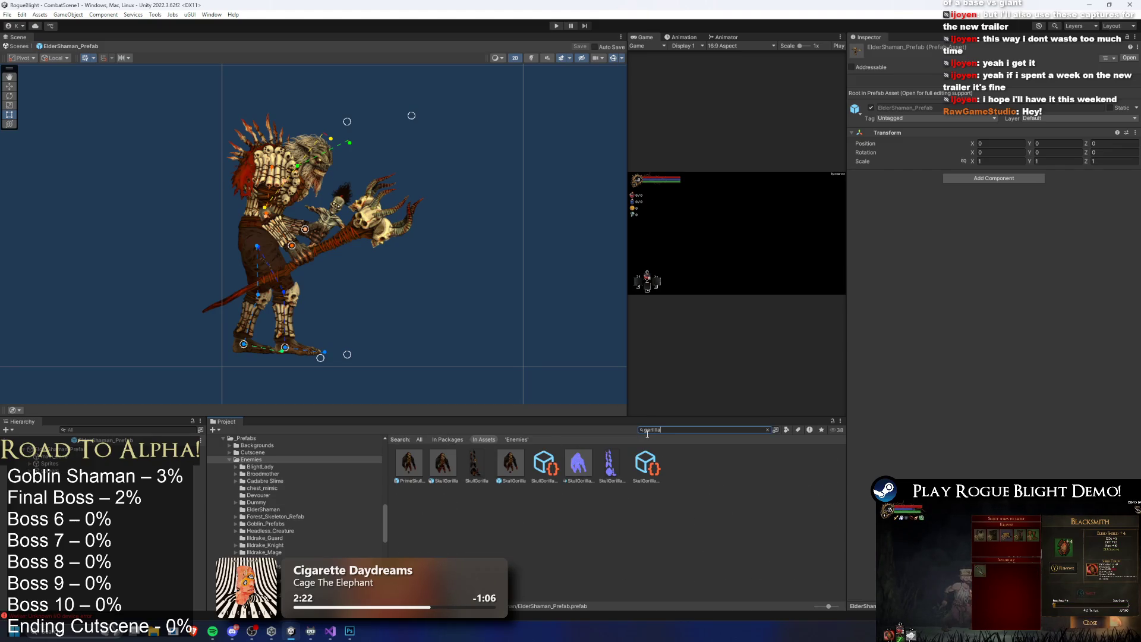
{"action": "right_click", "coordinate": [513, 456]}
{"action": "key", "text": "Escape"}
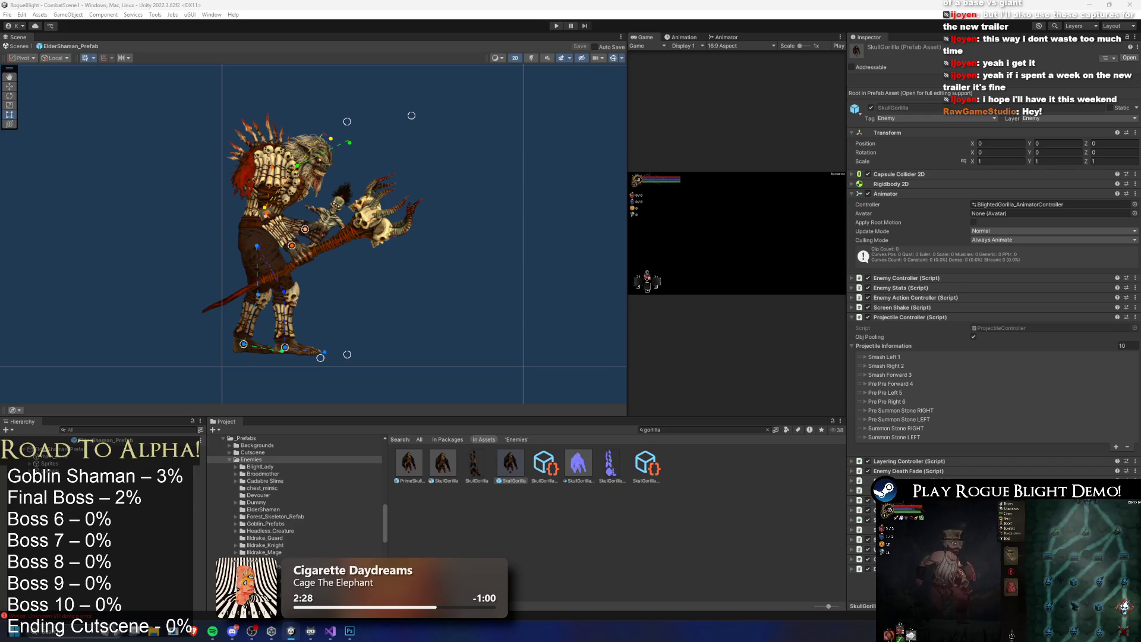
Give the ElderShaman_Prefab root object the Enemy tag
{"action": "left_click", "coordinate": [140, 440]}
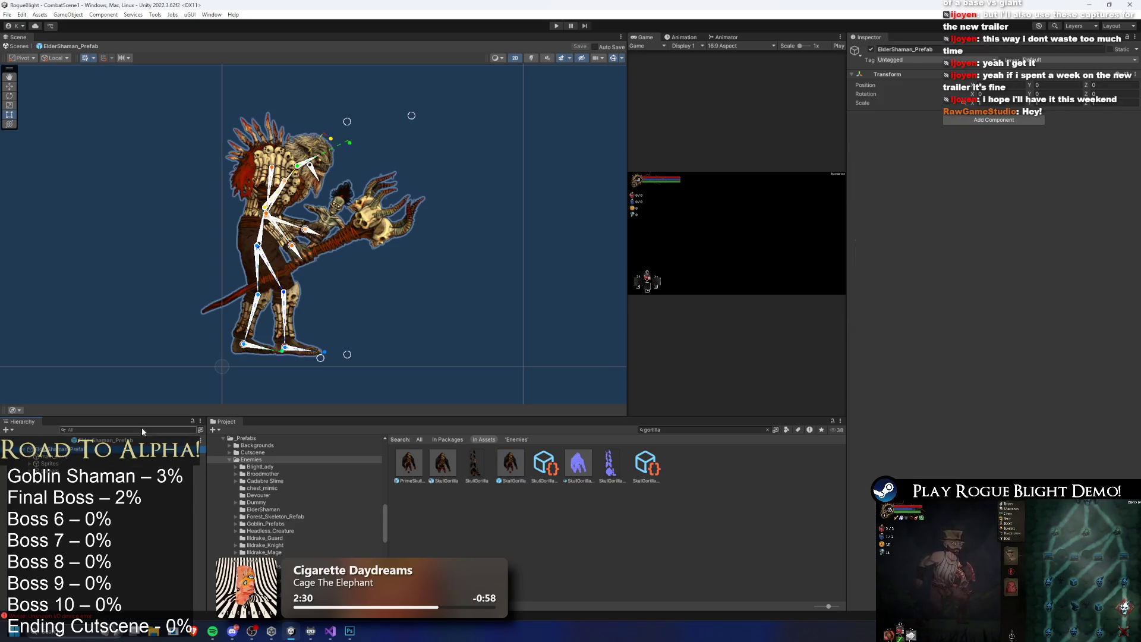
{"action": "left_click", "coordinate": [913, 61]}
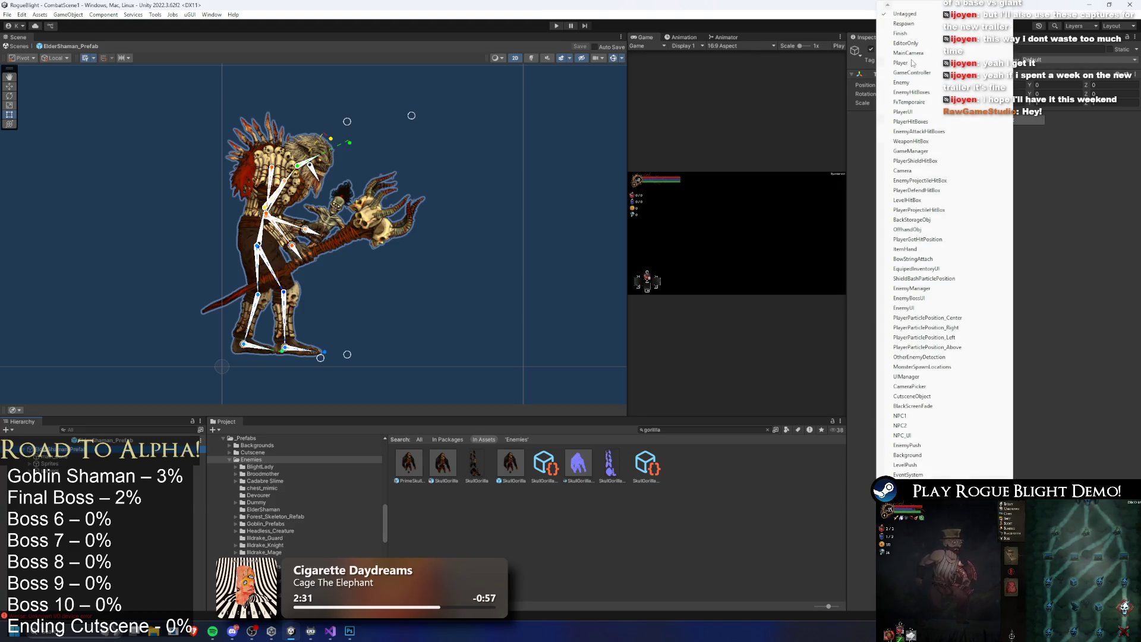
{"action": "key", "text": "e"}
{"action": "key", "text": "e"}
{"action": "key", "text": "e"}
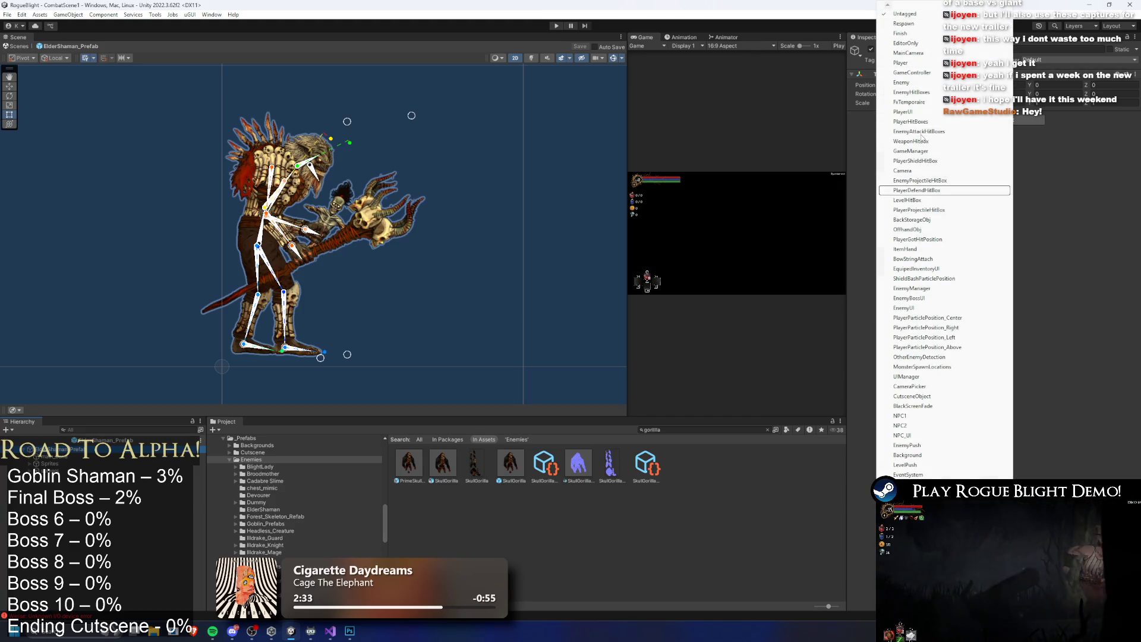
{"action": "key", "text": "e"}
{"action": "key", "text": "e"}
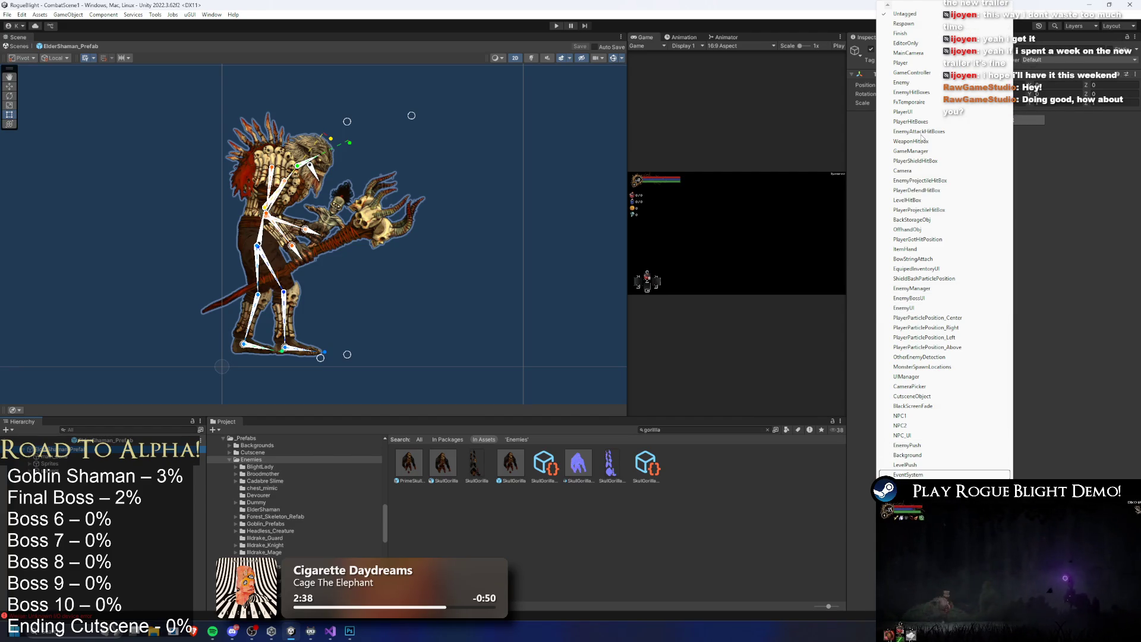
{"action": "key", "text": "e"}
{"action": "key", "text": "e"}
{"action": "key", "text": "e"}
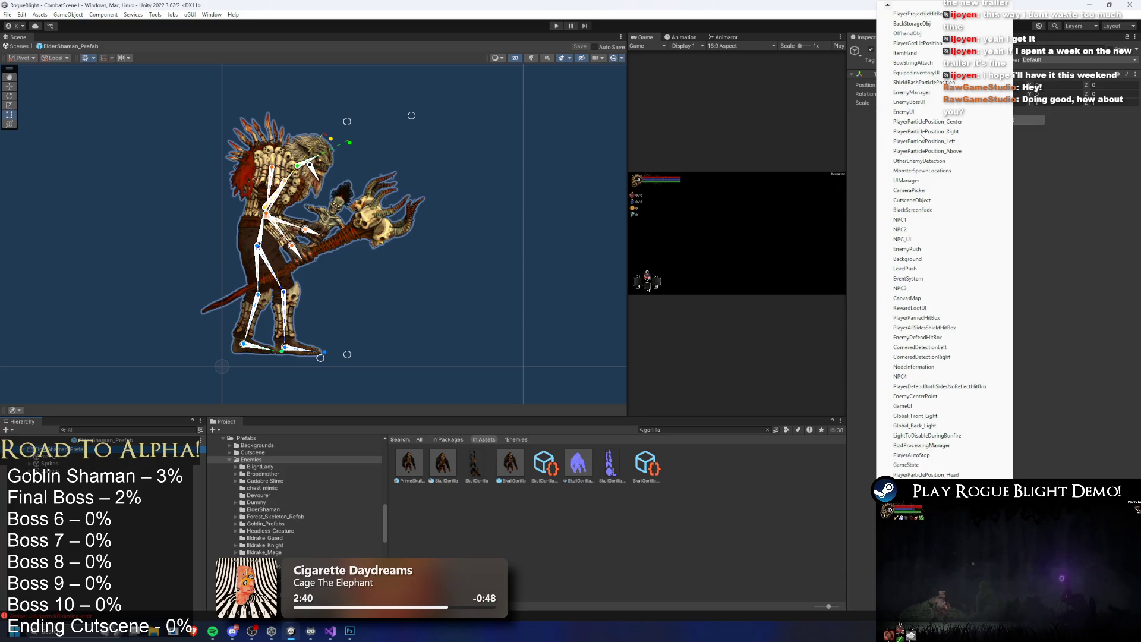
{"action": "key", "text": "Return"}
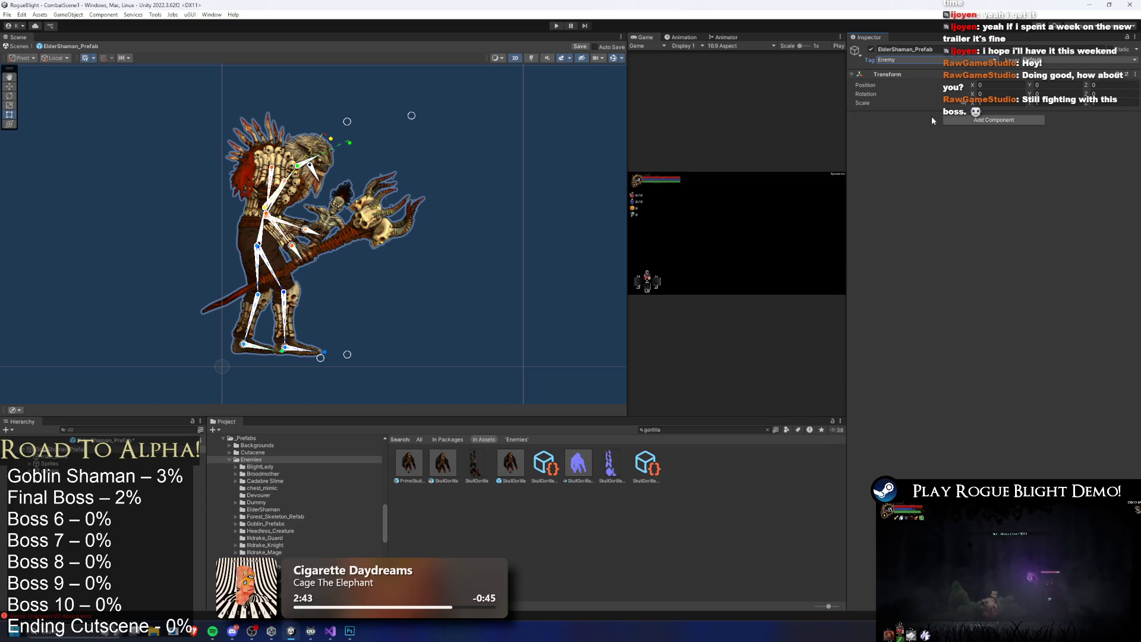
{"action": "scroll", "coordinate": [247, 192], "scroll_direction": "up", "scroll_amount": 3}
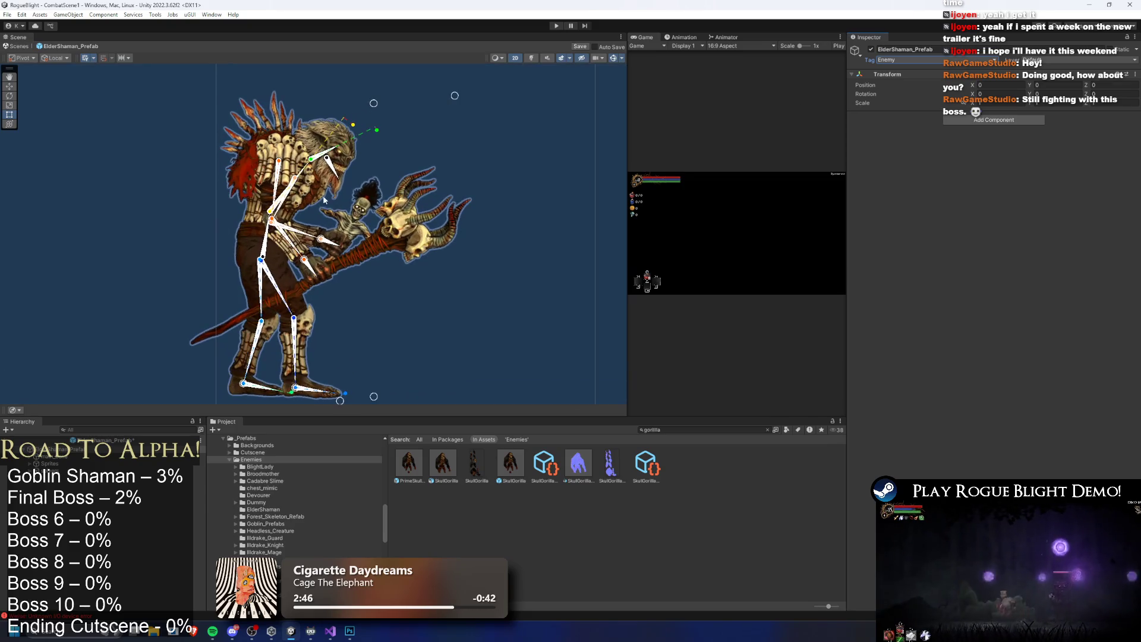
Drag the splitter below the Scene view downward to enlarge the Scene view
{"action": "left_click_drag", "start_coordinate": [432, 415], "coordinate": [432, 449]}
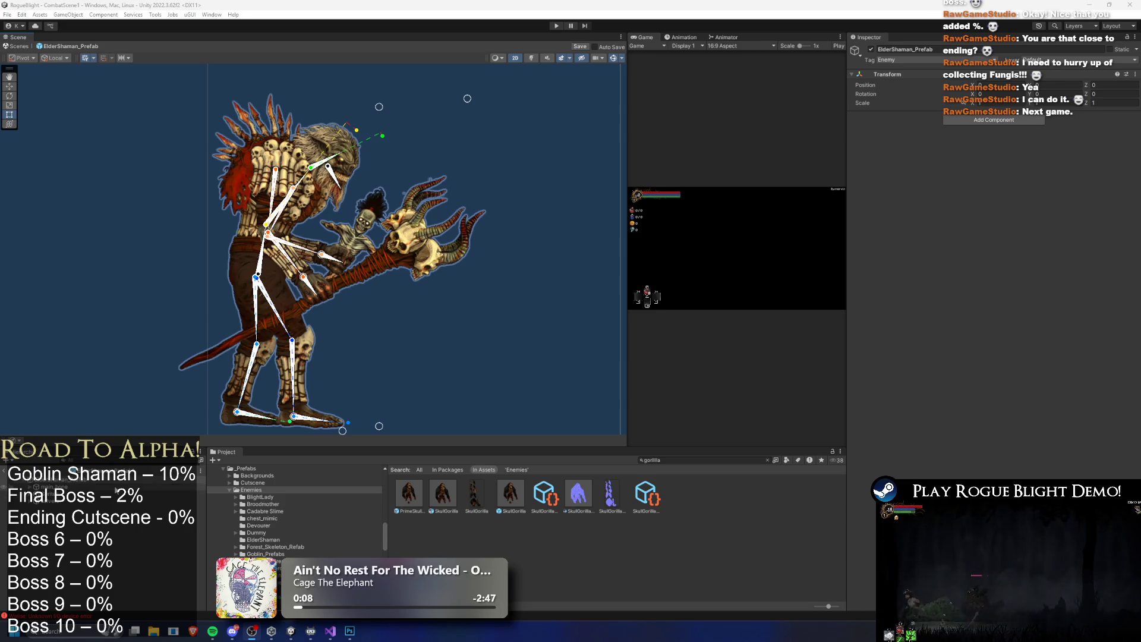
Inspect the rig's main bone and the head, right foot and right leg solvers
{"action": "left_click", "coordinate": [113, 487]}
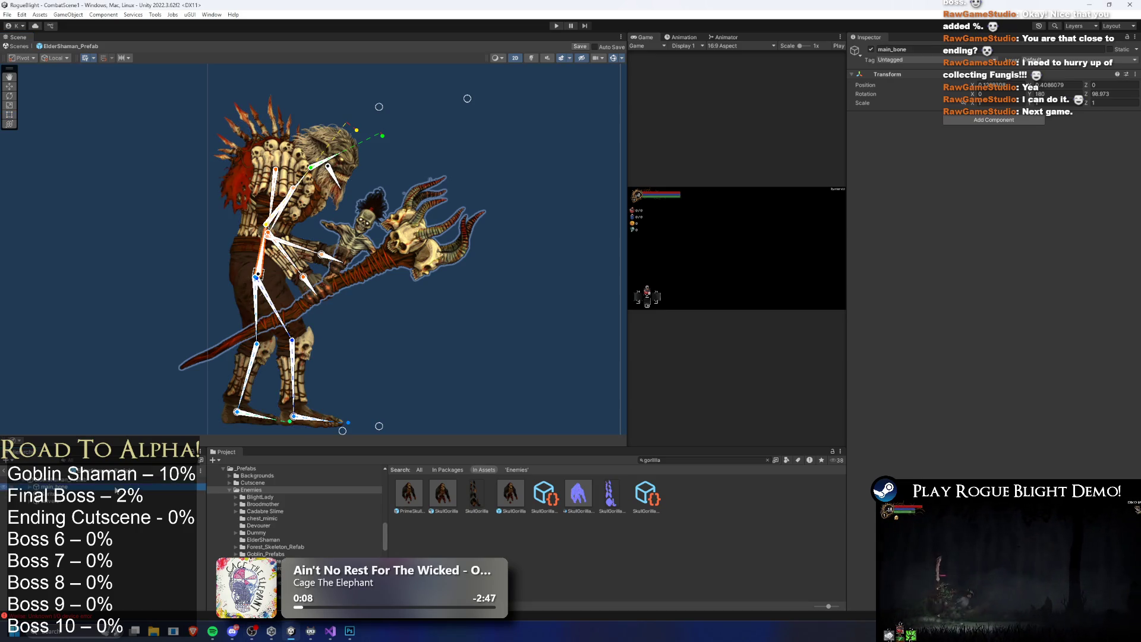
{"action": "left_click", "coordinate": [87, 501]}
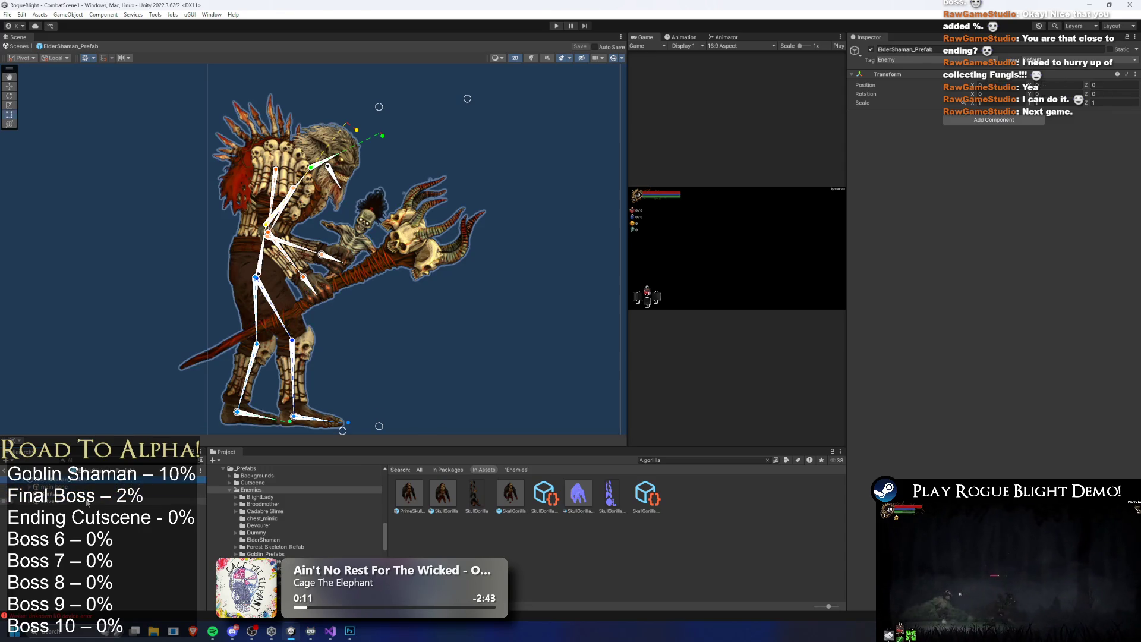
{"action": "key", "text": "Right"}
{"action": "key", "text": "Down"}
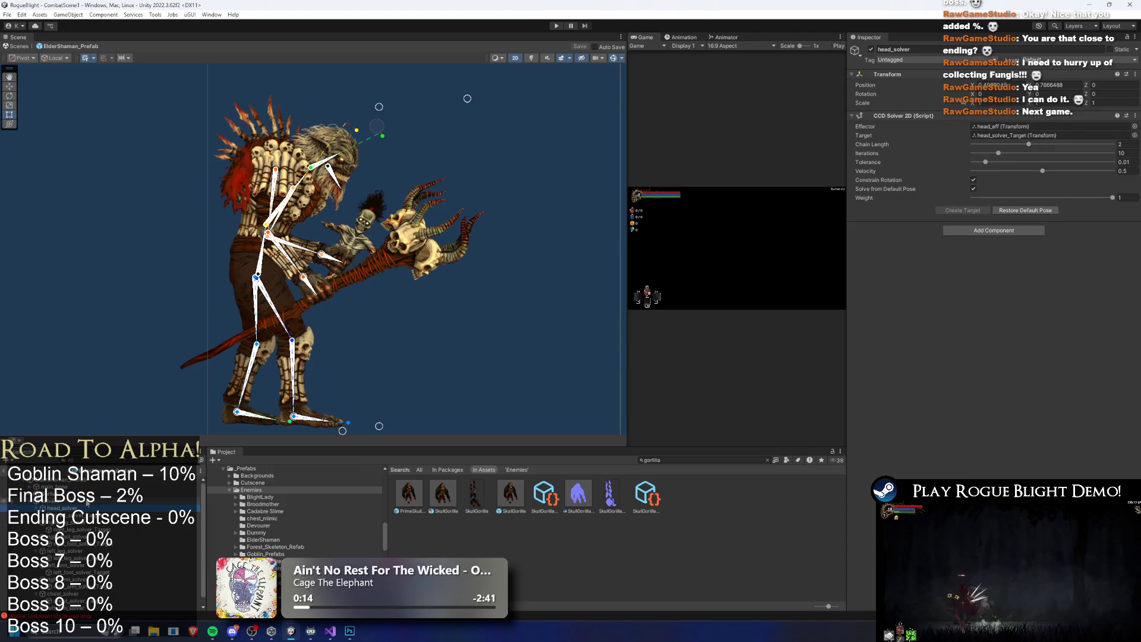
{"action": "key", "text": "Down"}
{"action": "key", "text": "Down"}
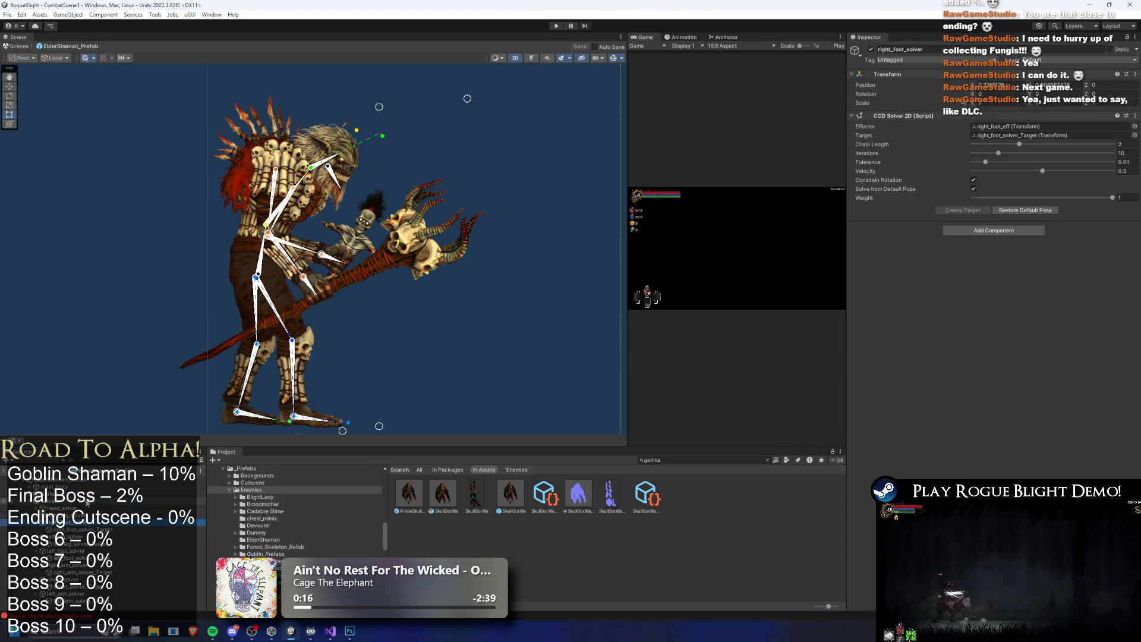
{"action": "key", "text": "Down"}
{"action": "key", "text": "Down"}
{"action": "key", "text": "Down"}
{"action": "key", "text": "Down"}
{"action": "key", "text": "Down"}
{"action": "key", "text": "Down"}
{"action": "key", "text": "Down"}
{"action": "key", "text": "Down"}
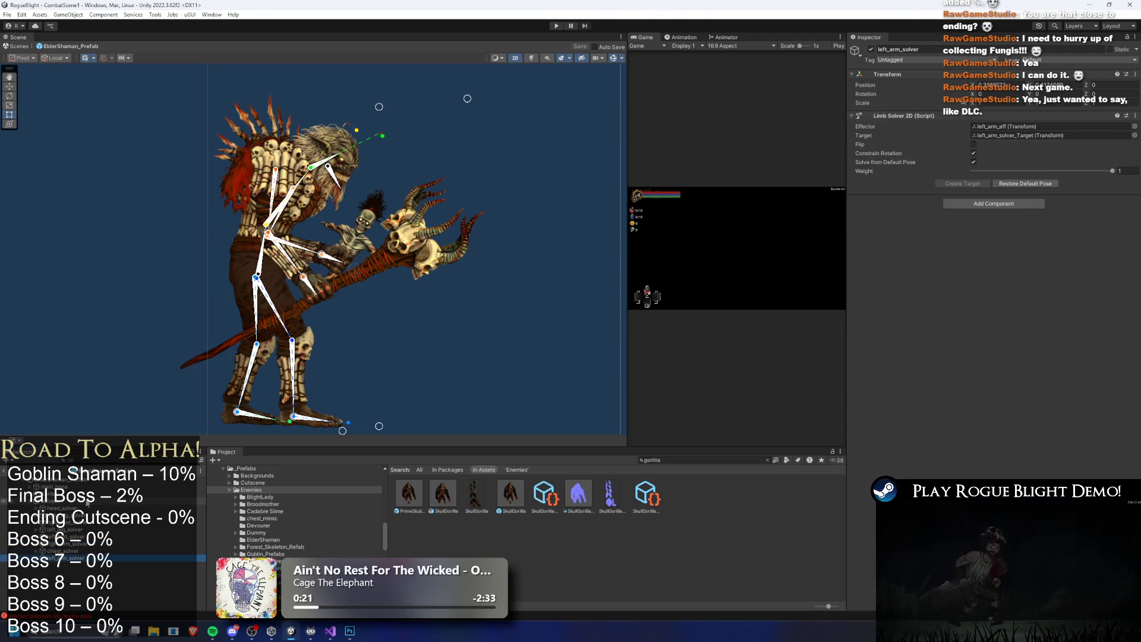
{"action": "key", "text": "Up"}
{"action": "key", "text": "Up"}
{"action": "key", "text": "Up"}
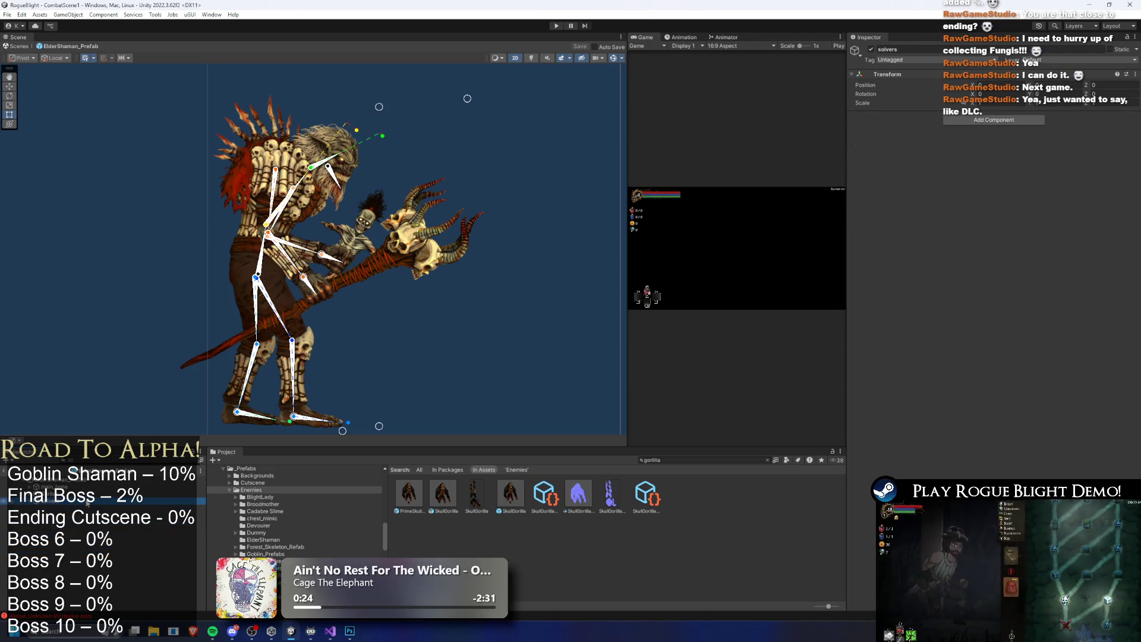
{"action": "key", "text": "Up"}
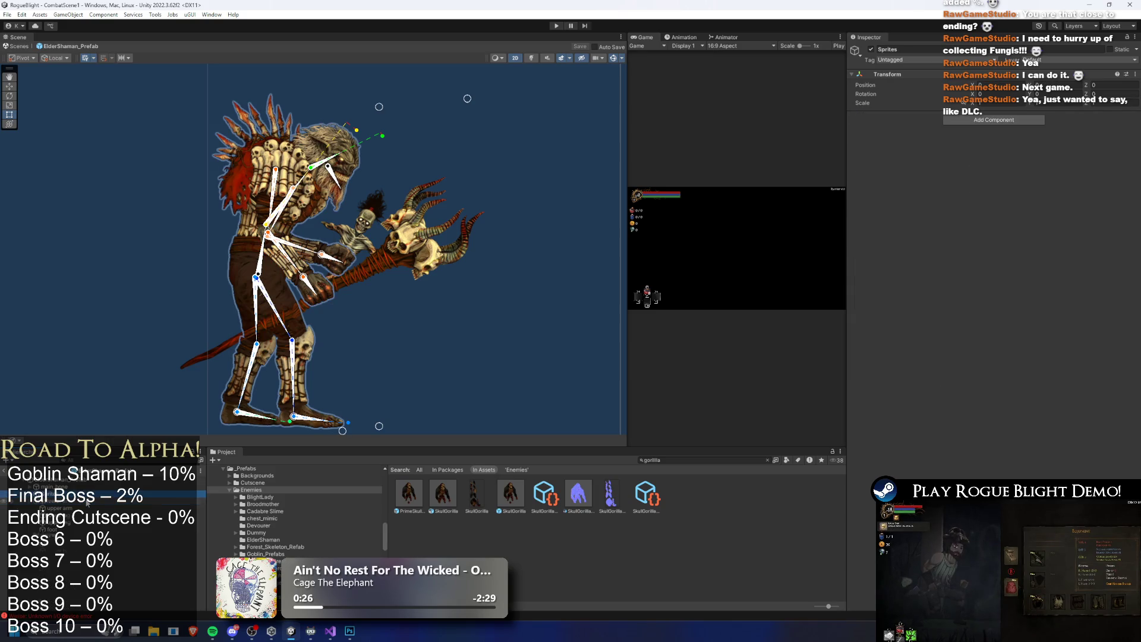
{"action": "key", "text": "Up"}
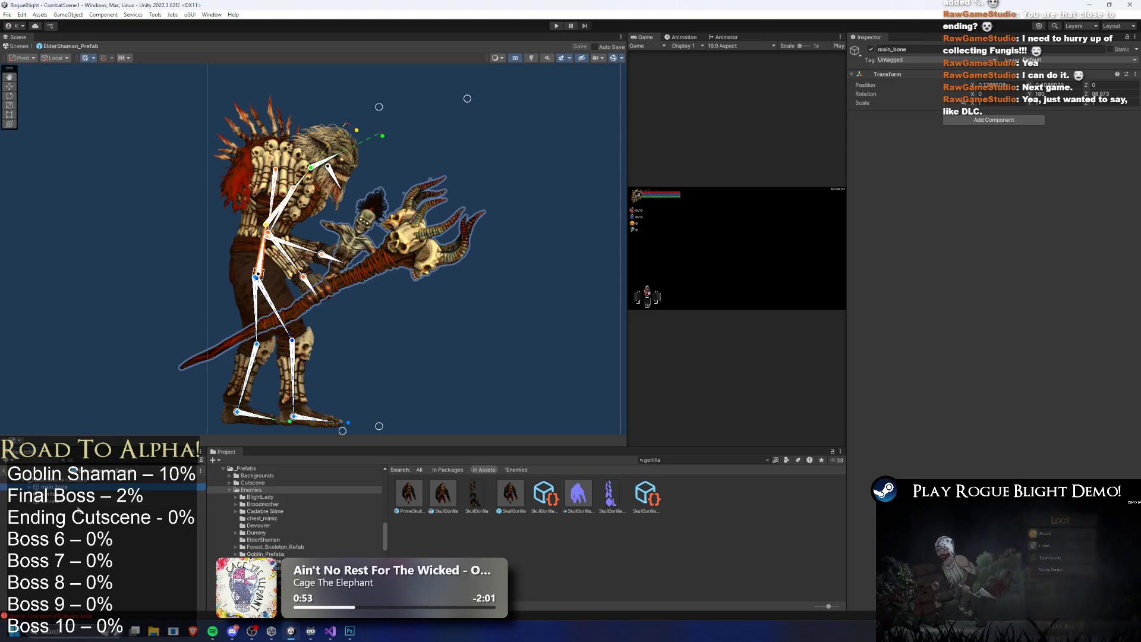
Step between the solvers group, Sprites object and root ElderShaman_Prefab to compare their settings
{"action": "left_click", "coordinate": [77, 503]}
{"action": "key", "text": "Up"}
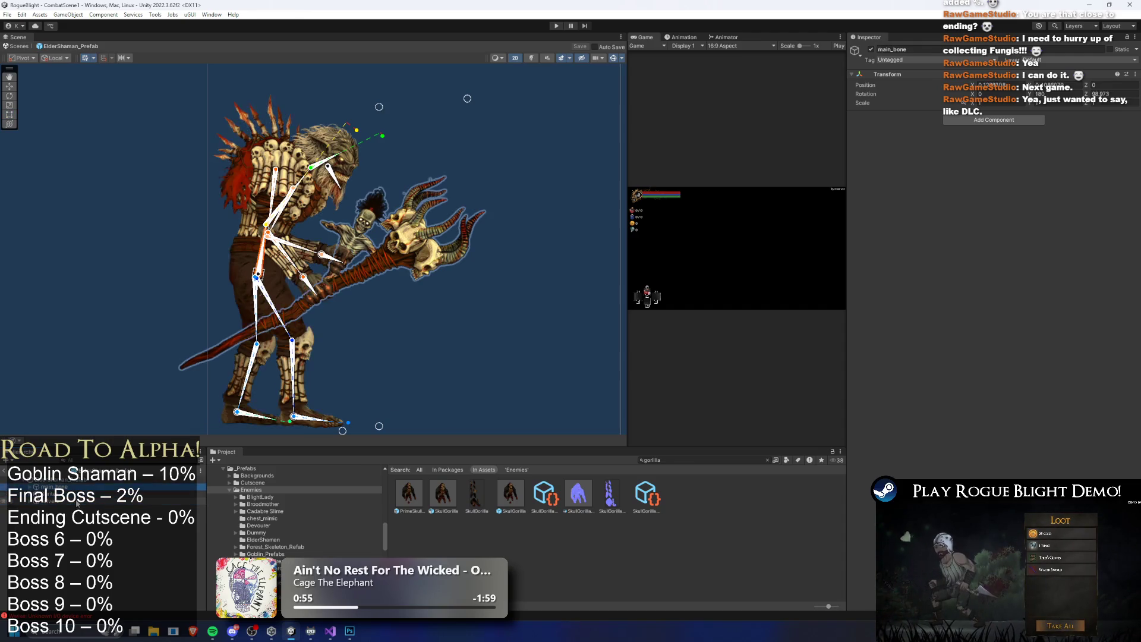
{"action": "key", "text": "Up"}
{"action": "key", "text": "Up"}
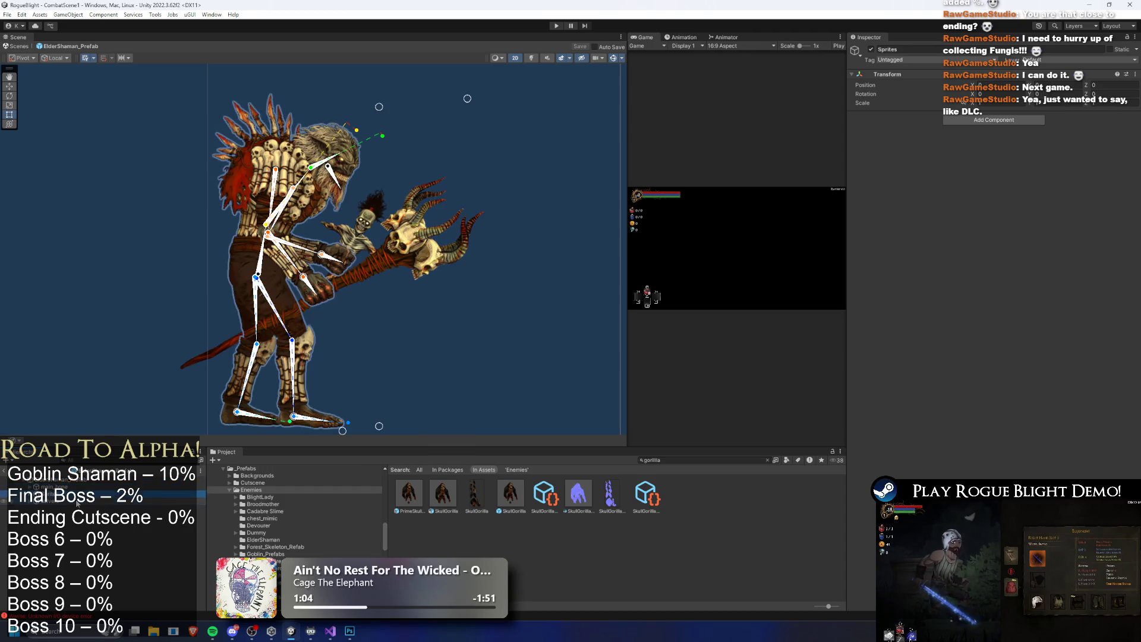
{"action": "key", "text": "Down"}
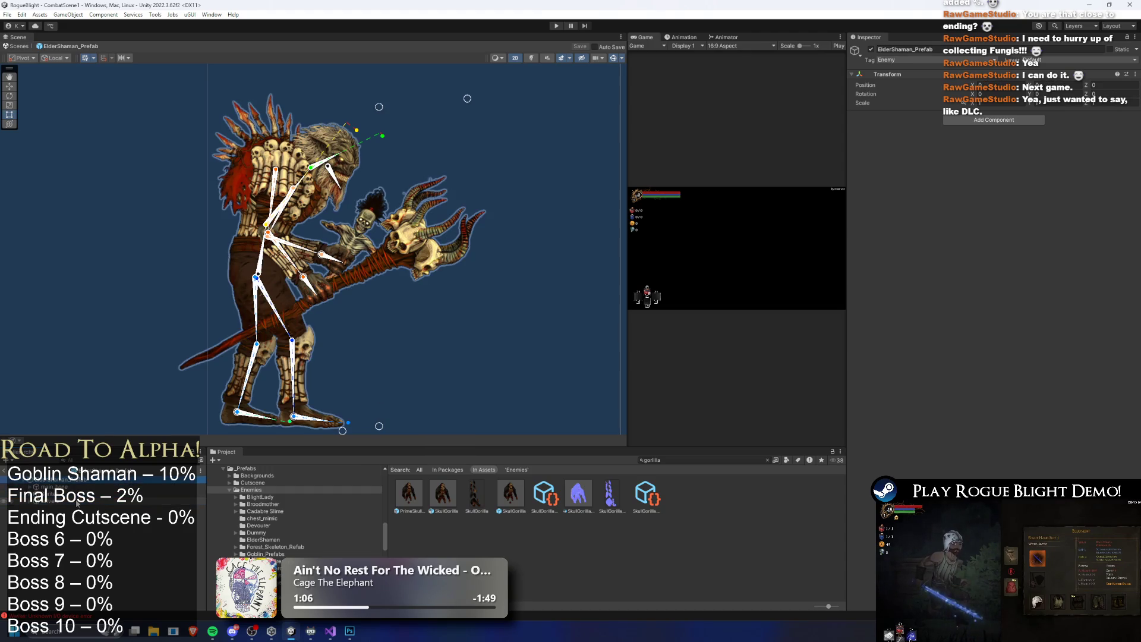
{"action": "key", "text": "Up"}
{"action": "key", "text": "Down"}
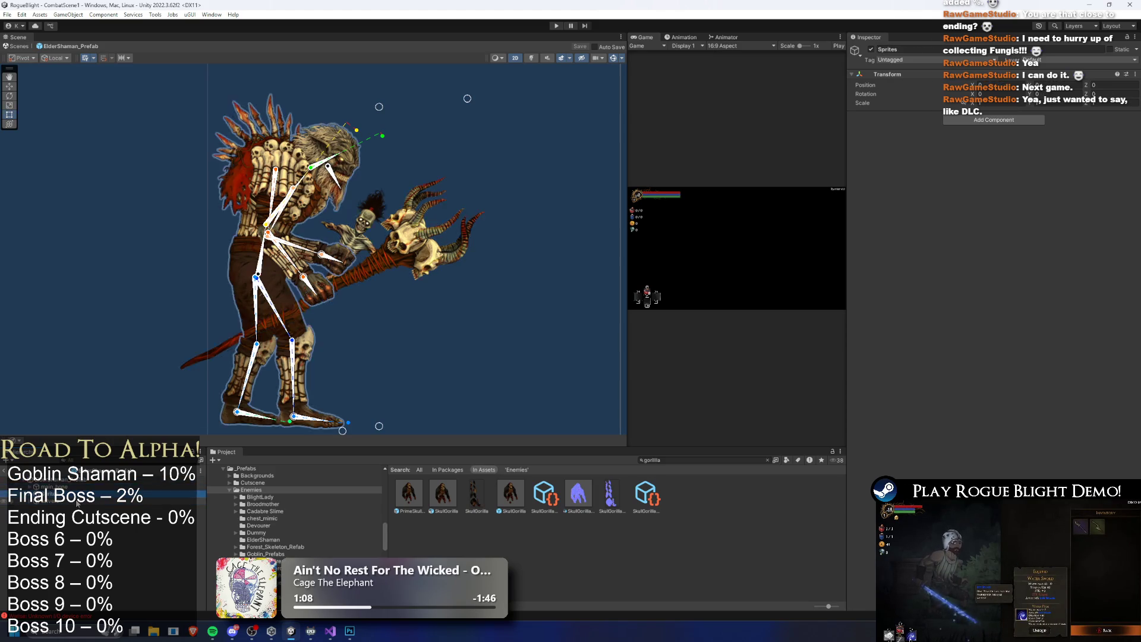
{"action": "key", "text": "Up"}
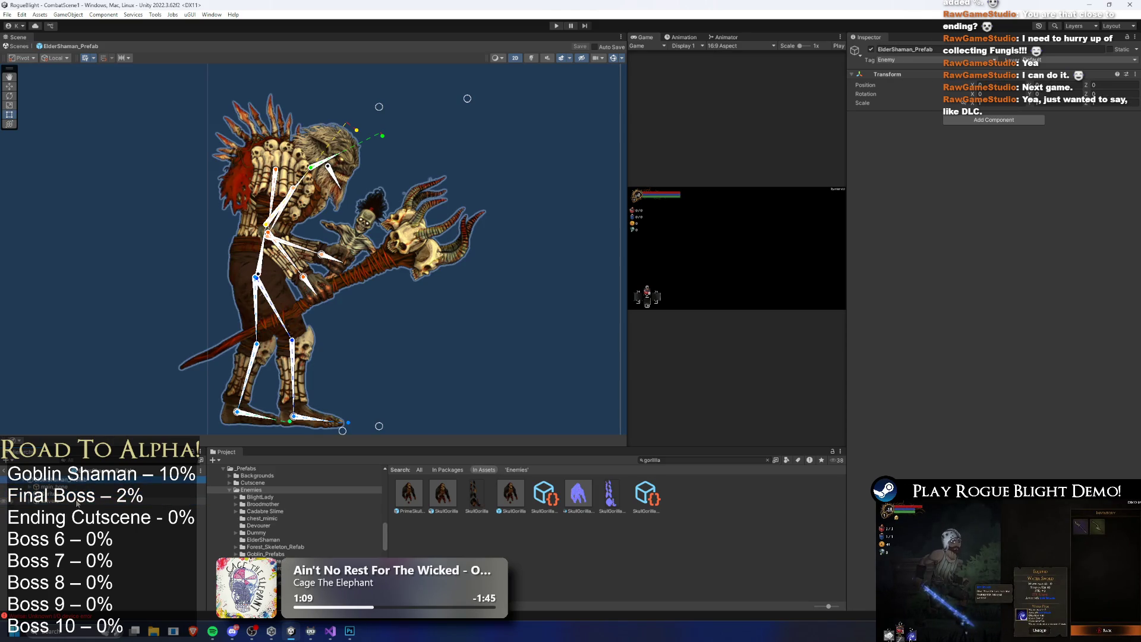
{"action": "key", "text": "Down"}
{"action": "key", "text": "Down"}
{"action": "key", "text": "Down"}
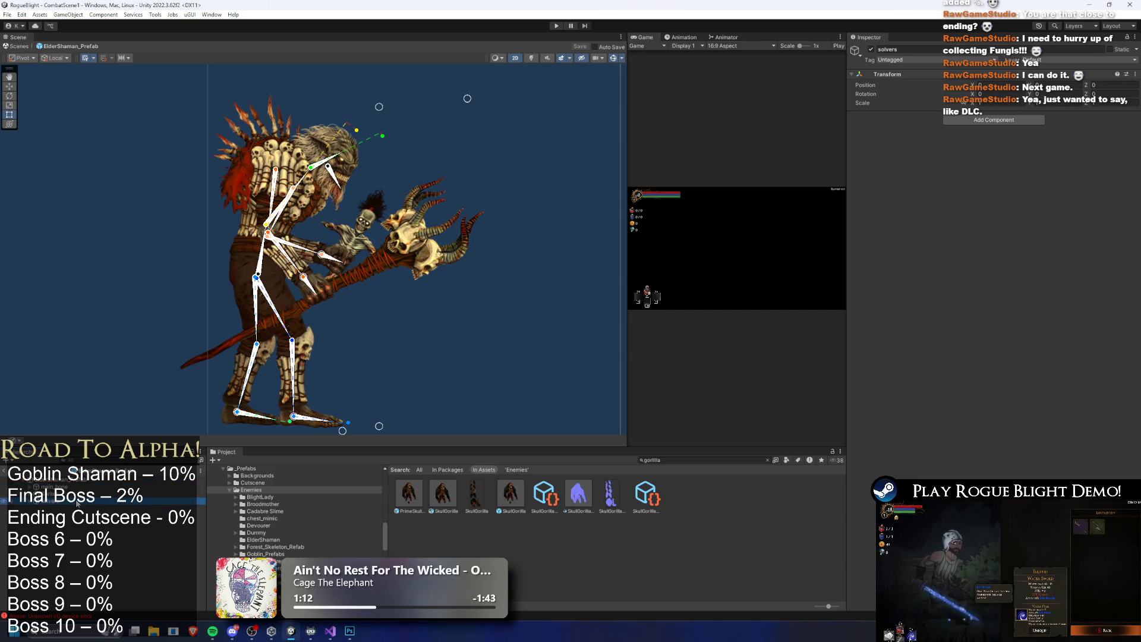
{"action": "key", "text": "Up"}
{"action": "key", "text": "Up"}
{"action": "key", "text": "Up"}
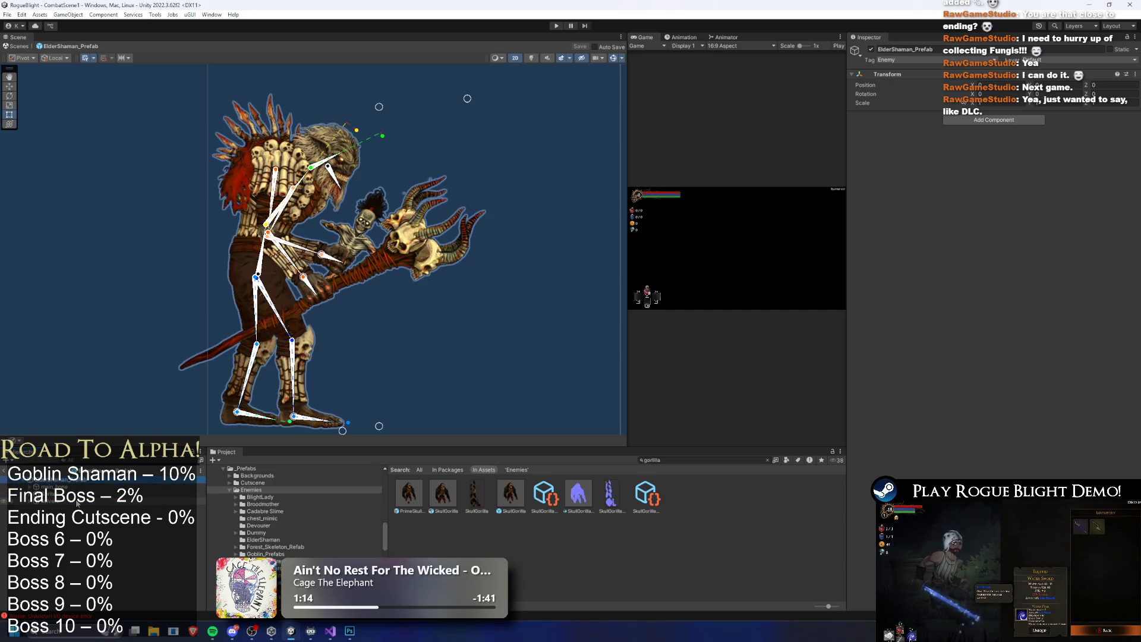
Undo an accidental bone bend and move the whole shaman down and to the left
{"action": "scroll", "coordinate": [201, 127], "scroll_direction": "down", "scroll_amount": 5}
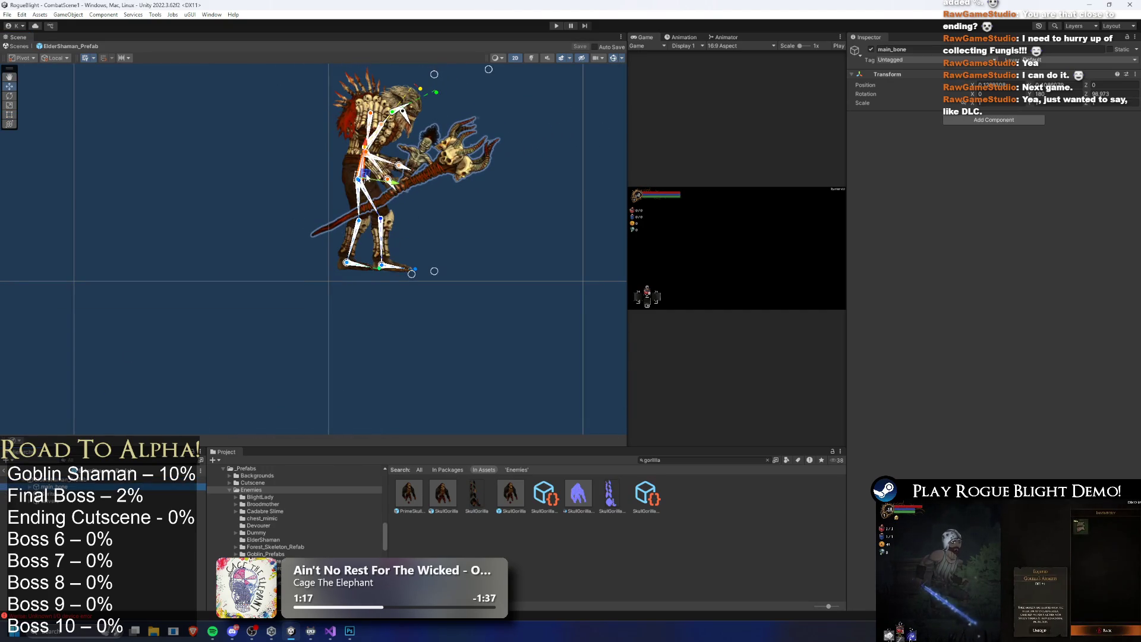
{"action": "left_click_drag", "start_coordinate": [361, 179], "coordinate": [339, 189]}
{"action": "key", "text": "ctrl+z"}
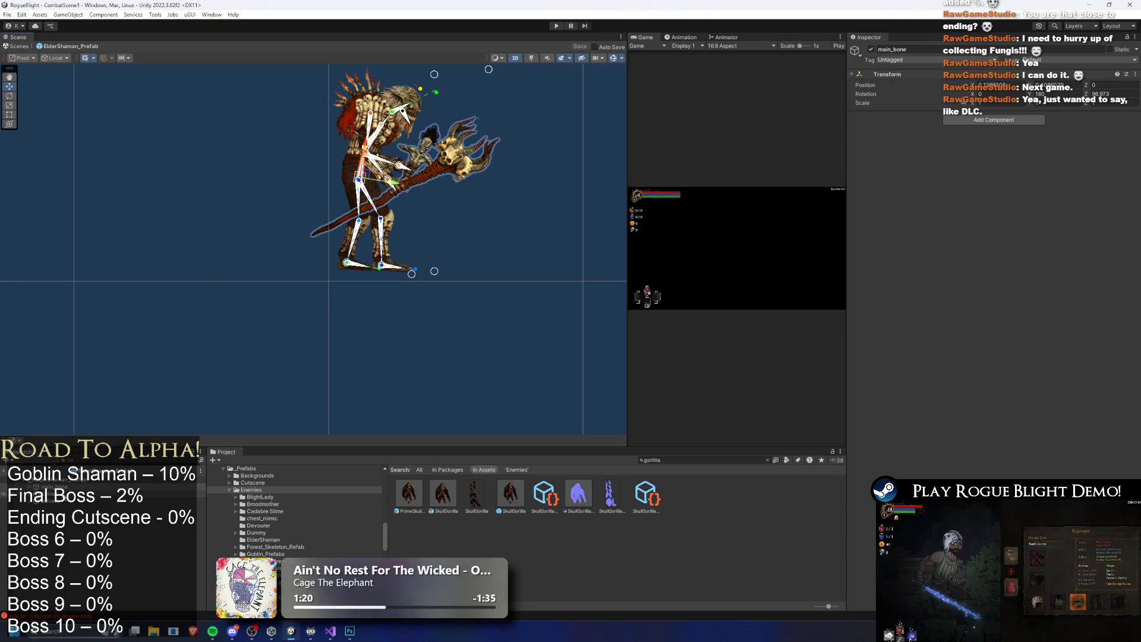
{"action": "mouse_move", "coordinate": [332, 281]}
{"action": "left_mouse_down"}
{"action": "mouse_move", "coordinate": [287, 294]}
{"action": "mouse_move", "coordinate": [324, 295]}
{"action": "left_mouse_up"}
{"action": "left_click", "coordinate": [486, 290]}
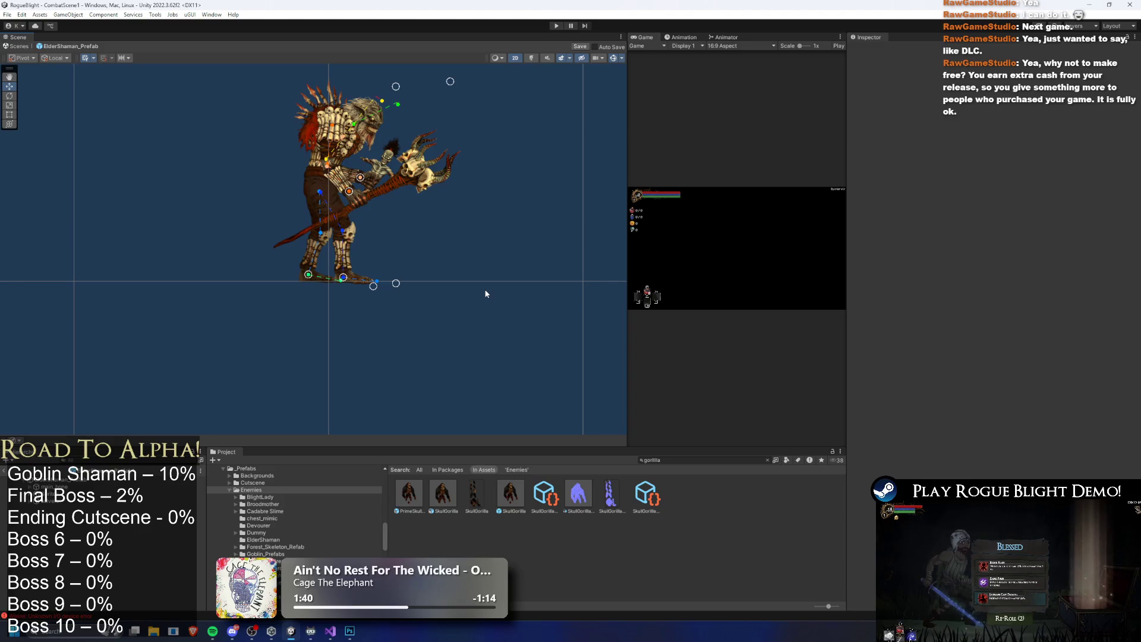
Save the ElderShaman prefab changes, then launch Google Chrome from system search
{"action": "key", "text": "ctrl+s"}
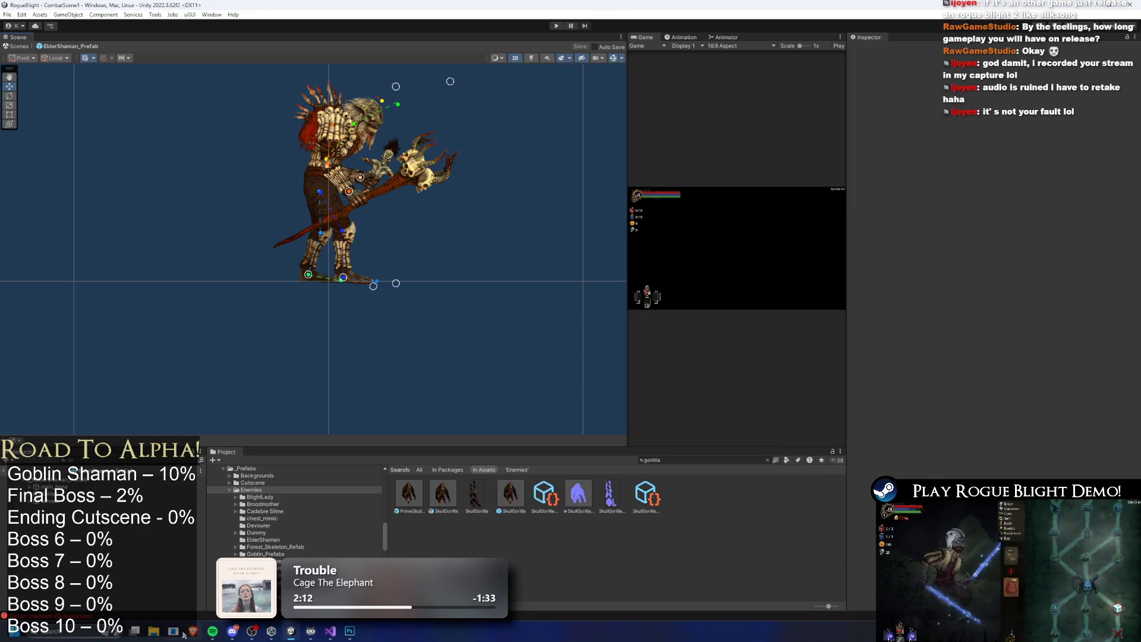
{"action": "key", "text": "super"}
{"action": "type", "text": "chrome"}
{"action": "key", "text": "Return"}
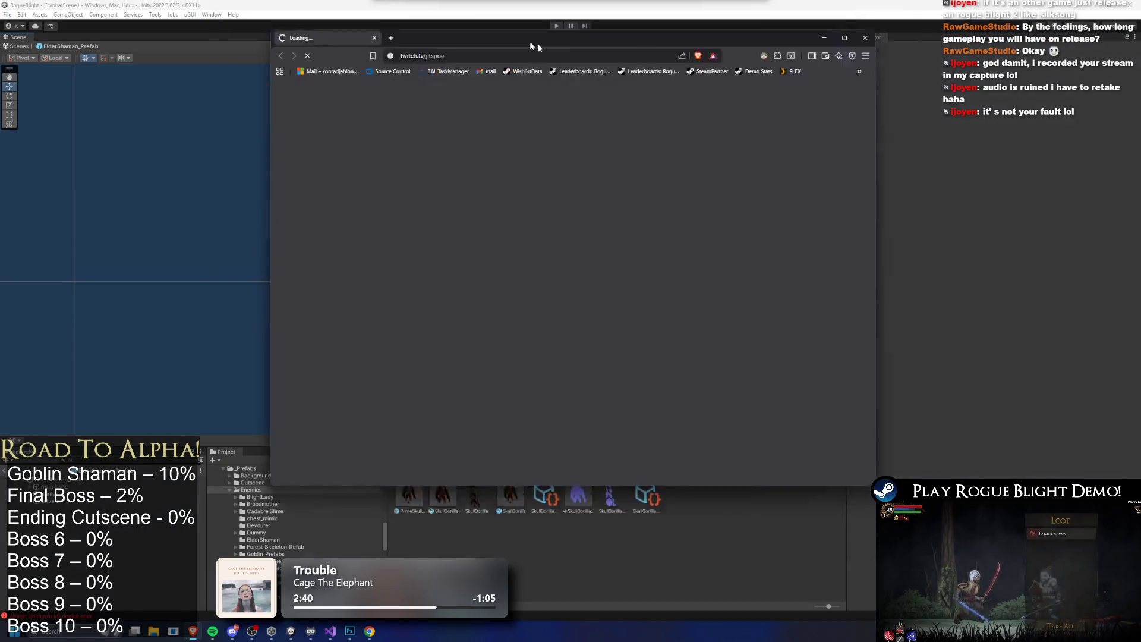
Close the loading Twitch window and switch to the Lone Wulf Studio showcase page
{"action": "key", "text": "ctrl+w"}
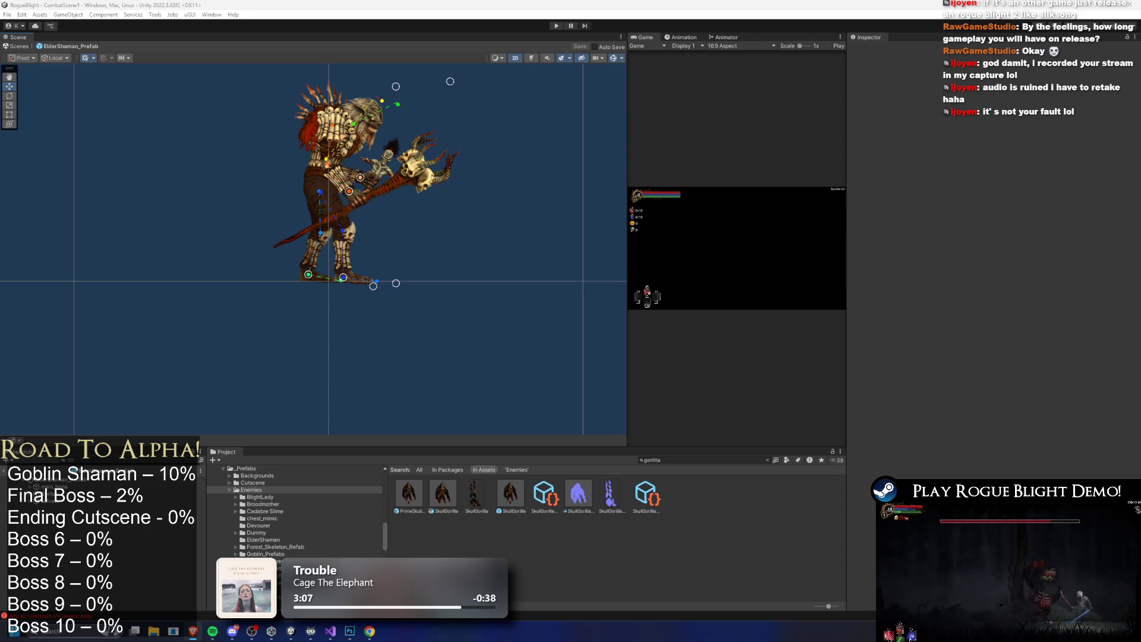
{"action": "key", "text": "alt+Tab"}
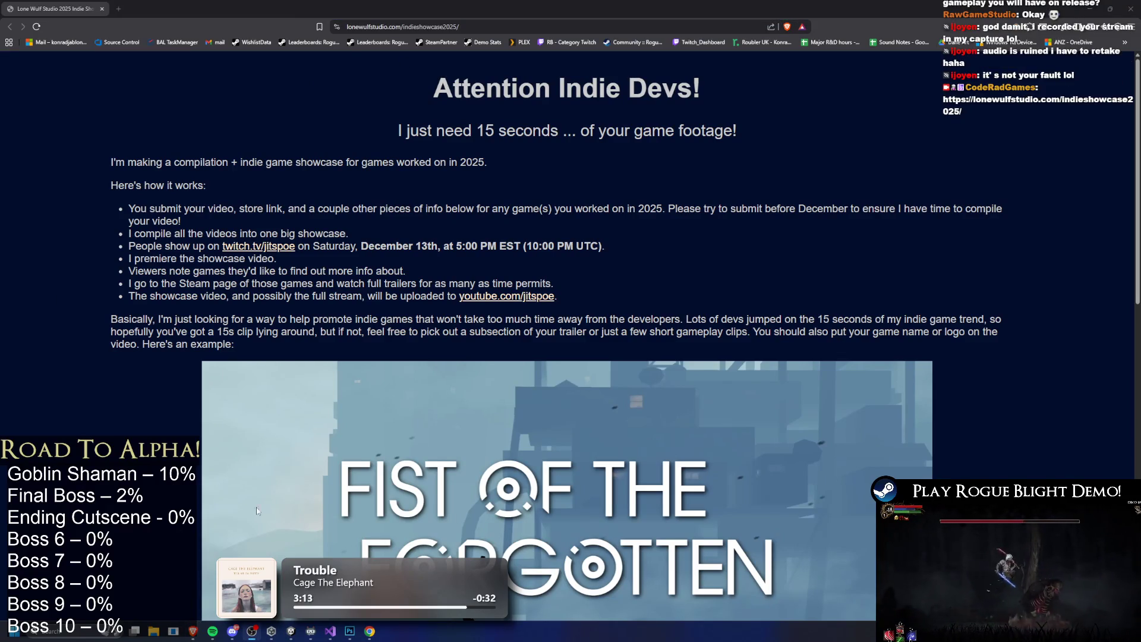
Scroll through the showcase page and highlight the showcase date and time text
{"action": "scroll", "coordinate": [795, 369], "scroll_direction": "down", "scroll_amount": 2}
{"action": "scroll", "coordinate": [795, 370], "scroll_direction": "up", "scroll_amount": 2}
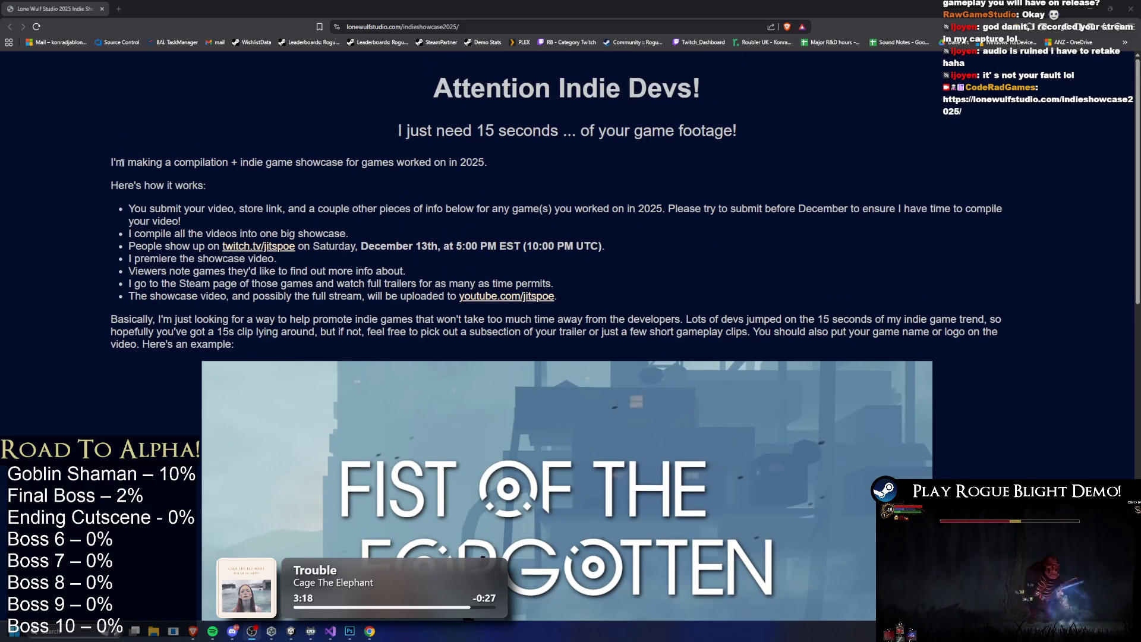
{"action": "scroll", "coordinate": [231, 194], "scroll_direction": "down", "scroll_amount": 4}
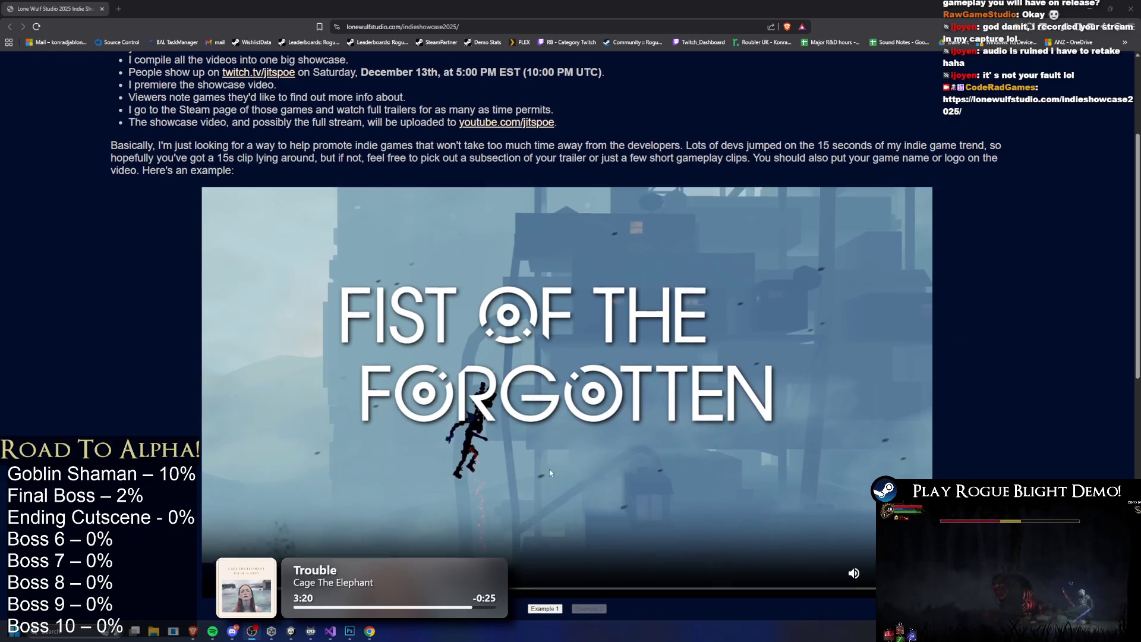
{"action": "scroll", "coordinate": [229, 209], "scroll_direction": "up", "scroll_amount": 3}
{"action": "left_click_drag", "start_coordinate": [428, 85], "coordinate": [734, 86]}
{"action": "scroll", "coordinate": [638, 112], "scroll_direction": "up", "scroll_amount": 1}
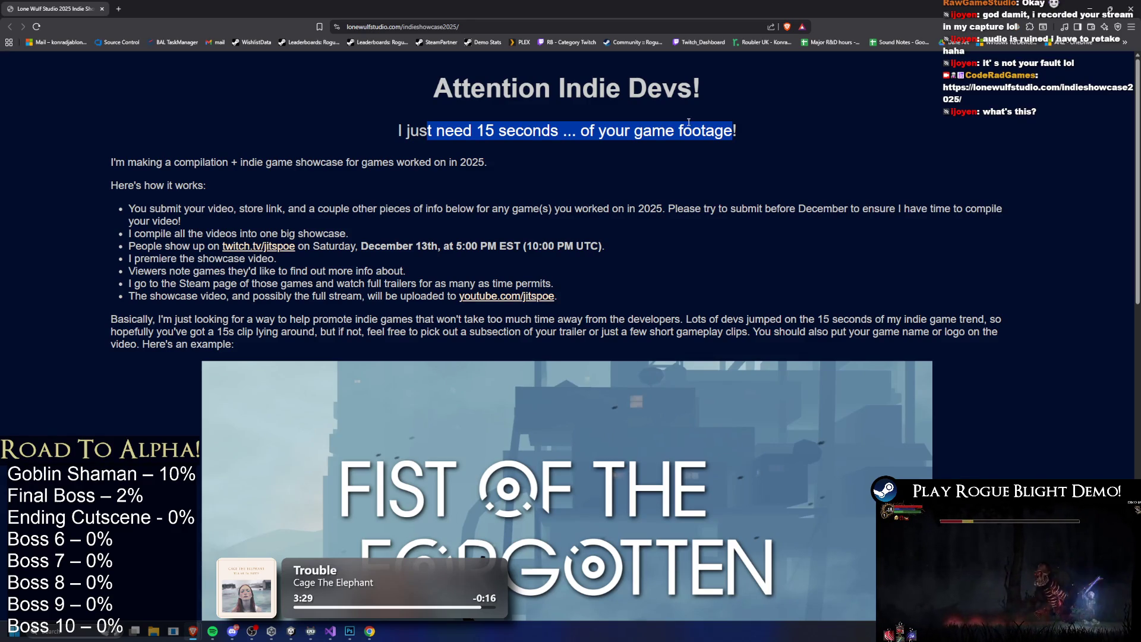
{"action": "mouse_move", "coordinate": [361, 246]}
{"action": "left_mouse_down"}
{"action": "mouse_move", "coordinate": [132, 246]}
{"action": "mouse_move", "coordinate": [566, 245]}
{"action": "left_mouse_up"}
{"action": "mouse_move", "coordinate": [144, 259]}
{"action": "left_mouse_down"}
{"action": "mouse_move", "coordinate": [275, 259]}
{"action": "mouse_move", "coordinate": [397, 296]}
{"action": "left_mouse_up"}
{"action": "scroll", "coordinate": [522, 230], "scroll_direction": "down", "scroll_amount": 3}
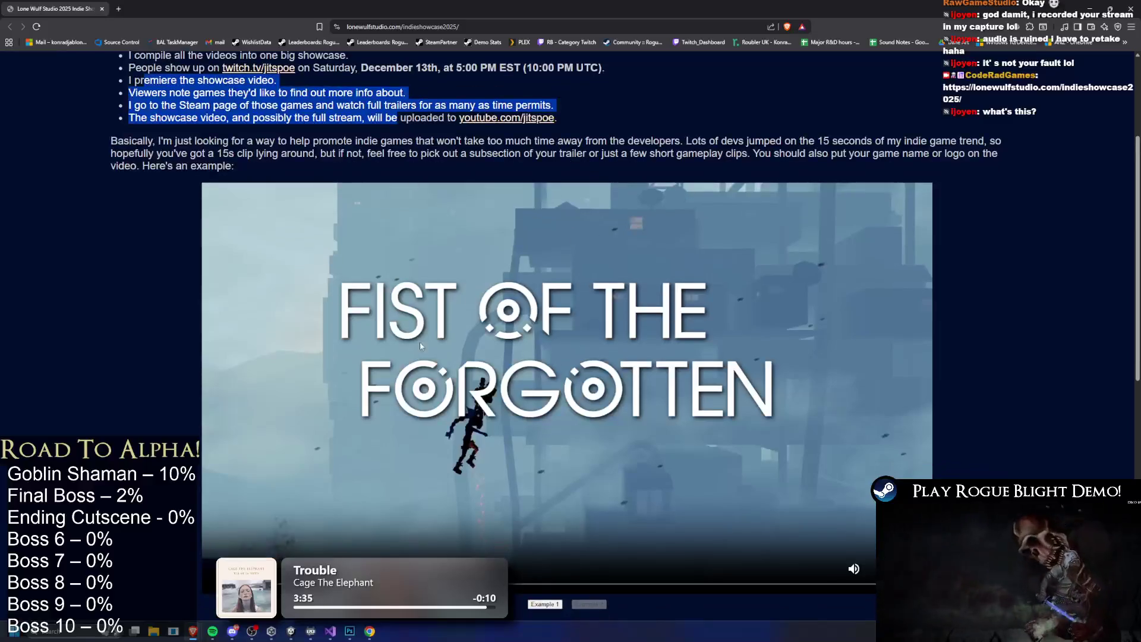
Play the embedded Fist of the Forgotten example video, then replay it
{"action": "left_click", "coordinate": [569, 413]}
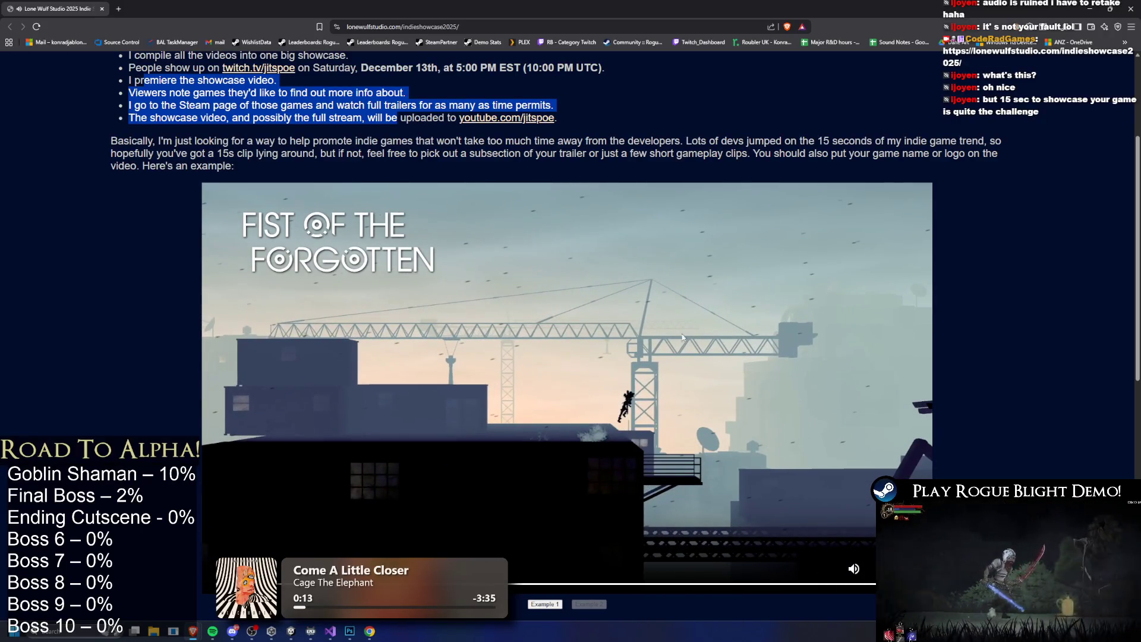
{"action": "scroll", "coordinate": [682, 337], "scroll_direction": "down", "scroll_amount": 6}
{"action": "scroll", "coordinate": [475, 222], "scroll_direction": "up", "scroll_amount": 4}
{"action": "scroll", "coordinate": [543, 311], "scroll_direction": "down", "scroll_amount": 7}
{"action": "scroll", "coordinate": [572, 317], "scroll_direction": "up", "scroll_amount": 5}
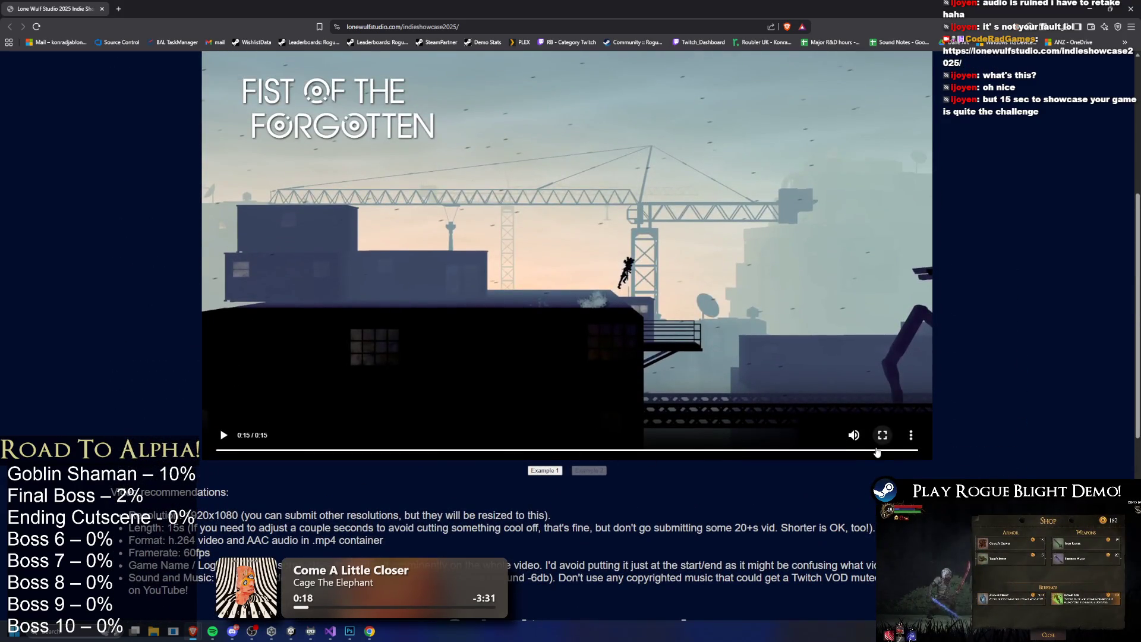
{"action": "left_click", "coordinate": [862, 455]}
Switch to the second example clip, restart it, then play the crane-scene example clip
{"action": "scroll", "coordinate": [533, 389], "scroll_direction": "up", "scroll_amount": 2}
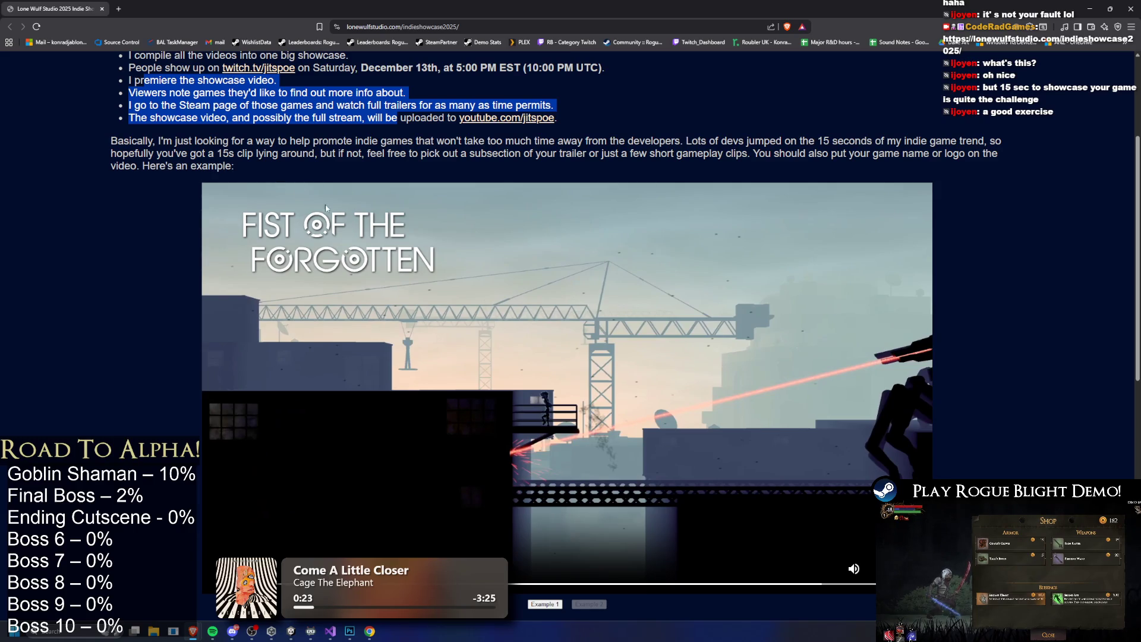
{"action": "scroll", "coordinate": [319, 291], "scroll_direction": "down", "scroll_amount": 2}
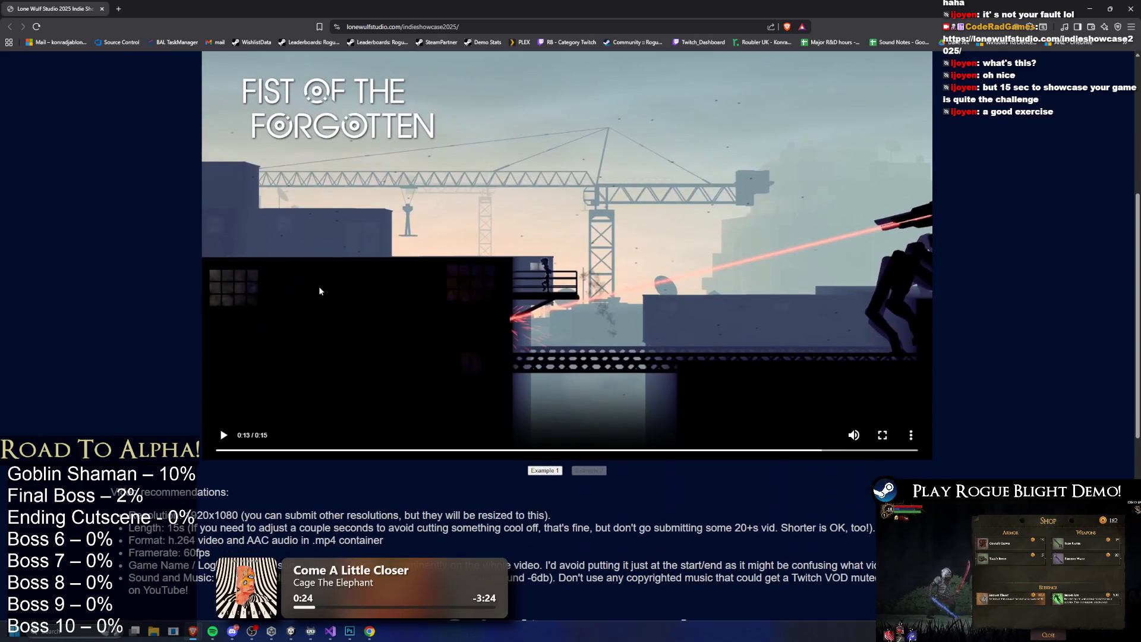
{"action": "scroll", "coordinate": [511, 189], "scroll_direction": "down", "scroll_amount": 1}
{"action": "scroll", "coordinate": [559, 231], "scroll_direction": "up", "scroll_amount": 2}
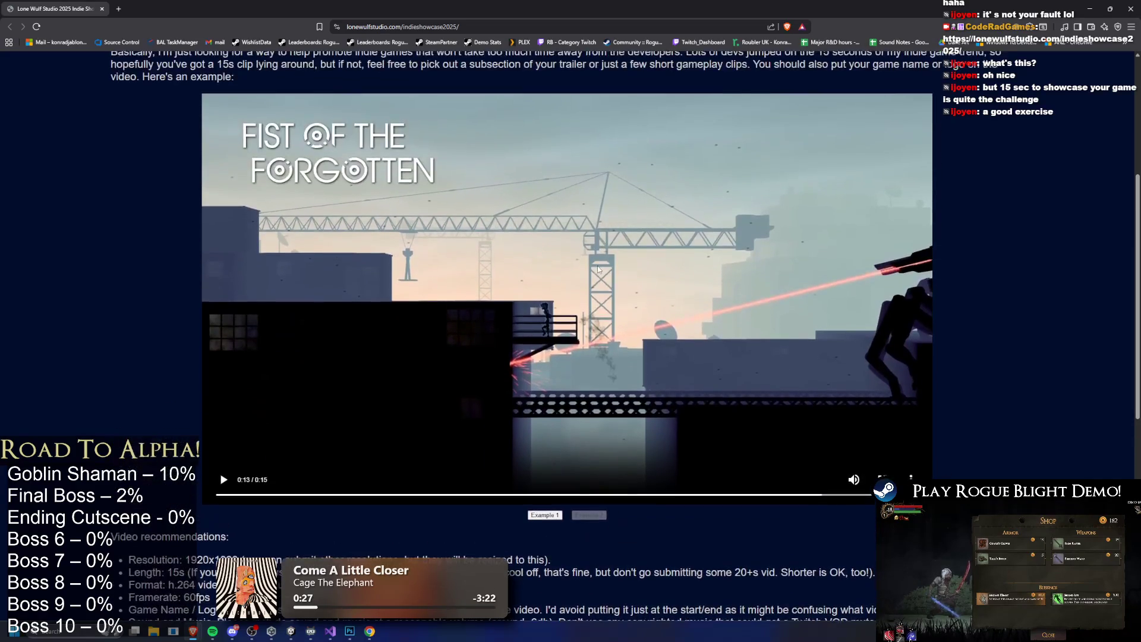
{"action": "left_click", "coordinate": [588, 514]}
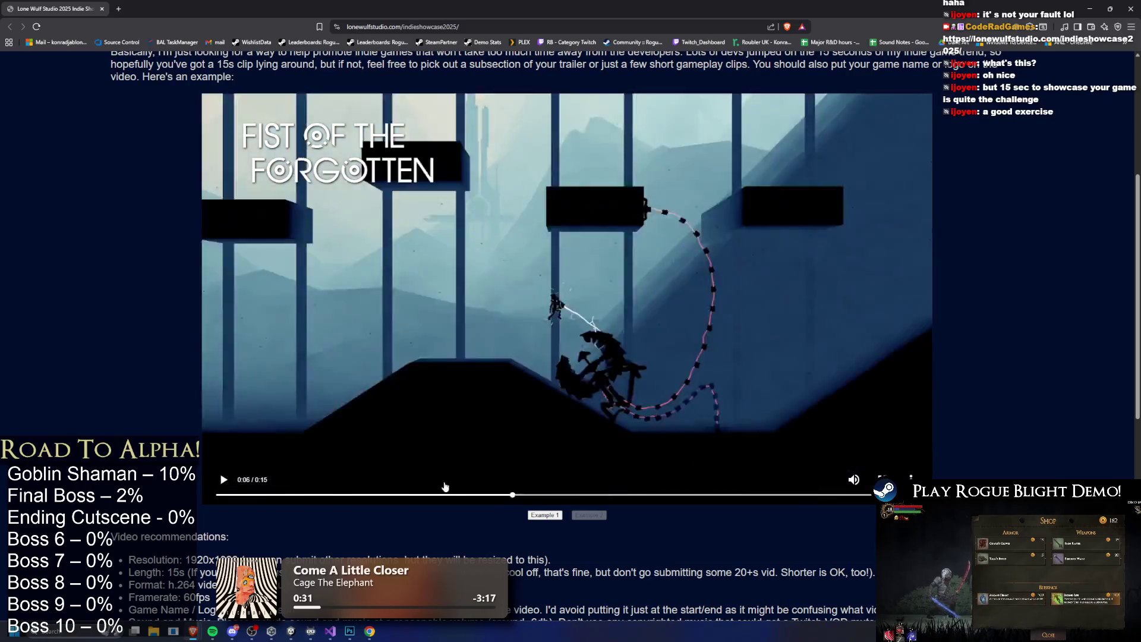
{"action": "left_click", "coordinate": [236, 498]}
{"action": "scroll", "coordinate": [527, 309], "scroll_direction": "down", "scroll_amount": 5}
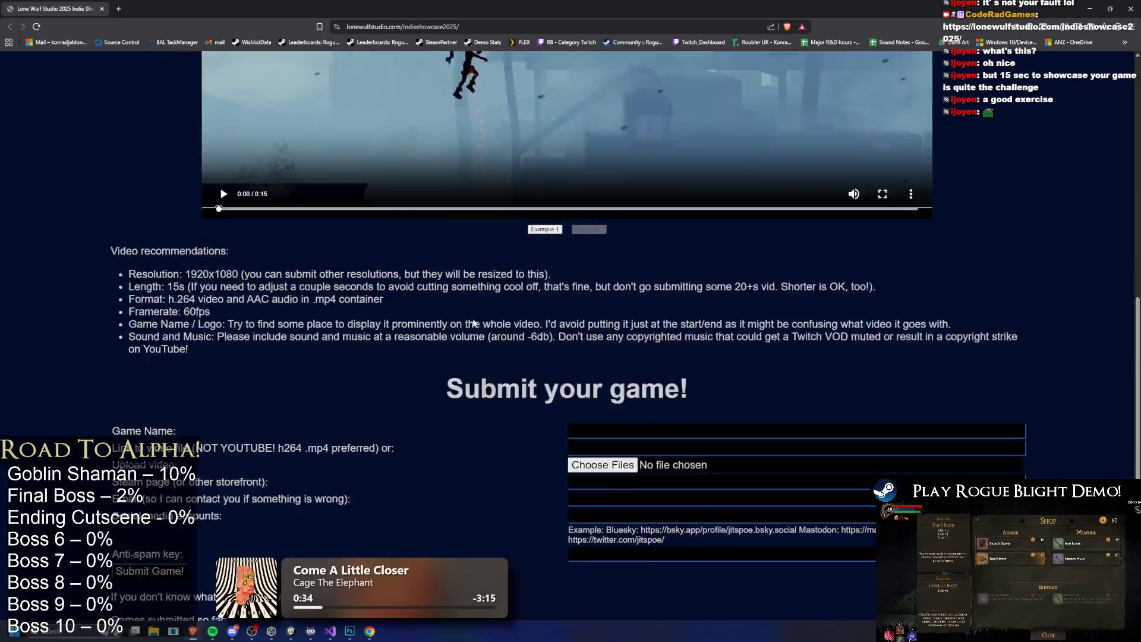
{"action": "scroll", "coordinate": [527, 309], "scroll_direction": "up", "scroll_amount": 4}
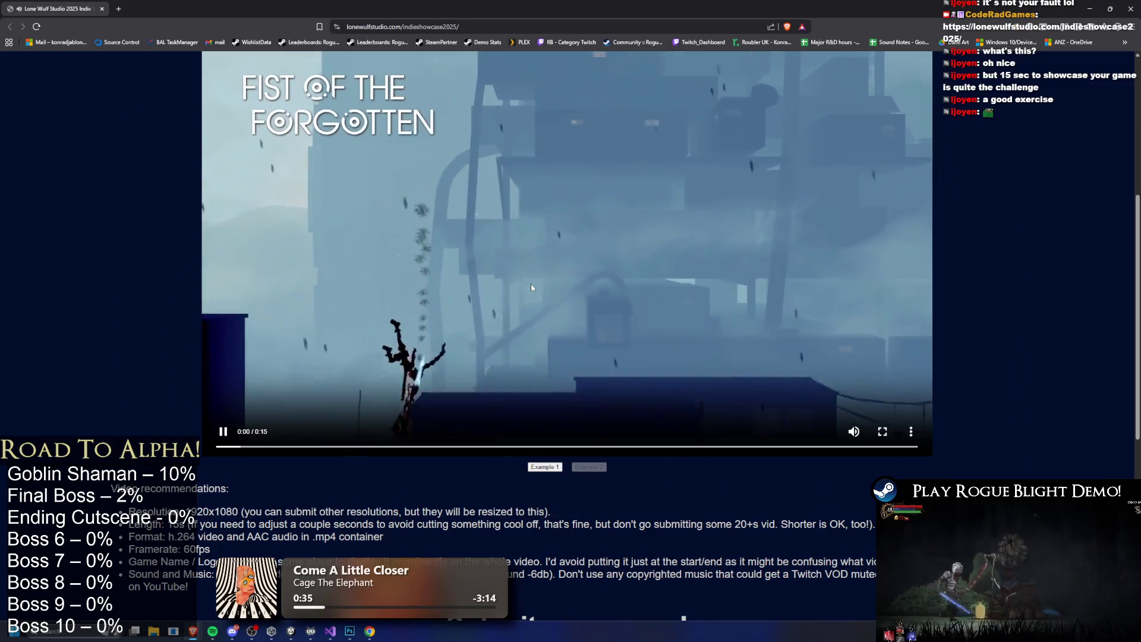
{"action": "left_click", "coordinate": [736, 351]}
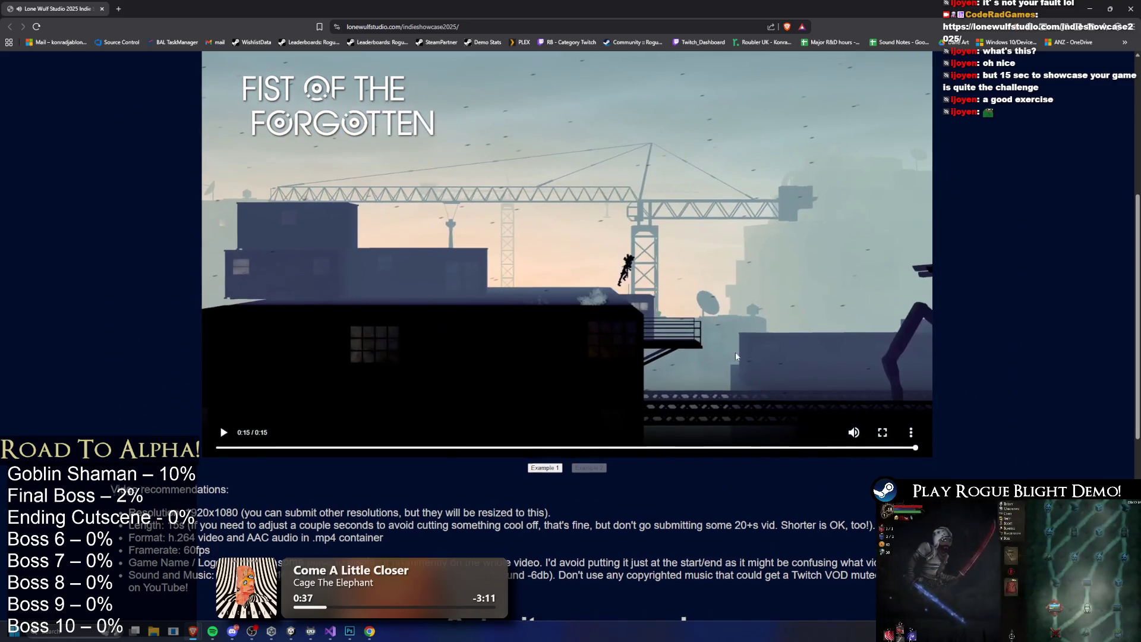
{"action": "scroll", "coordinate": [737, 352], "scroll_direction": "up", "scroll_amount": 2}
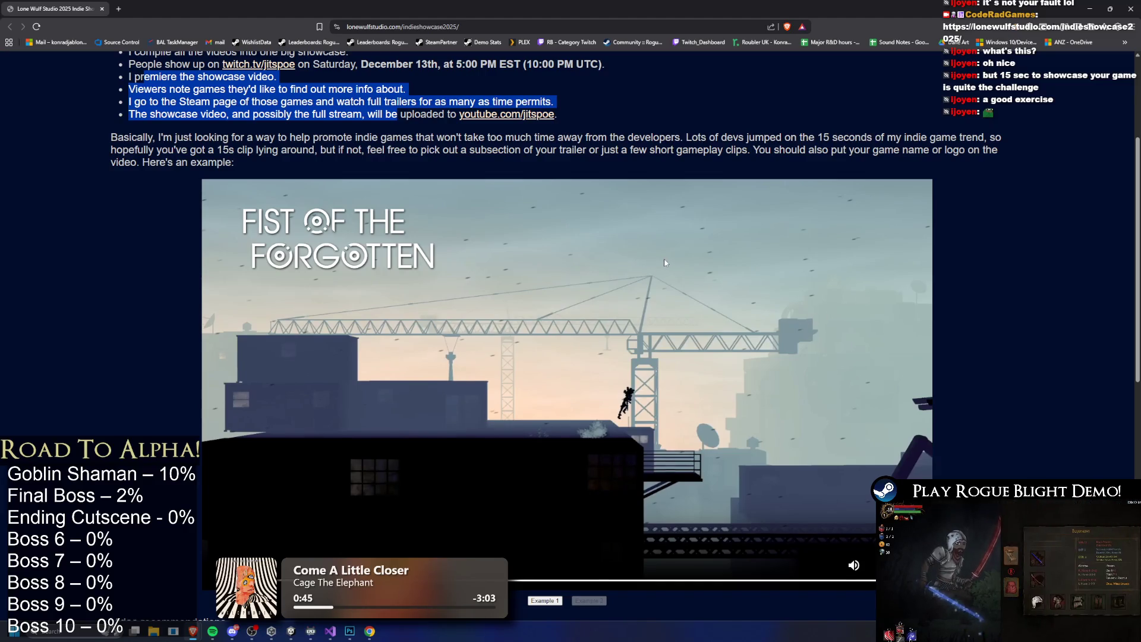
Scroll to the Submit your game! form and focus the Anti-spam key field
{"action": "scroll", "coordinate": [665, 263], "scroll_direction": "down", "scroll_amount": 9}
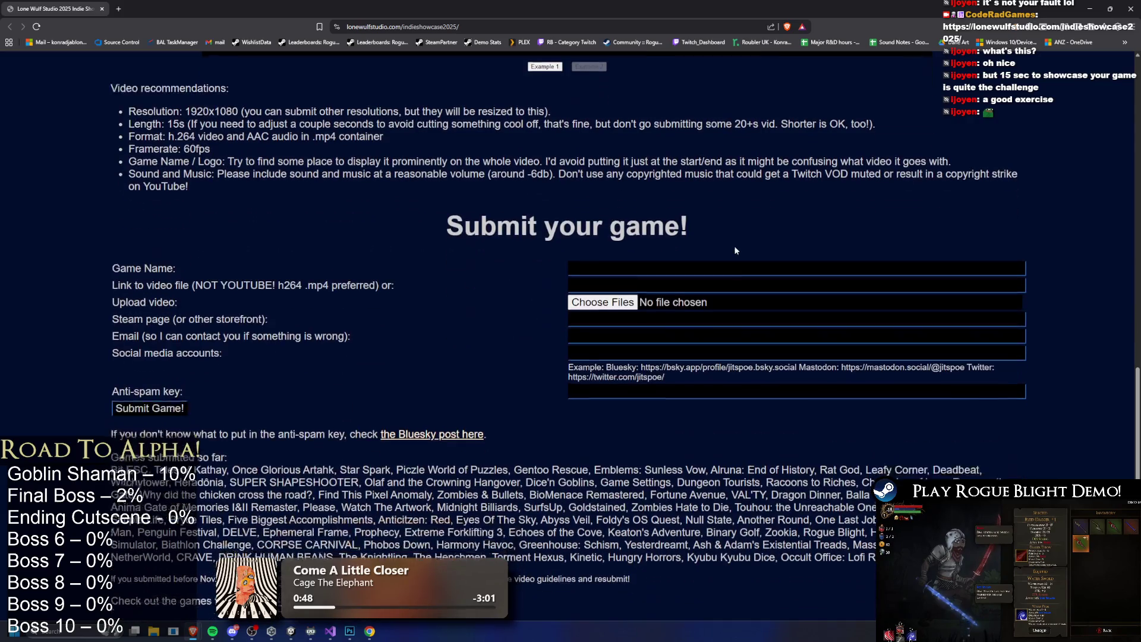
{"action": "left_click_drag", "start_coordinate": [130, 390], "coordinate": [478, 398]}
{"action": "left_click", "coordinate": [594, 390]}
{"action": "key", "text": "alt+Tab"}
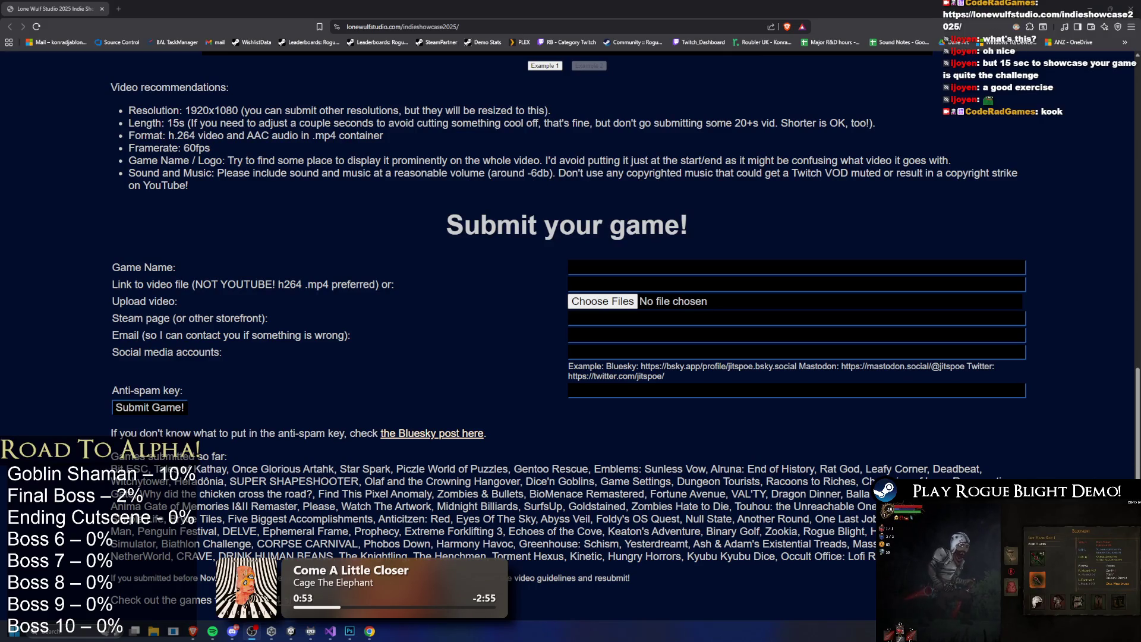
{"action": "left_click", "coordinate": [598, 393]}
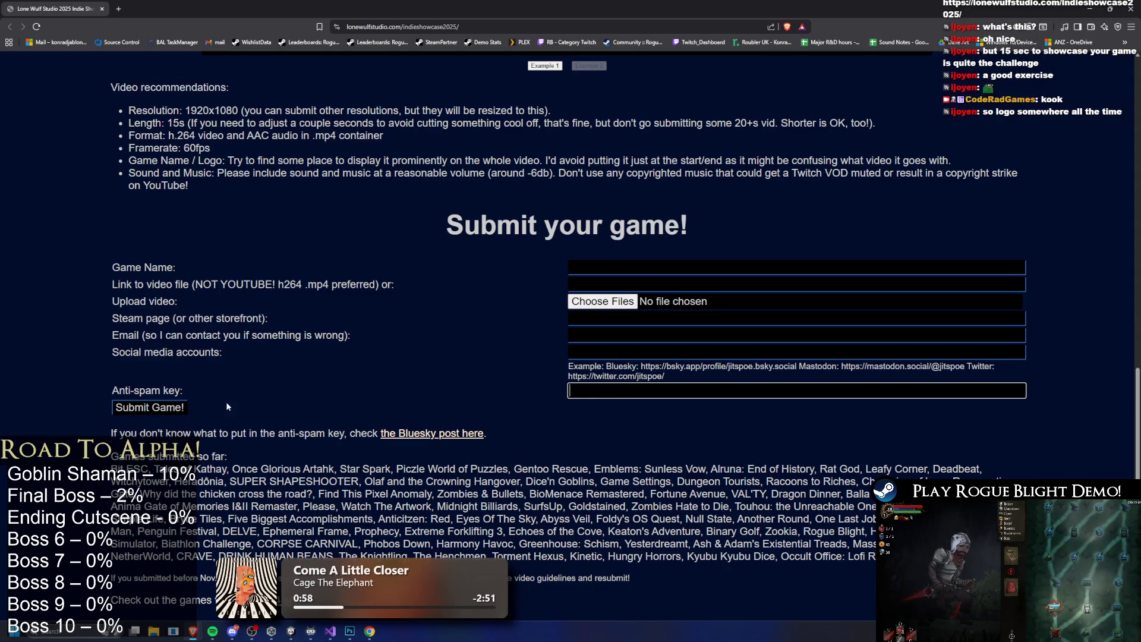
Highlight the video resolution, length, format and framerate guidelines
{"action": "scroll", "coordinate": [375, 406], "scroll_direction": "up", "scroll_amount": 5}
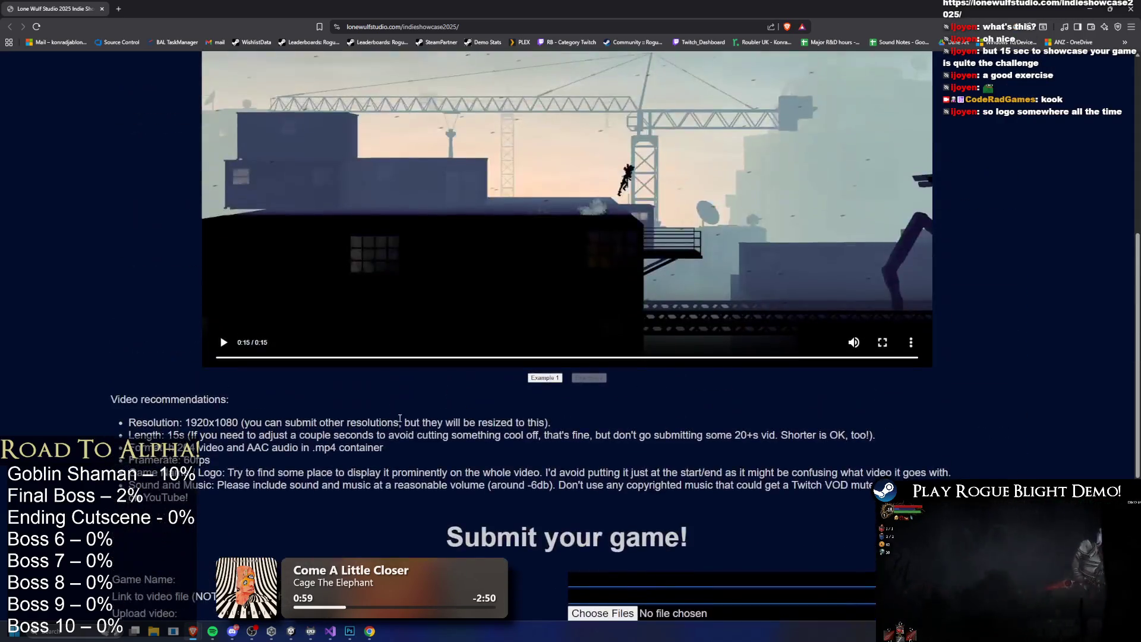
{"action": "scroll", "coordinate": [130, 153], "scroll_direction": "down", "scroll_amount": 4}
{"action": "mouse_move", "coordinate": [130, 153]}
{"action": "left_mouse_down"}
{"action": "mouse_move", "coordinate": [357, 169]}
{"action": "mouse_move", "coordinate": [550, 156]}
{"action": "mouse_move", "coordinate": [537, 181]}
{"action": "left_mouse_up"}
{"action": "mouse_move", "coordinate": [154, 180]}
{"action": "left_mouse_down"}
{"action": "mouse_move", "coordinate": [297, 181]}
{"action": "mouse_move", "coordinate": [267, 205]}
{"action": "mouse_move", "coordinate": [353, 218]}
{"action": "mouse_move", "coordinate": [533, 202]}
{"action": "left_mouse_up"}
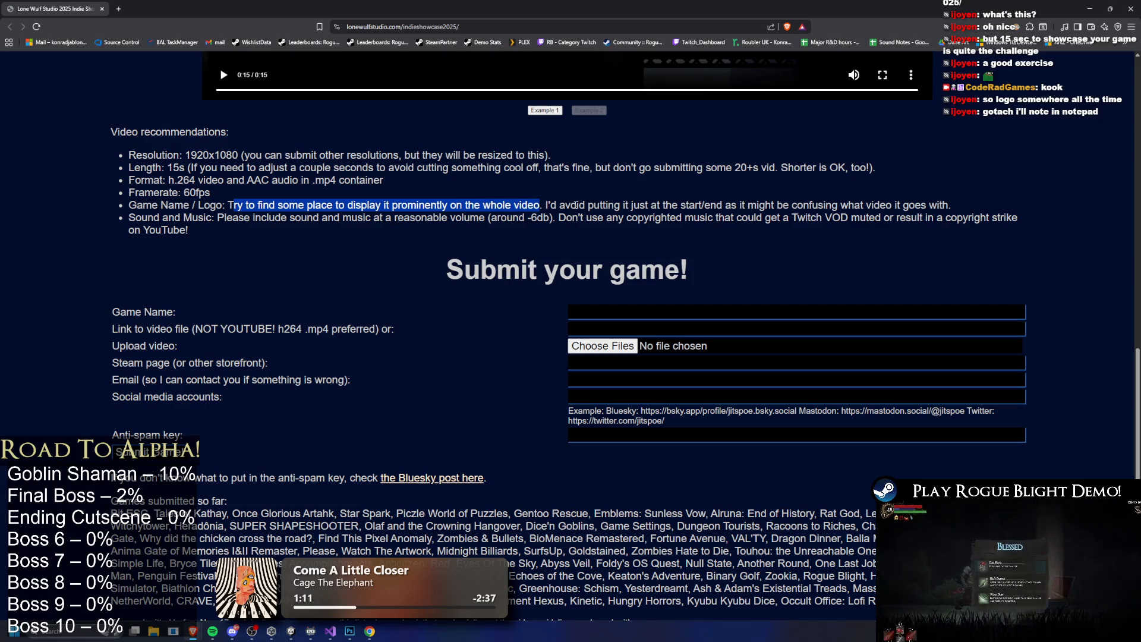
Select the page's web address, then switch away from the browser
{"action": "left_click", "coordinate": [484, 26]}
{"action": "key", "text": "alt+Tab"}
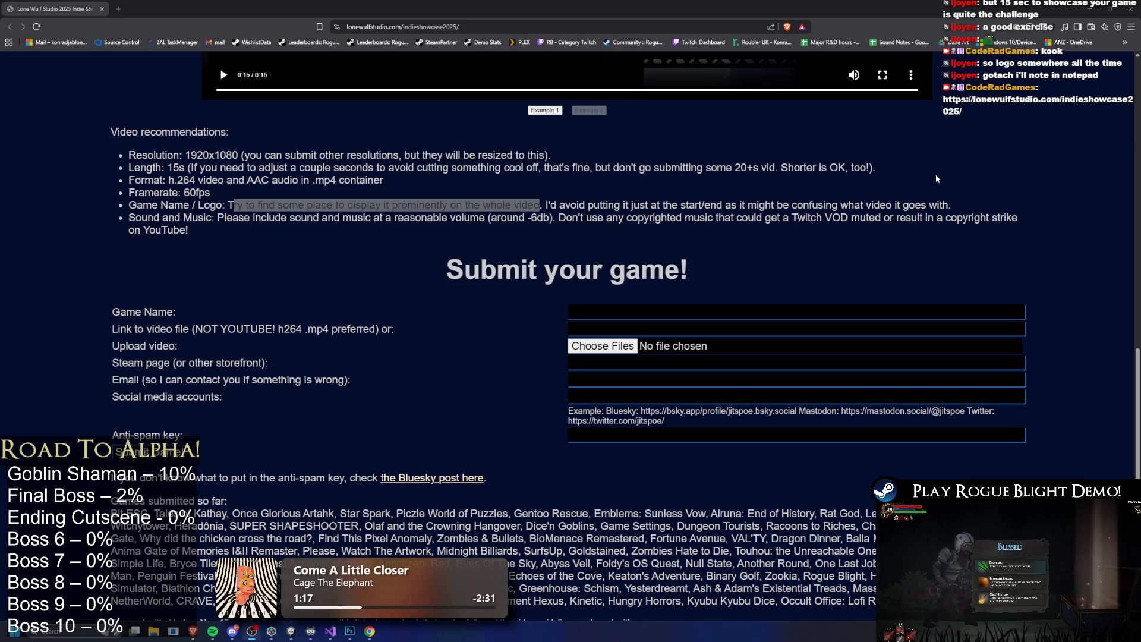
{"action": "scroll", "coordinate": [345, 429], "scroll_direction": "down", "scroll_amount": 1}
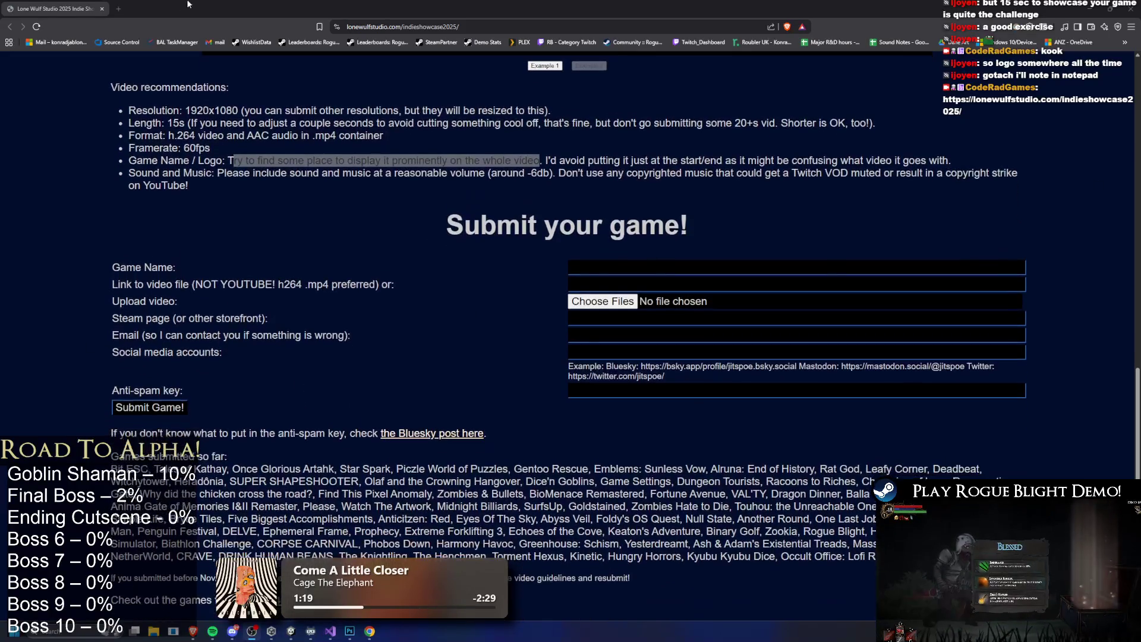
{"action": "key", "text": "alt+Tab"}
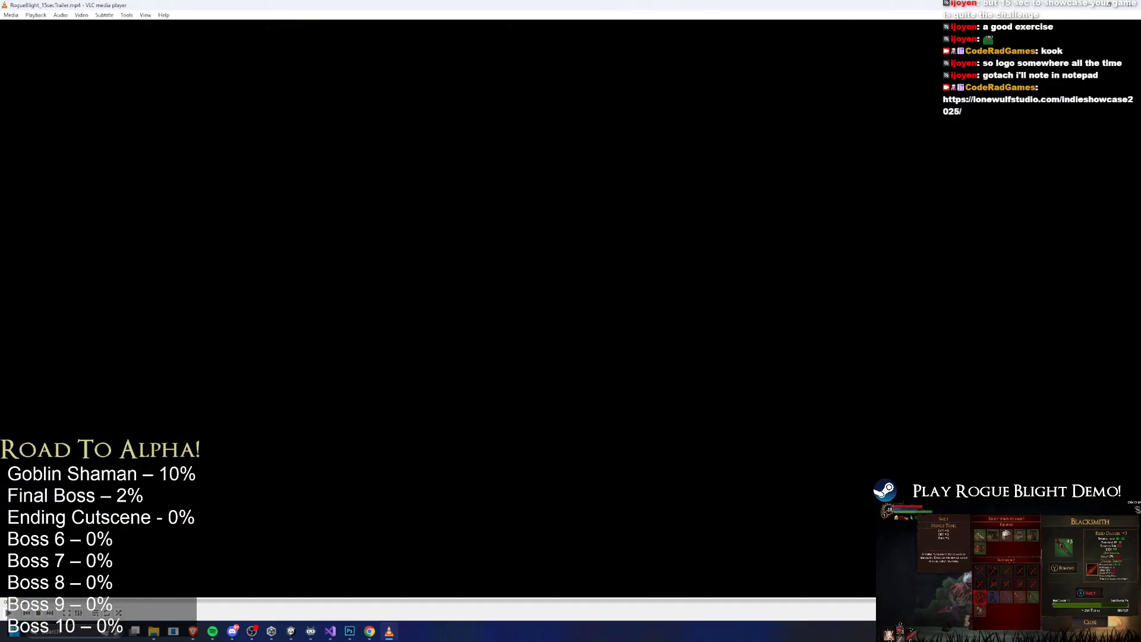
Start RogueBlight_15secTrailer.mp4 playing in the open VLC window
{"action": "key", "text": "space"}
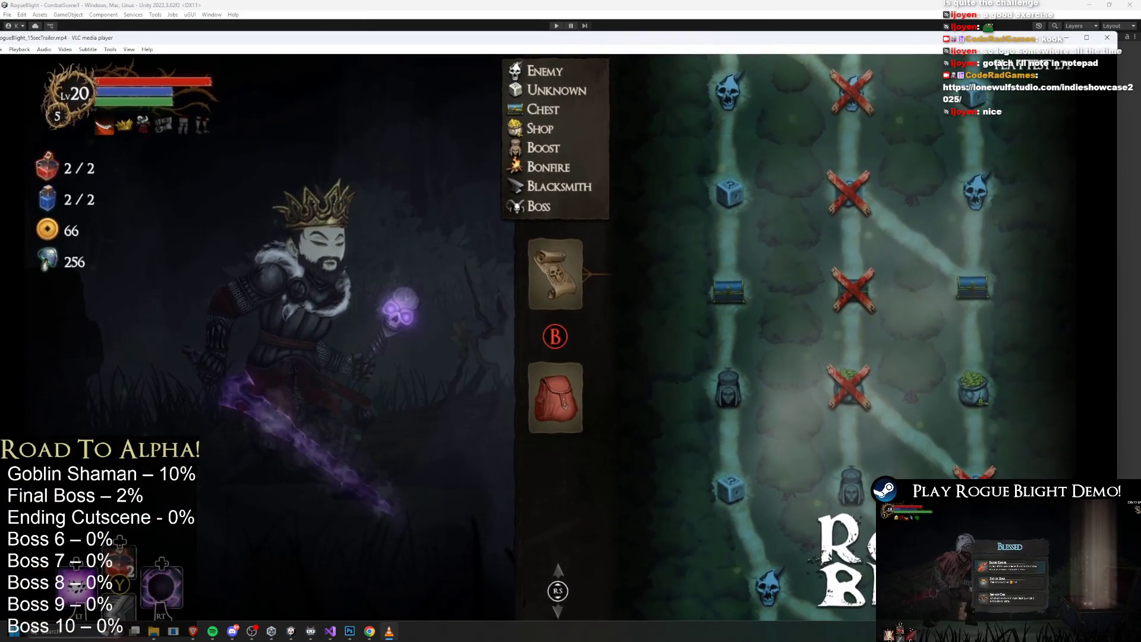
Shrink and reposition the VLC window, then seek the trailer back toward its start
{"action": "mouse_move", "coordinate": [1119, 32]}
{"action": "left_mouse_down"}
{"action": "mouse_move", "coordinate": [739, 166]}
{"action": "mouse_move", "coordinate": [721, 161]}
{"action": "left_mouse_up"}
{"action": "mouse_move", "coordinate": [575, 173]}
{"action": "left_mouse_down"}
{"action": "mouse_move", "coordinate": [659, 41]}
{"action": "mouse_move", "coordinate": [623, 67]}
{"action": "left_mouse_up"}
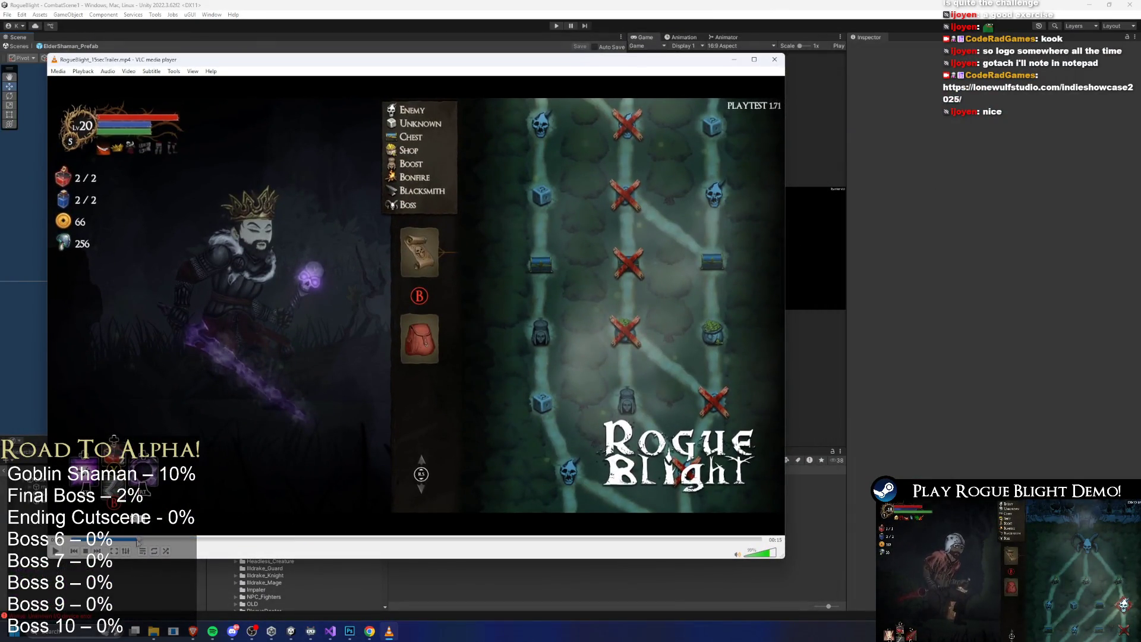
{"action": "left_click", "coordinate": [122, 539]}
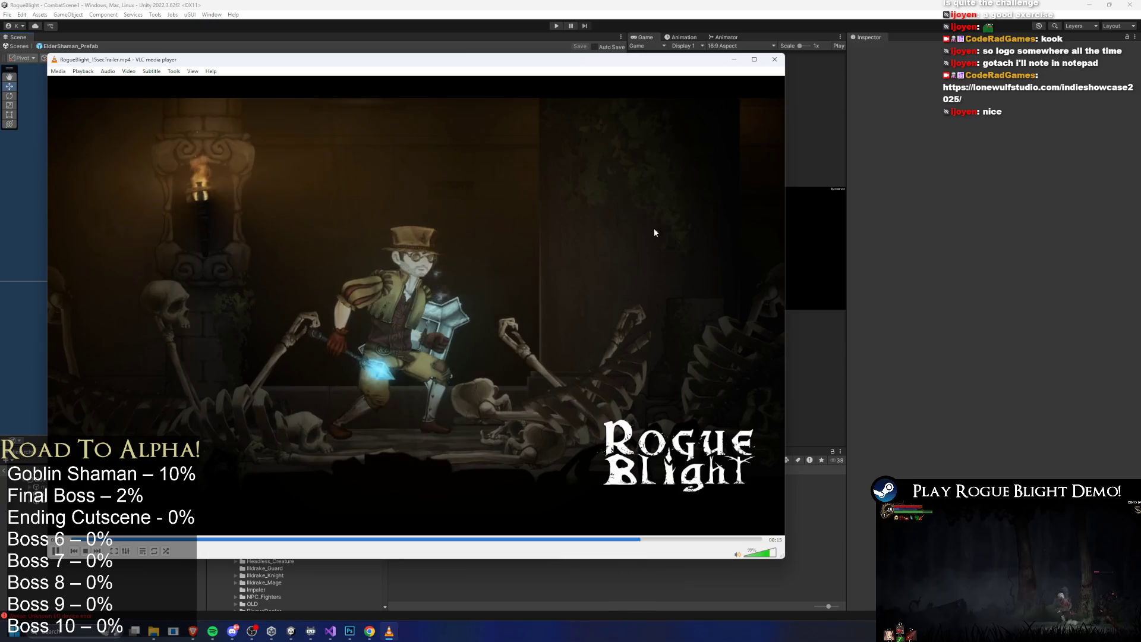
{"action": "key", "text": "space"}
Replay the forest boss-fight section of the trailer, then pause and close VLC
{"action": "left_click", "coordinate": [142, 539]}
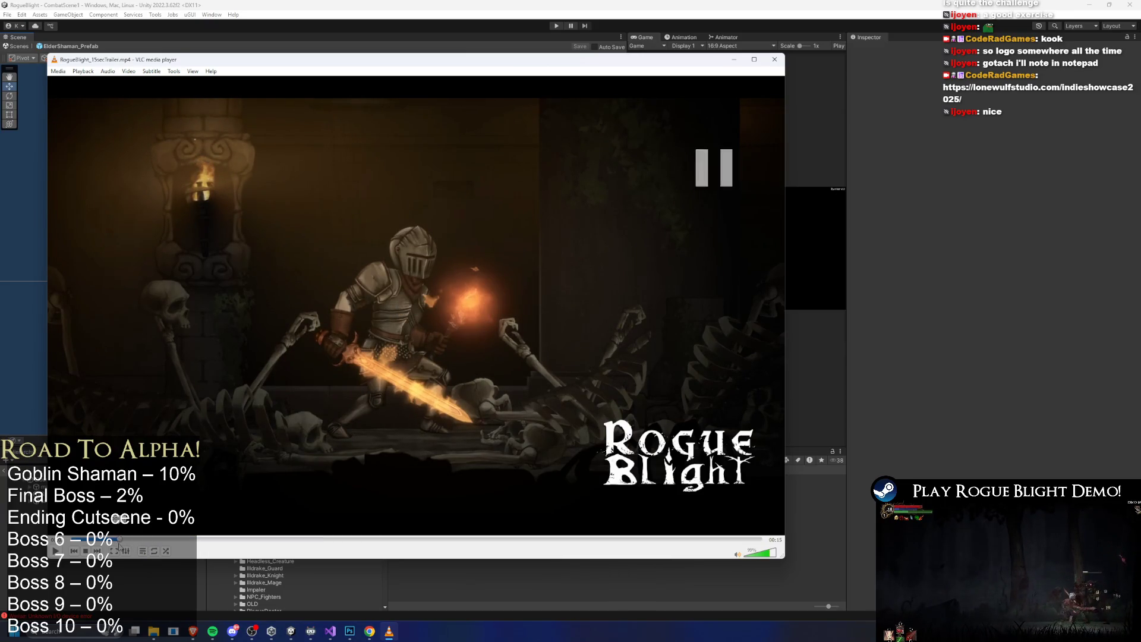
{"action": "key", "text": "space"}
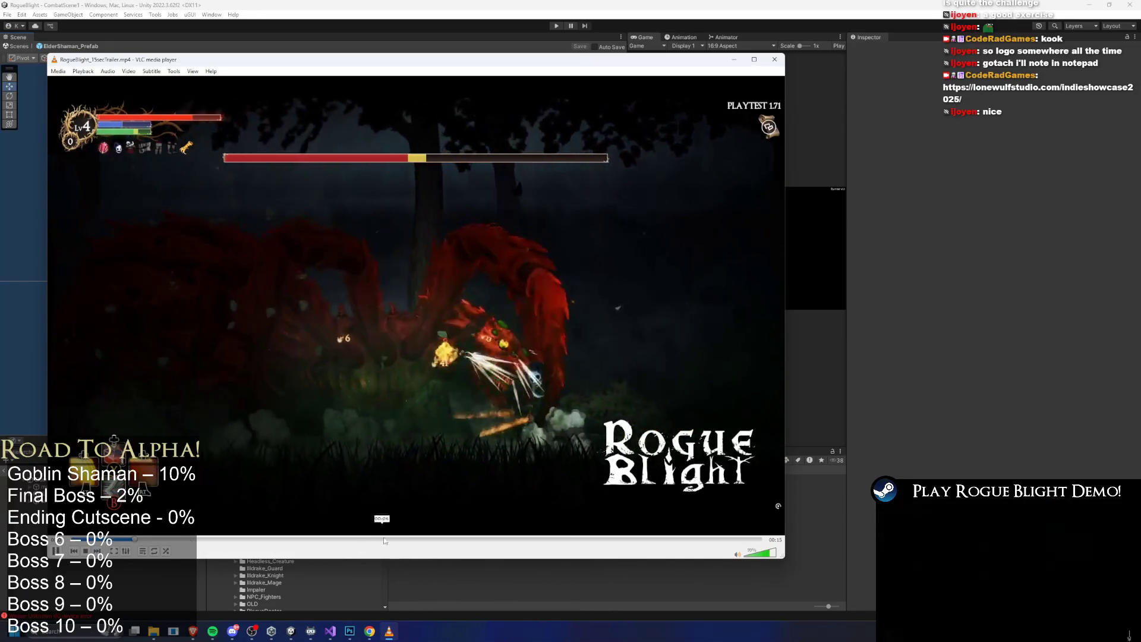
{"action": "key", "text": "space"}
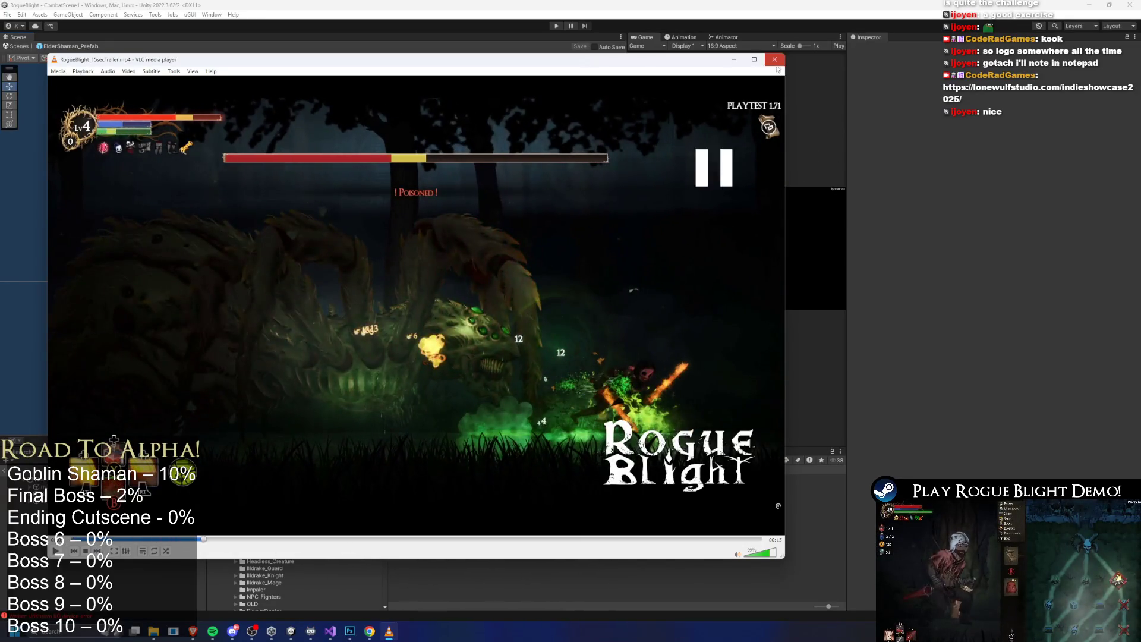
{"action": "left_click", "coordinate": [775, 59]}
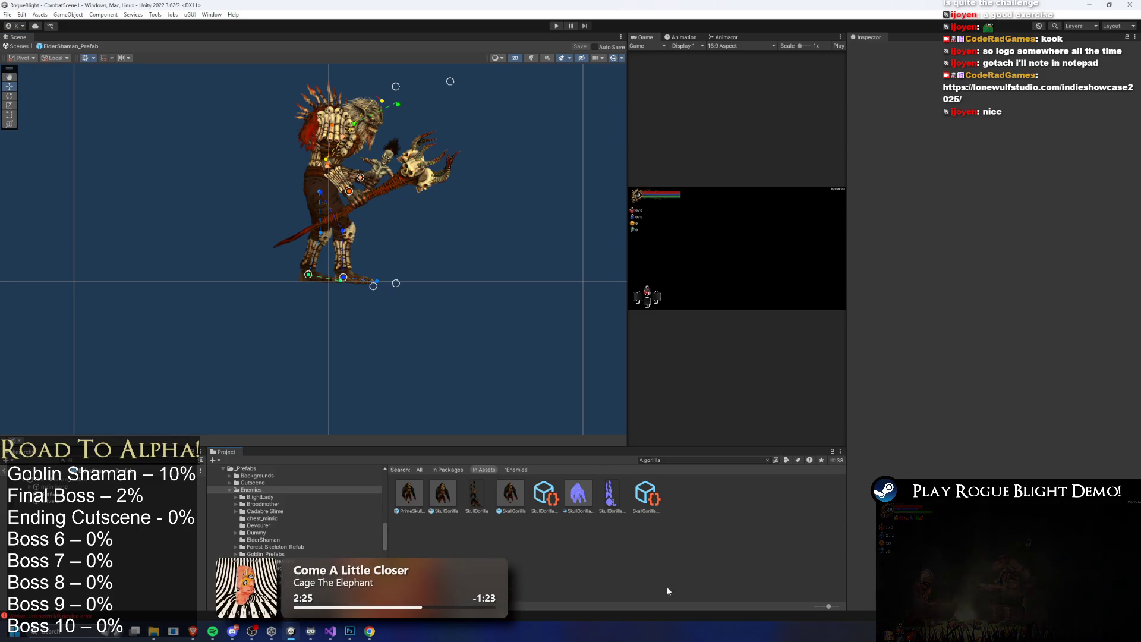
Frame the ElderShaman_Prefab root and set its layer to 9: Enemy, including children
{"action": "left_click", "coordinate": [419, 221]}
{"action": "key", "text": "f"}
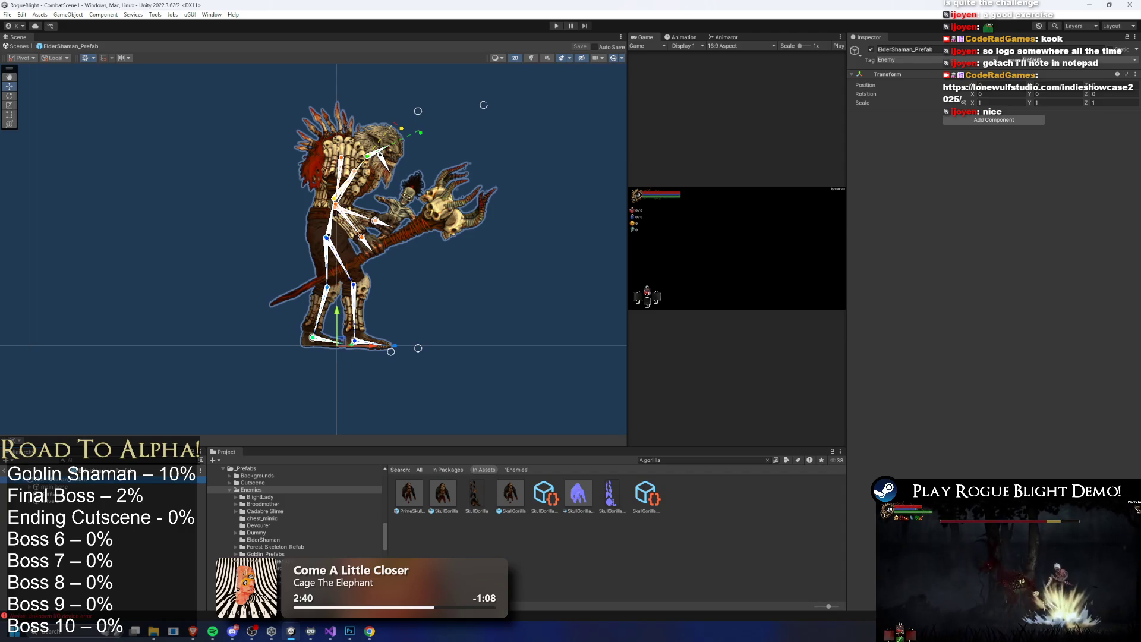
{"action": "left_click", "coordinate": [1064, 60]}
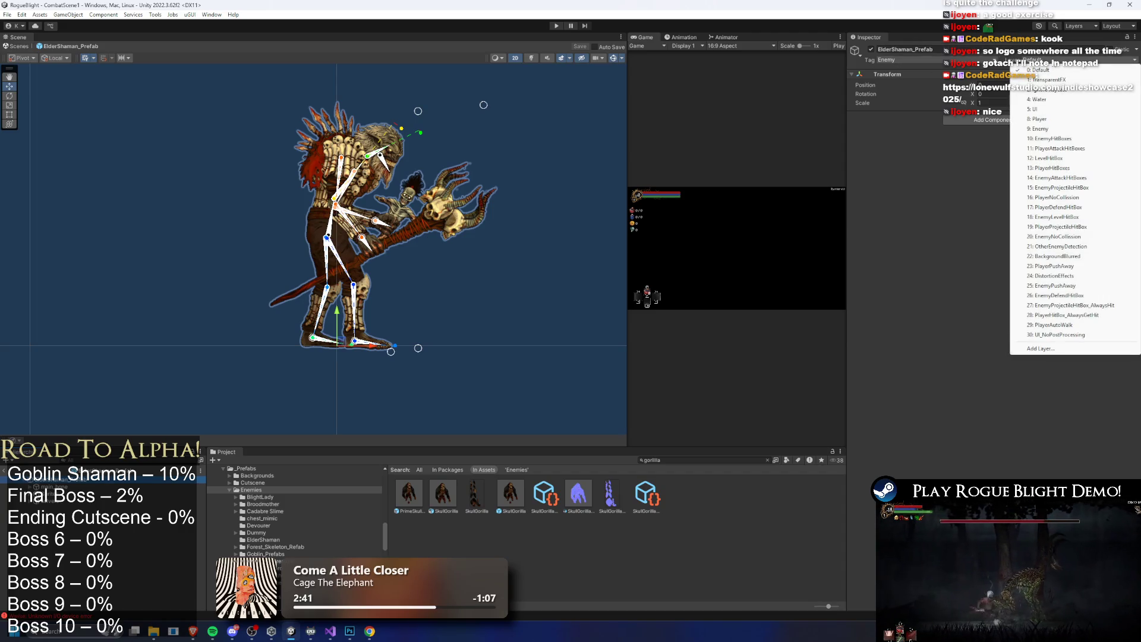
{"action": "left_click", "coordinate": [1049, 129]}
{"action": "left_click", "coordinate": [606, 337]}
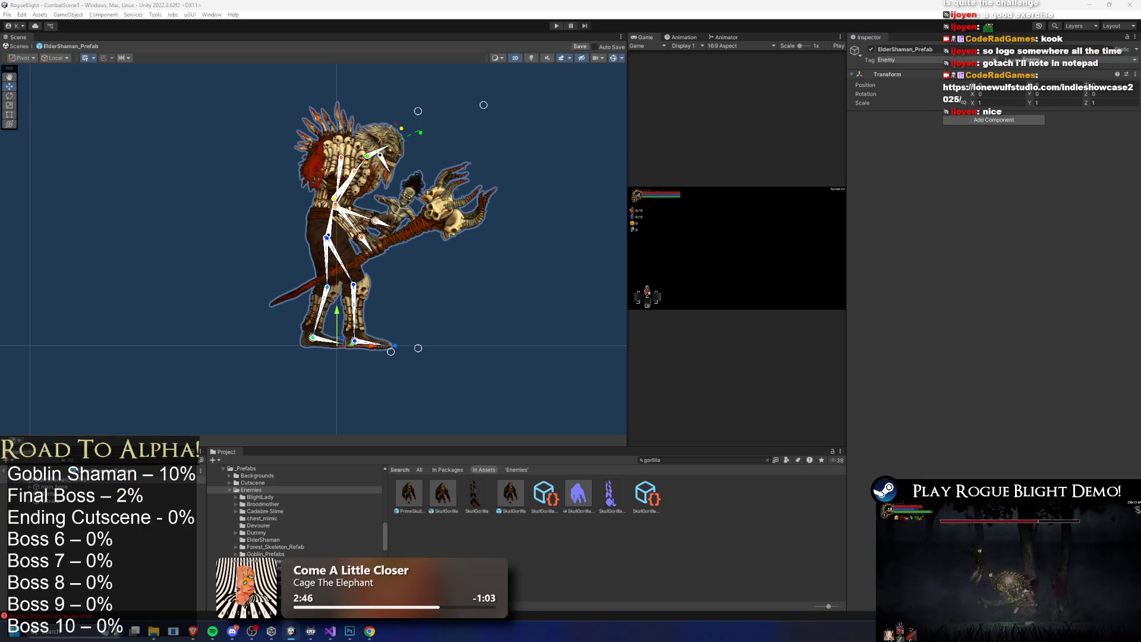
Paste the copied Rigidbody onto the prefab root as a new component
{"action": "right_click", "coordinate": [895, 75]}
{"action": "mouse_move", "coordinate": [951, 155]}
{"action": "left_click", "coordinate": [1034, 203]}
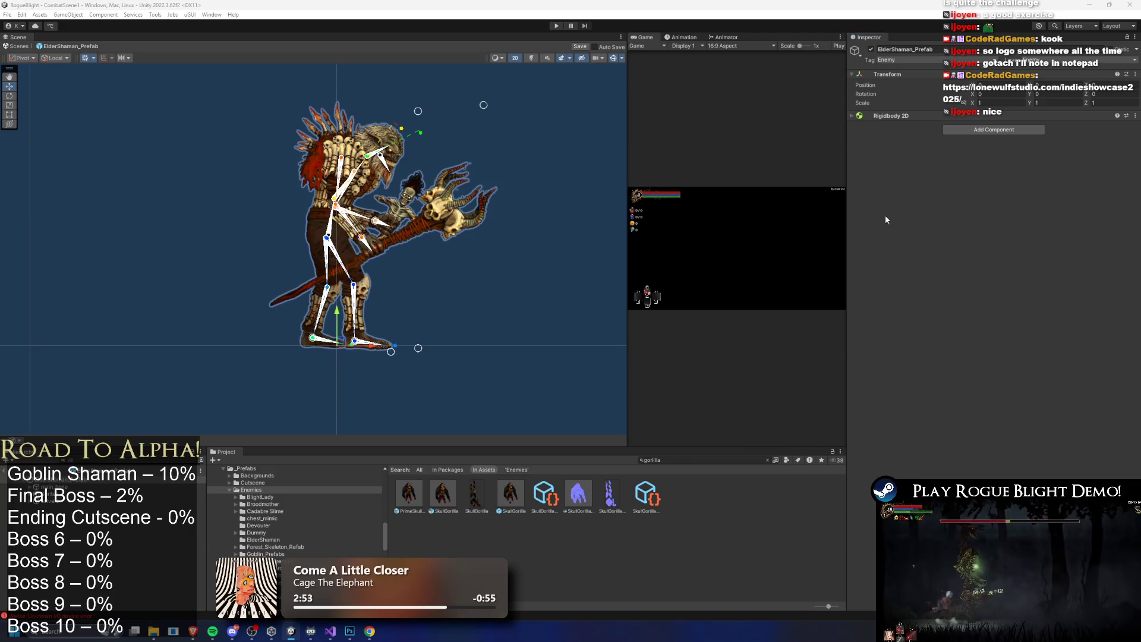
{"action": "right_click", "coordinate": [905, 116]}
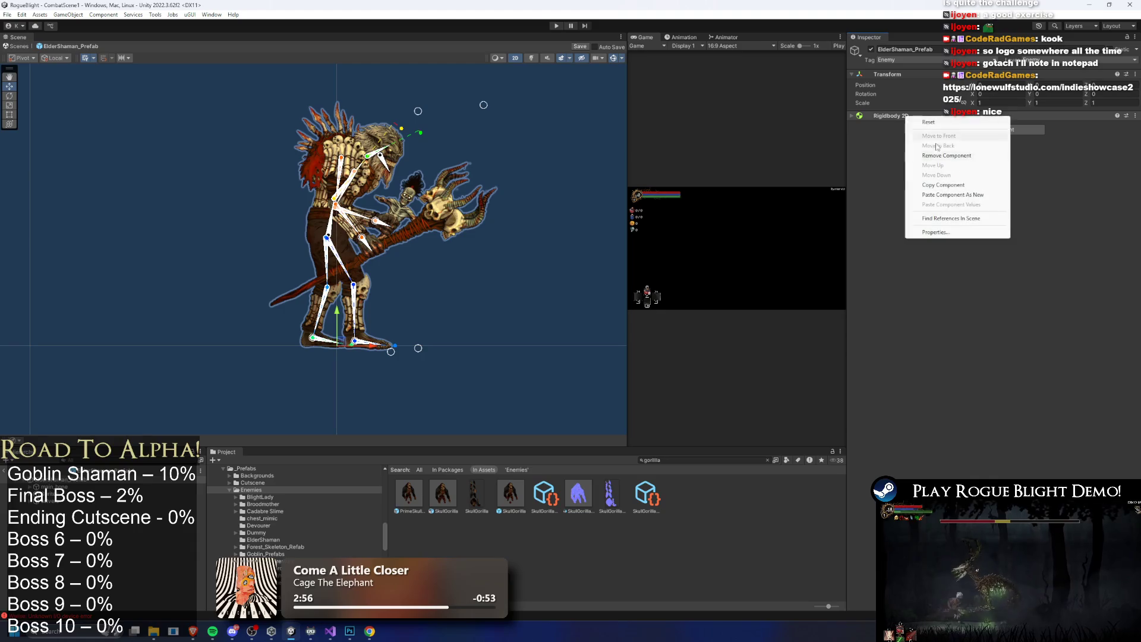
Paste the Capsule Collider 2D and set the Rigidbody 2D's missing material to None
{"action": "left_click", "coordinate": [987, 195]}
{"action": "left_click", "coordinate": [898, 117]}
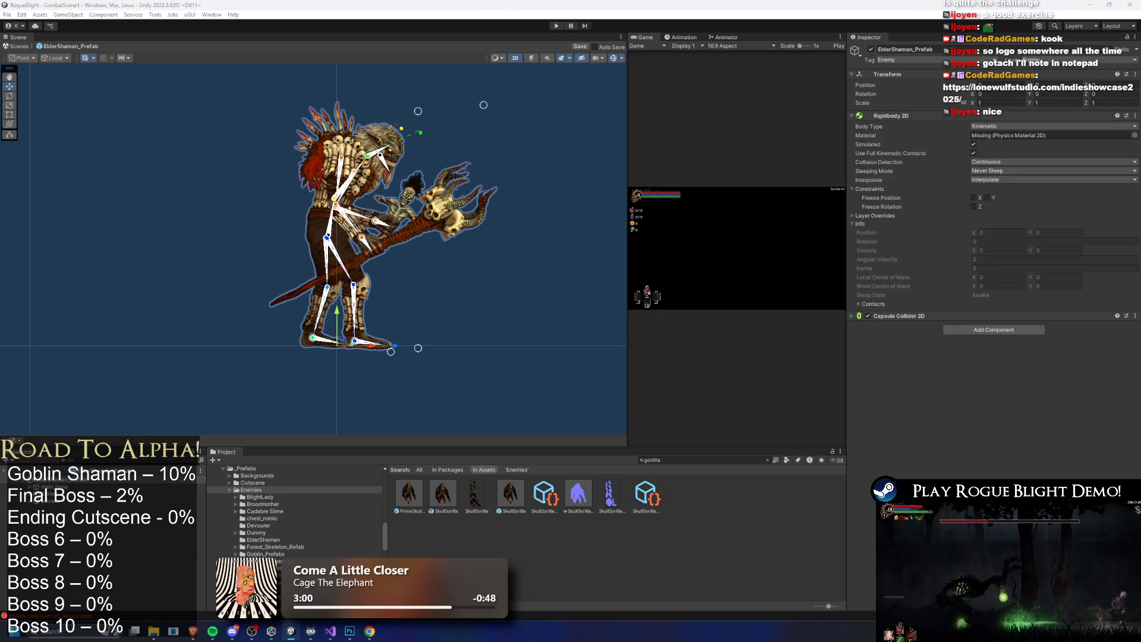
{"action": "left_click", "coordinate": [985, 135]}
{"action": "key", "text": "Delete"}
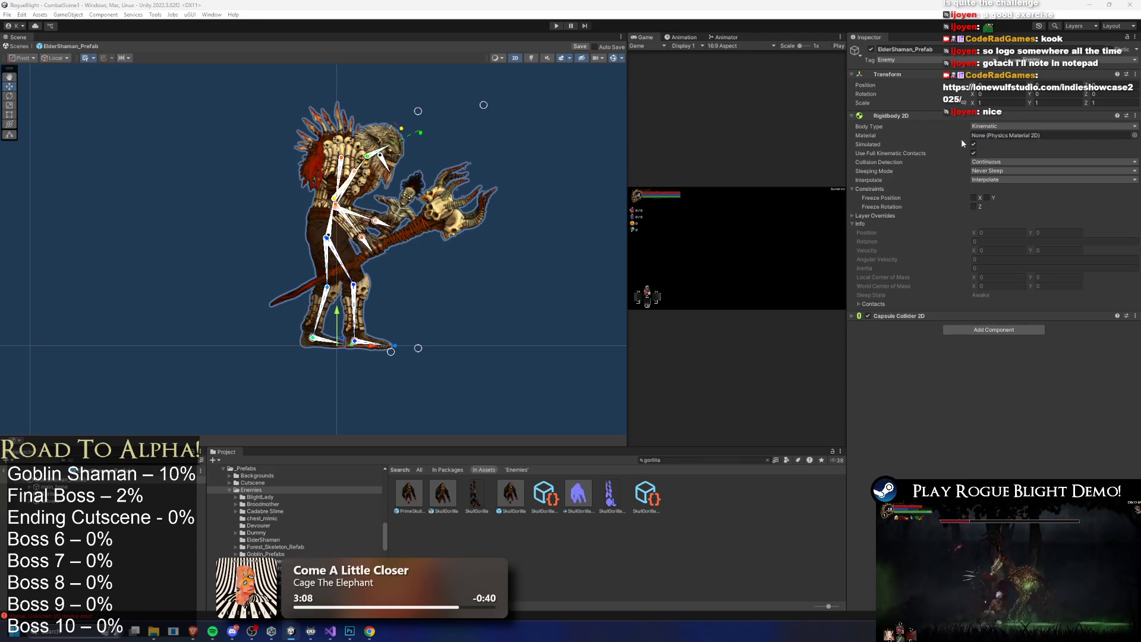
{"action": "left_click", "coordinate": [927, 113]}
Extend the Capsule Collider 2D's bottom edge down to the shaman's feet
{"action": "left_click", "coordinate": [938, 125]}
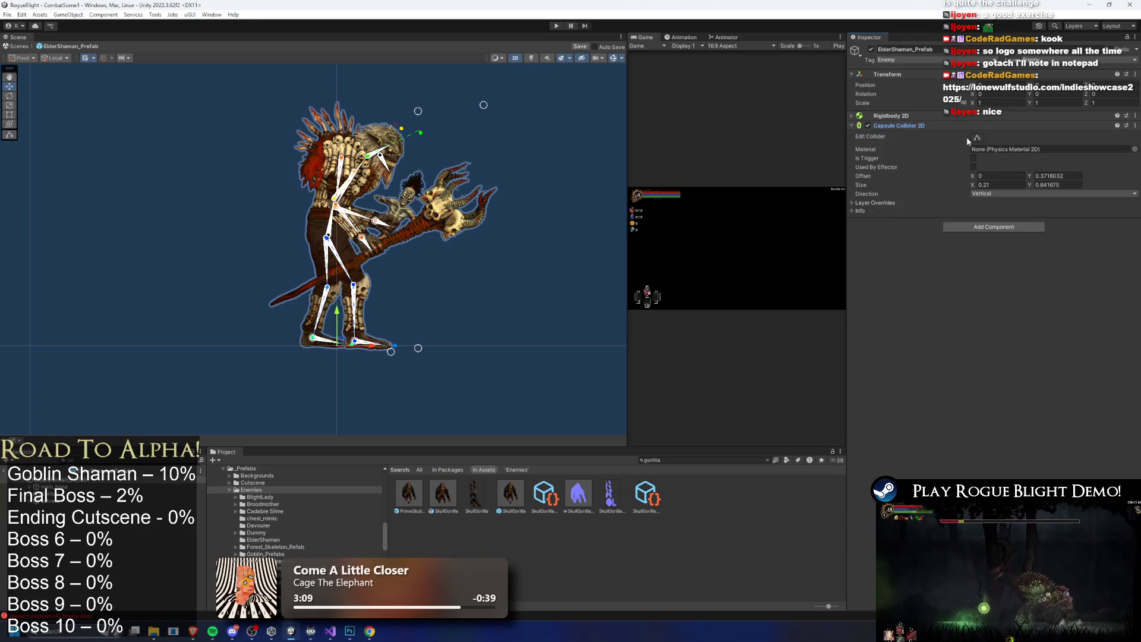
{"action": "scroll", "coordinate": [325, 340], "scroll_direction": "up", "scroll_amount": 6}
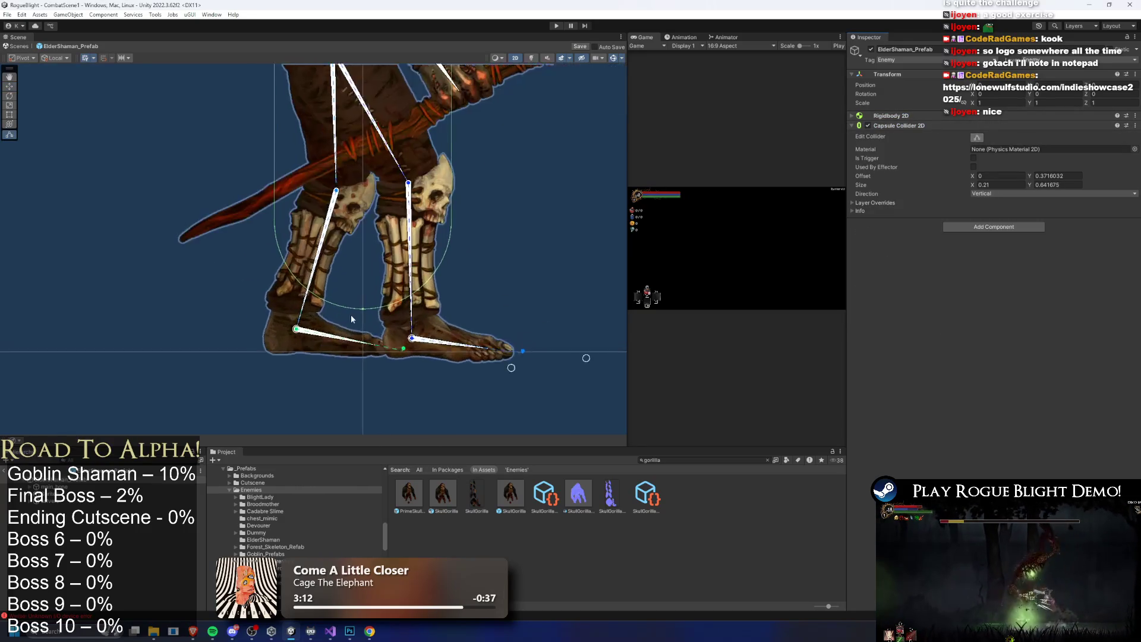
{"action": "left_click_drag", "start_coordinate": [369, 321], "coordinate": [369, 362]}
{"action": "scroll", "coordinate": [479, 302], "scroll_direction": "down", "scroll_amount": 1}
{"action": "scroll", "coordinate": [479, 302], "scroll_direction": "down", "scroll_amount": 3}
{"action": "left_click_drag", "start_coordinate": [504, 240], "coordinate": [470, 277]}
{"action": "scroll", "coordinate": [470, 277], "scroll_direction": "up", "scroll_amount": 3}
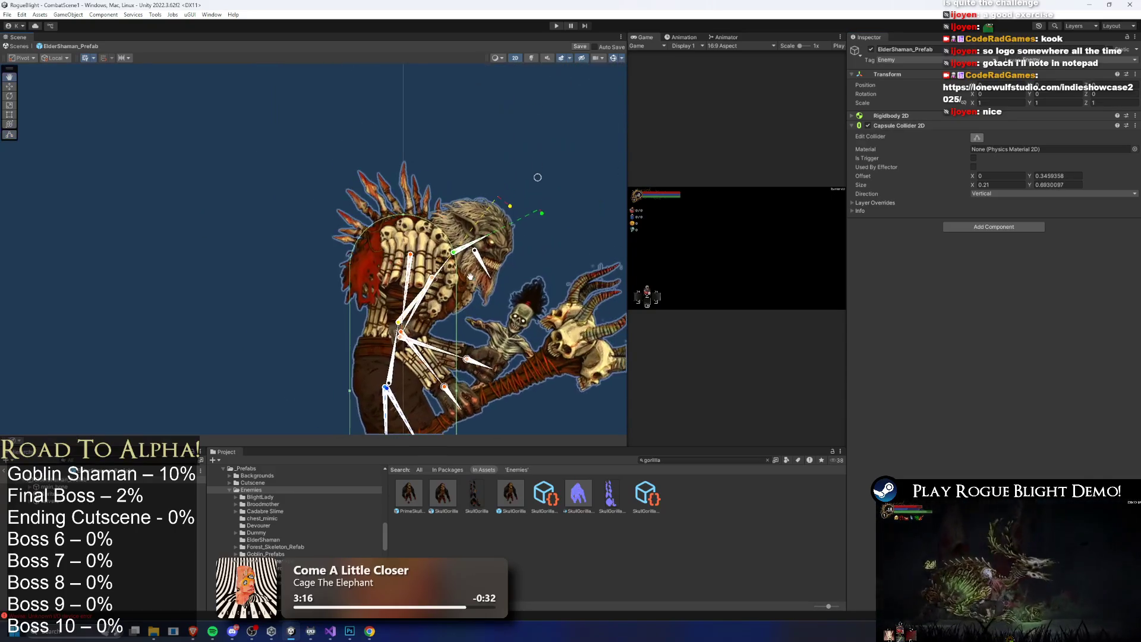
{"action": "scroll", "coordinate": [498, 220], "scroll_direction": "down", "scroll_amount": 3}
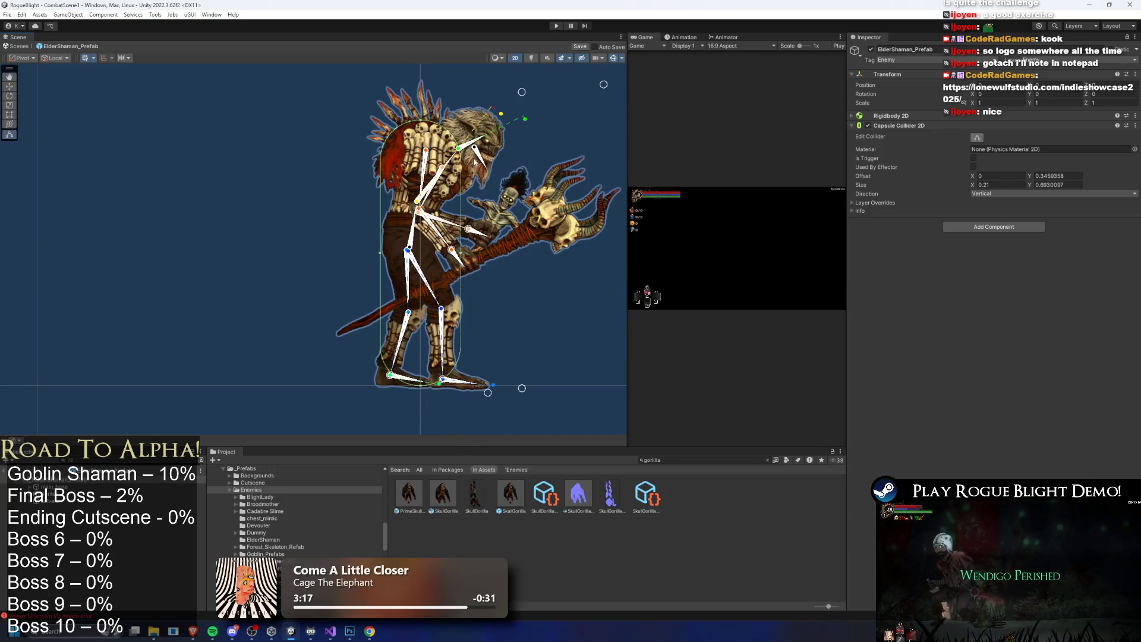
{"action": "left_click", "coordinate": [531, 313]}
{"action": "left_click", "coordinate": [440, 268]}
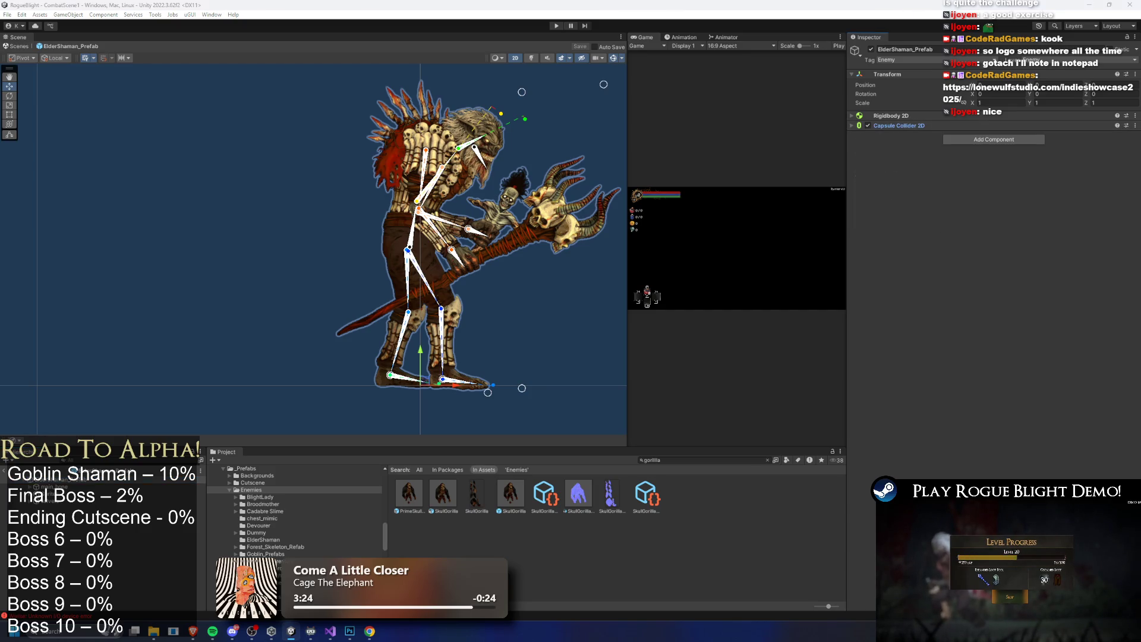
{"action": "right_click", "coordinate": [904, 123]}
Paste the gorilla's Animator, Enemy Controller and Enemy Stats onto ElderShaman as new components
{"action": "left_click", "coordinate": [960, 189]}
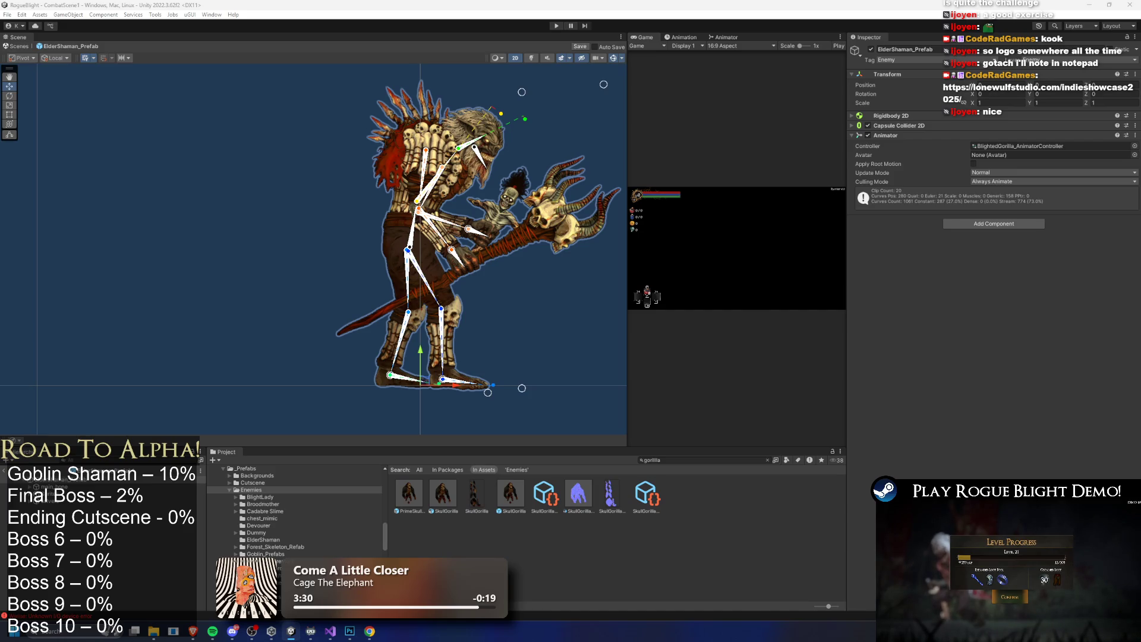
{"action": "left_click", "coordinate": [892, 135]}
{"action": "right_click", "coordinate": [904, 136]}
{"action": "left_click", "coordinate": [960, 202]}
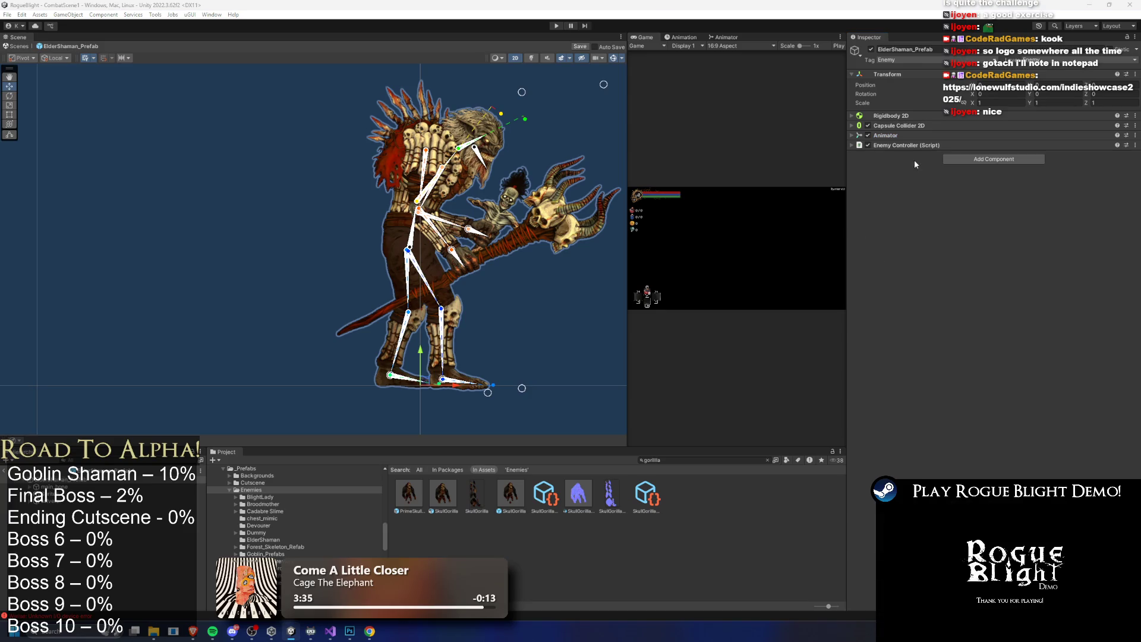
{"action": "right_click", "coordinate": [911, 145]}
{"action": "left_click", "coordinate": [977, 225]}
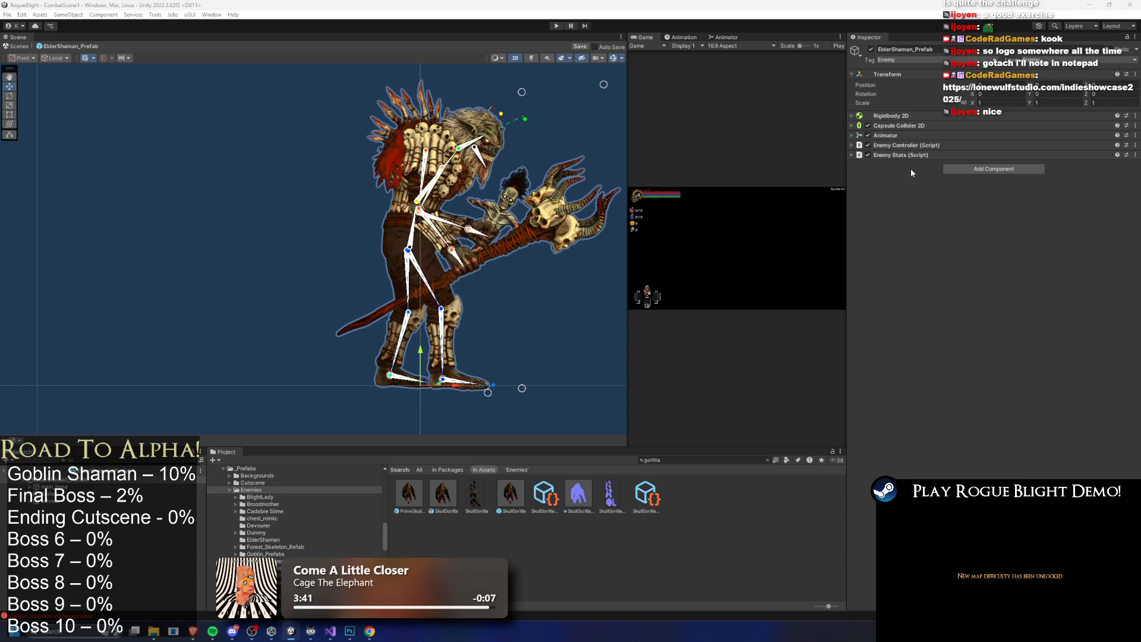
Paste Enemy Action Controller, Screen Shake, Projectile Controller and Layering Controller as new components
{"action": "right_click", "coordinate": [909, 153]}
{"action": "left_click", "coordinate": [1002, 229]}
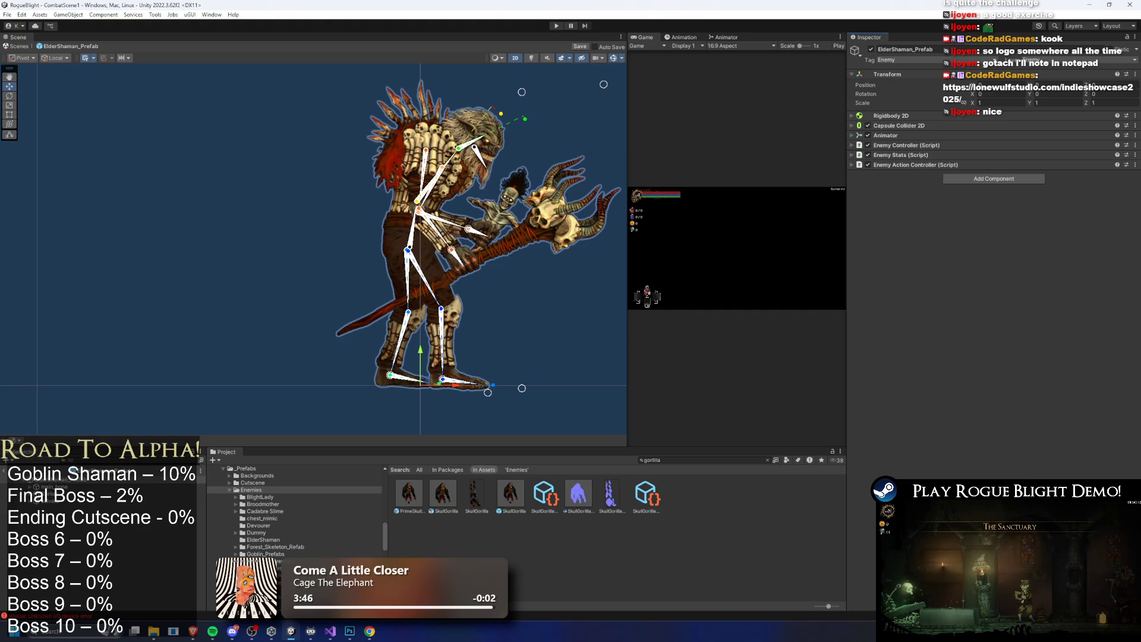
{"action": "right_click", "coordinate": [909, 165]}
{"action": "left_click", "coordinate": [966, 242]}
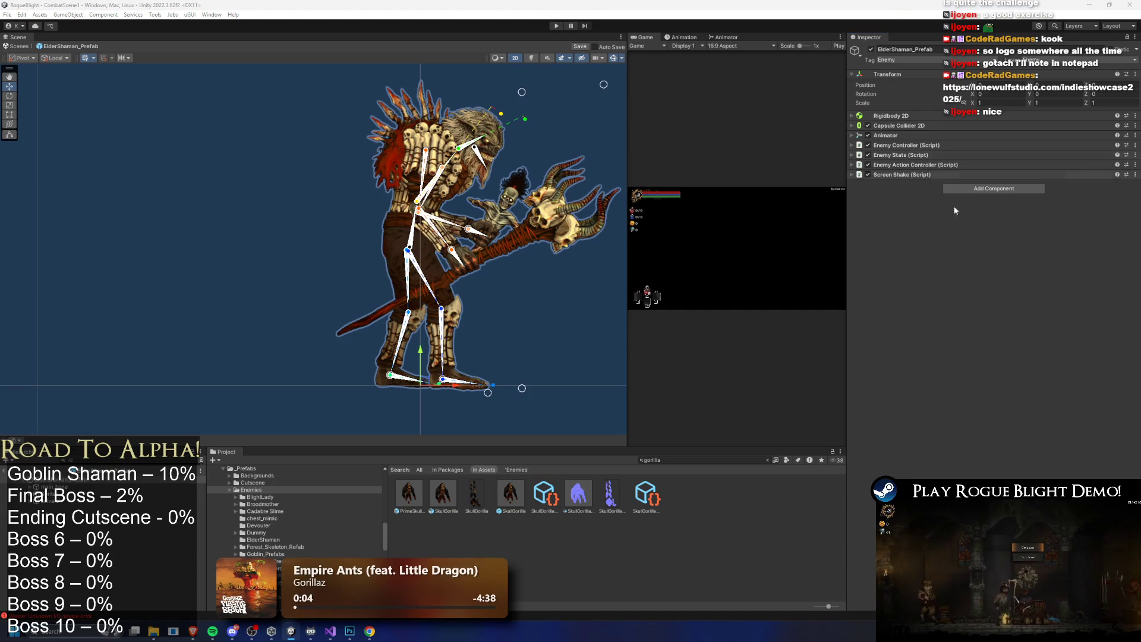
{"action": "right_click", "coordinate": [904, 175]}
{"action": "left_click", "coordinate": [960, 255]}
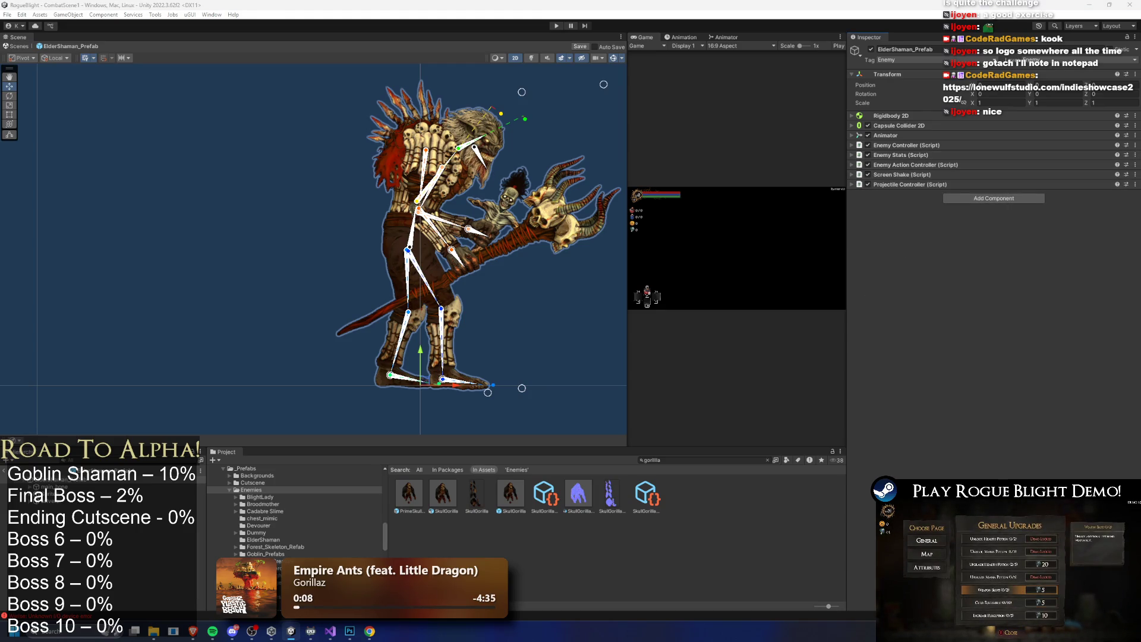
{"action": "right_click", "coordinate": [921, 186]}
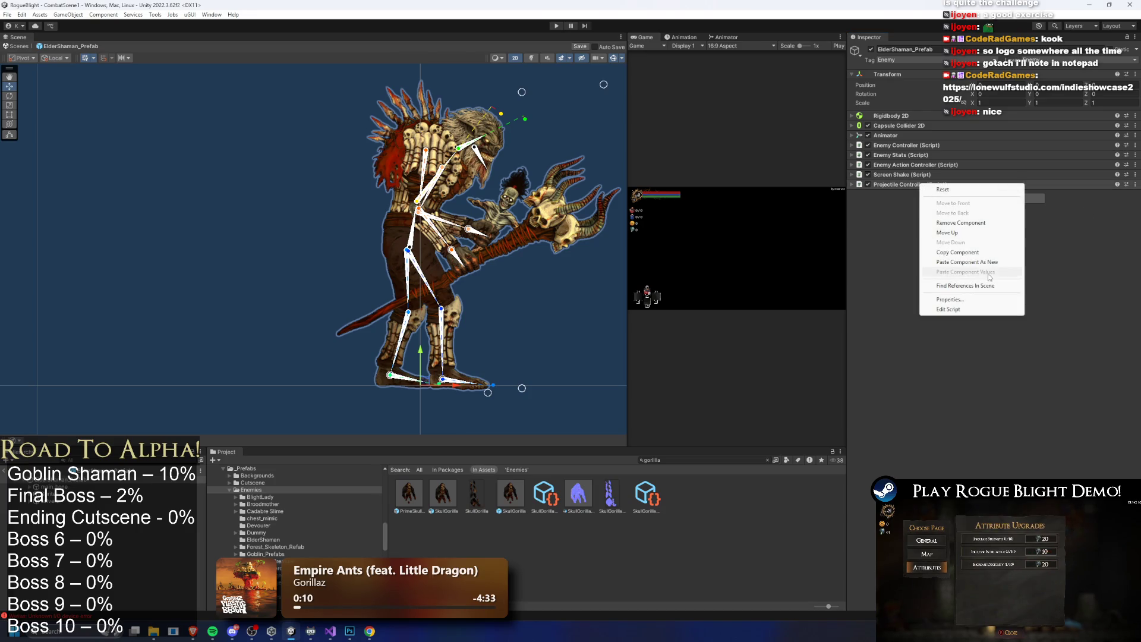
{"action": "left_click", "coordinate": [966, 265]}
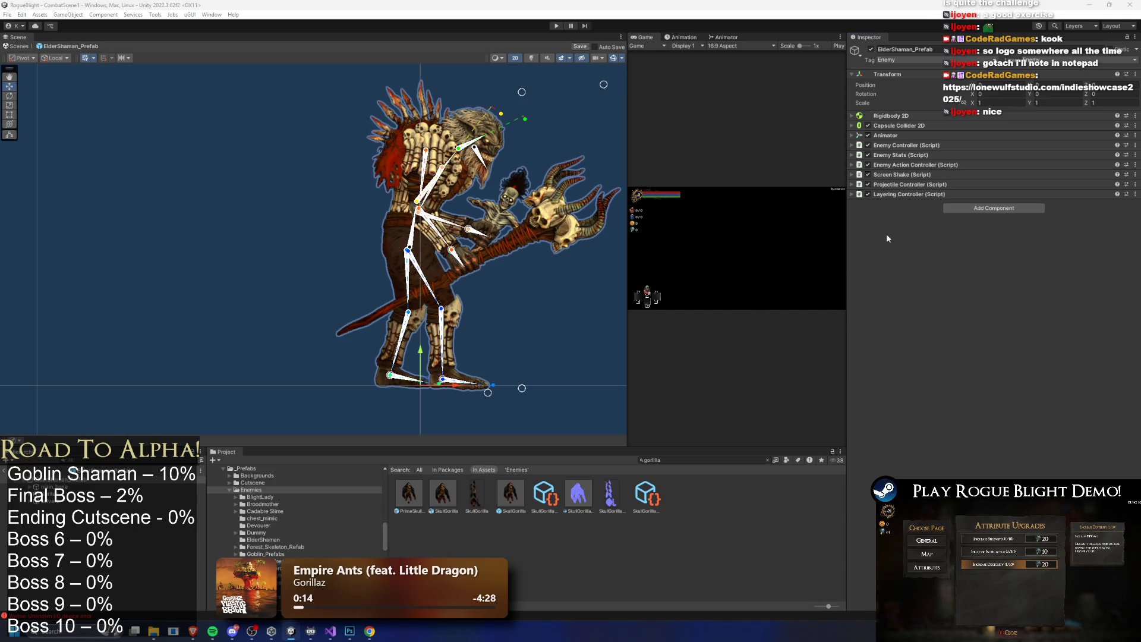
{"action": "right_click", "coordinate": [904, 194]}
Paste Enemy Death Fade, Enemy Item Manager, Enemy Collission Manager, Loot Manager and Common Particles To Spawn
{"action": "left_click", "coordinate": [952, 262]}
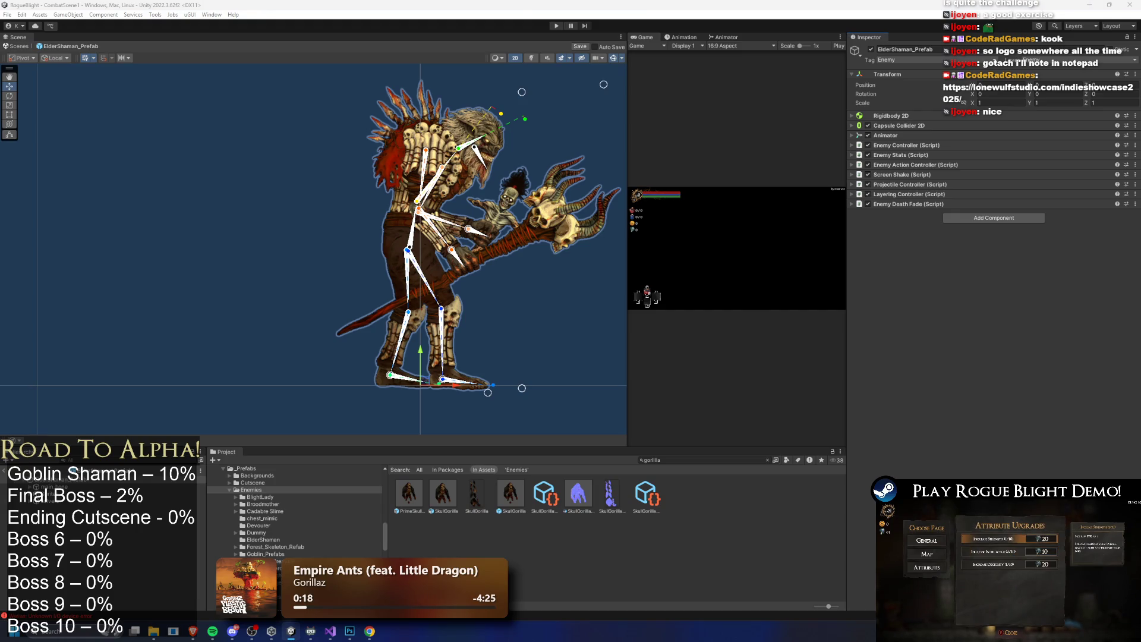
{"action": "right_click", "coordinate": [903, 204]}
{"action": "left_click", "coordinate": [951, 272]}
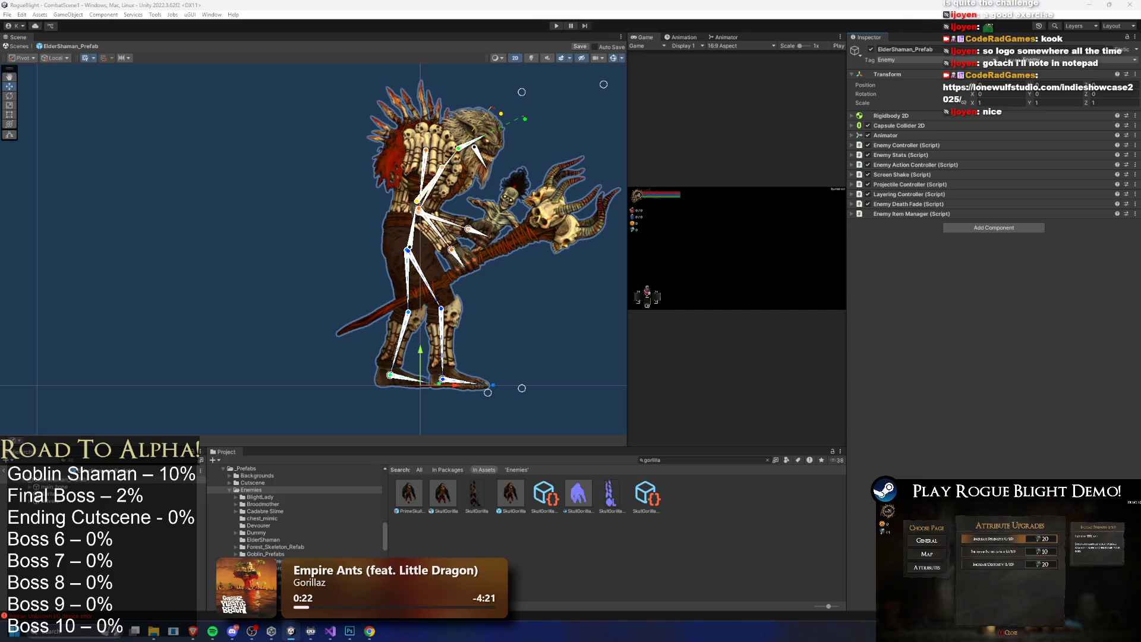
{"action": "right_click", "coordinate": [897, 216]}
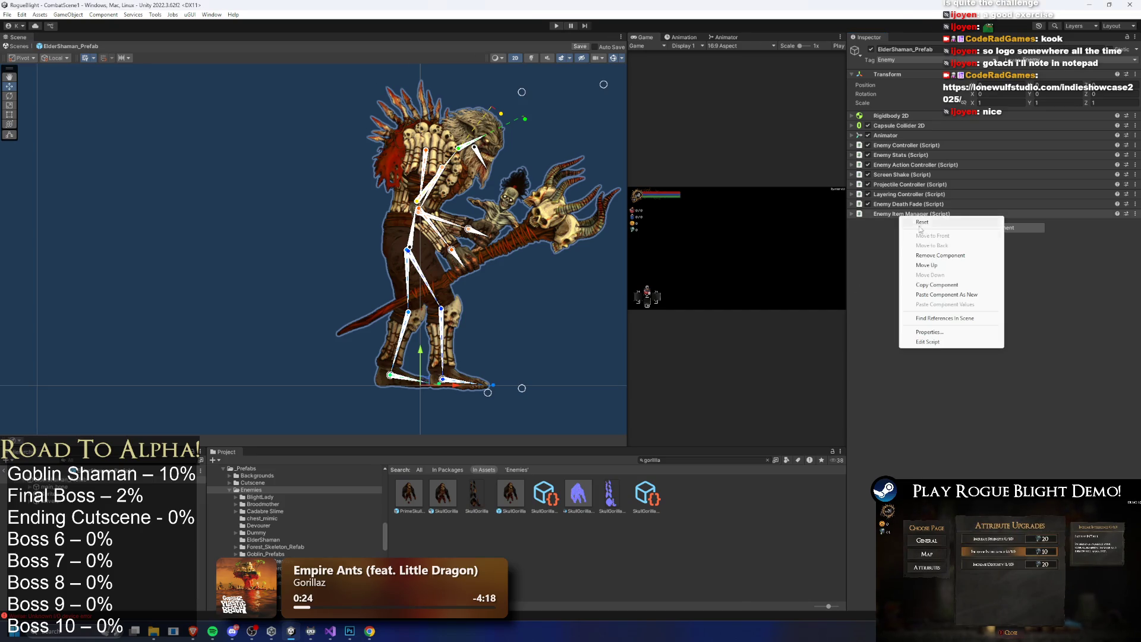
{"action": "left_click", "coordinate": [951, 293]}
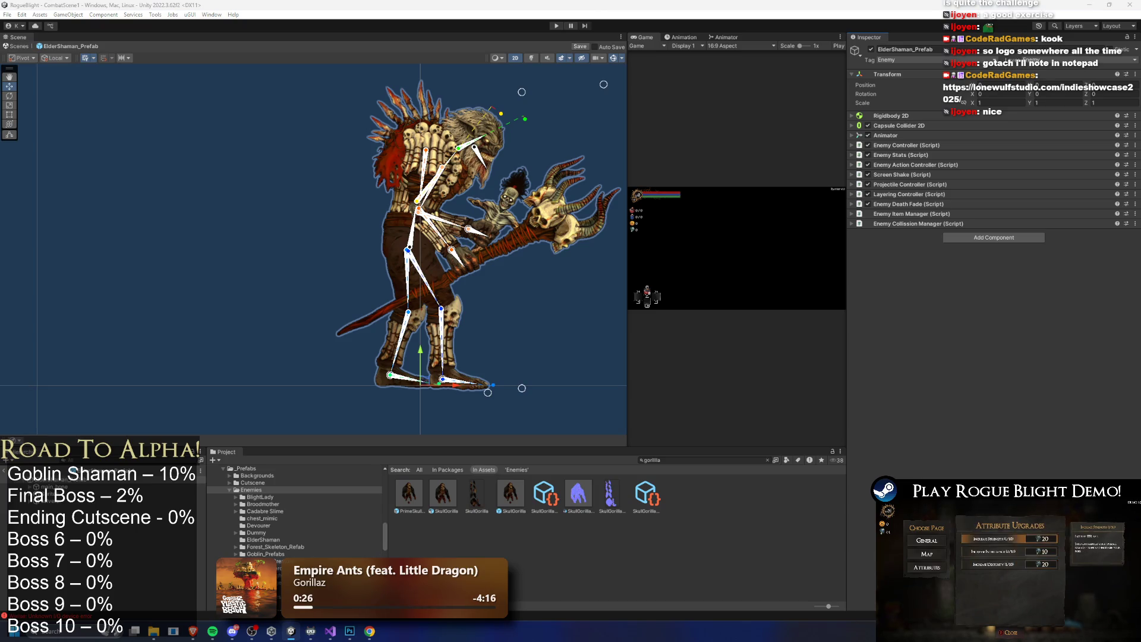
{"action": "right_click", "coordinate": [922, 219]}
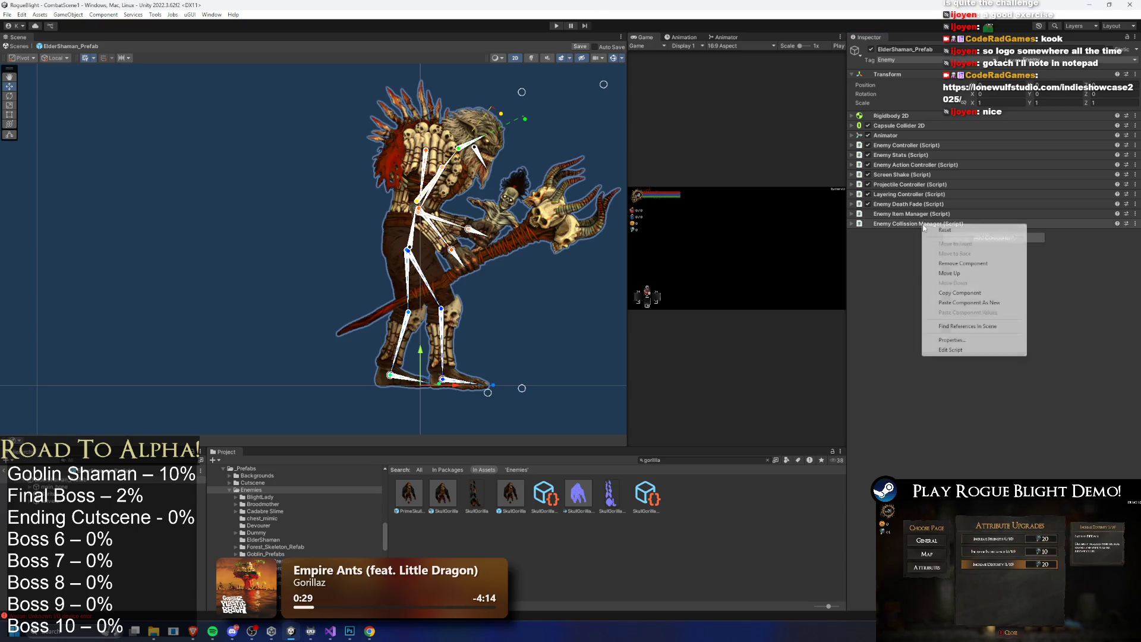
{"action": "left_click", "coordinate": [951, 289]}
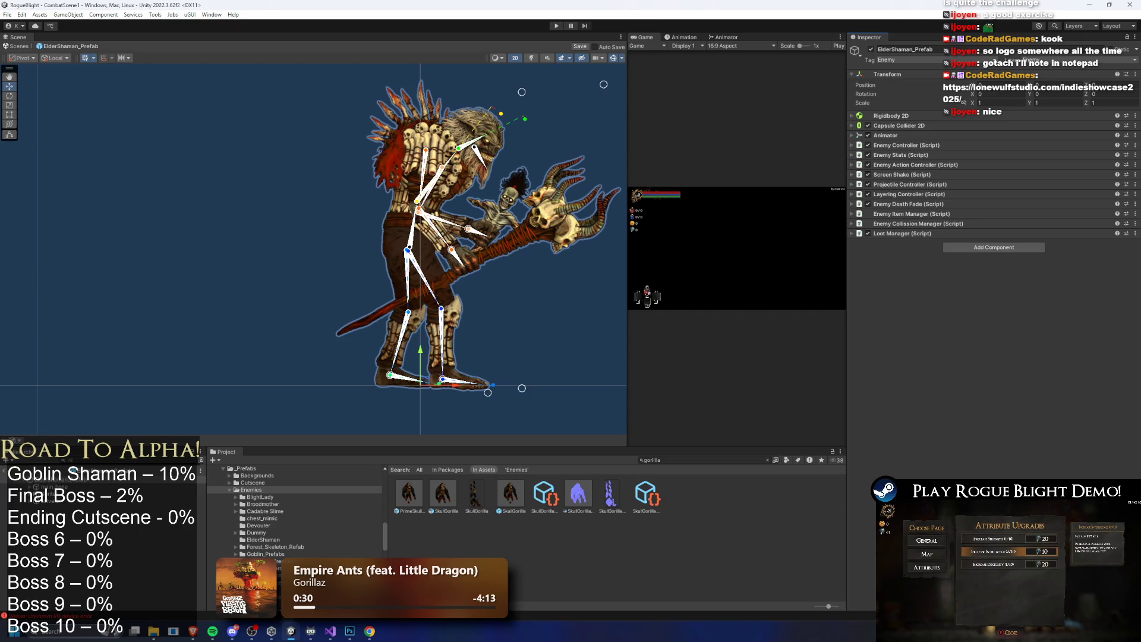
{"action": "right_click", "coordinate": [902, 237]}
{"action": "left_click", "coordinate": [951, 282]}
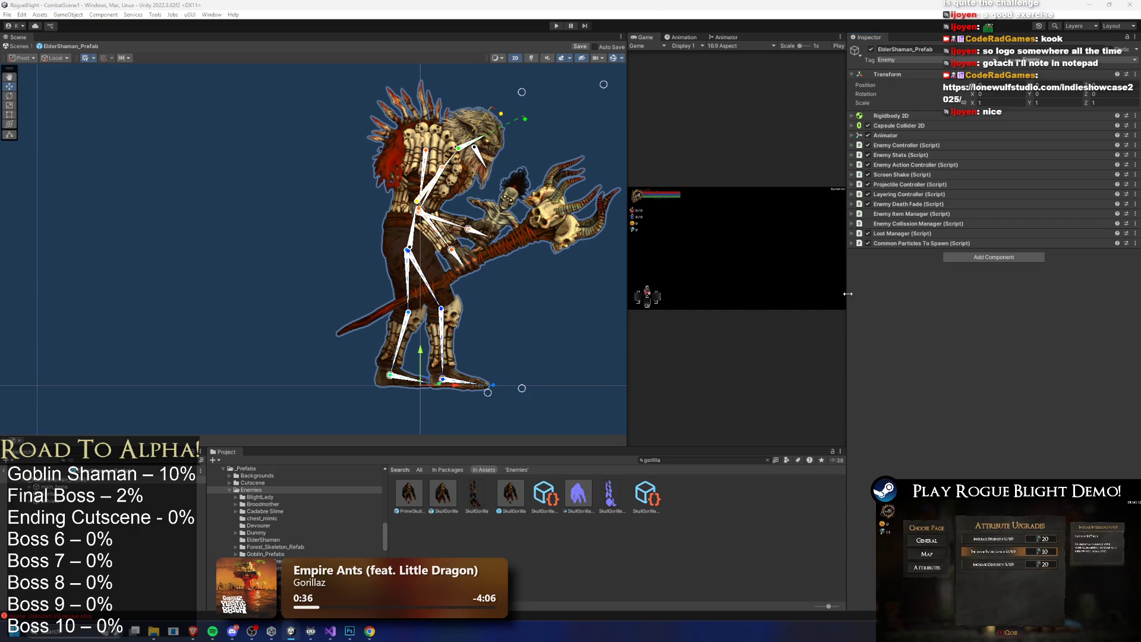
Paste Status Manager, Skin, Sound Manager Enemy, Upgrade State, Custom Scale Tween and Difficulty Modifier
{"action": "right_click", "coordinate": [899, 243]}
{"action": "left_click", "coordinate": [951, 287]}
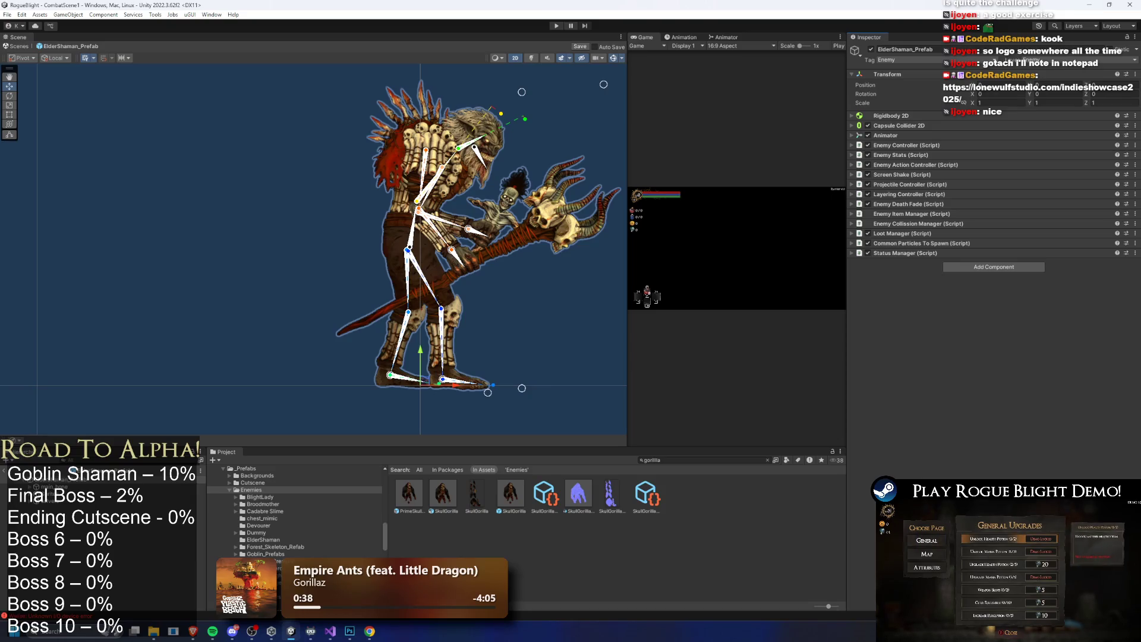
{"action": "right_click", "coordinate": [913, 253]}
{"action": "left_click", "coordinate": [945, 330]}
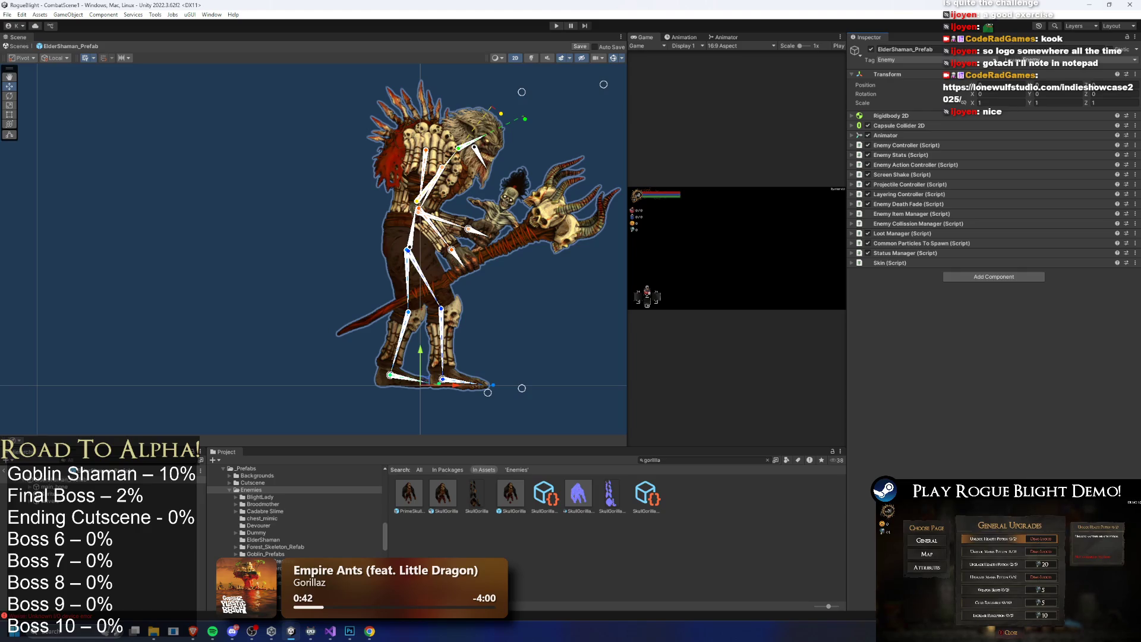
{"action": "right_click", "coordinate": [894, 264]}
{"action": "left_click", "coordinate": [941, 343]}
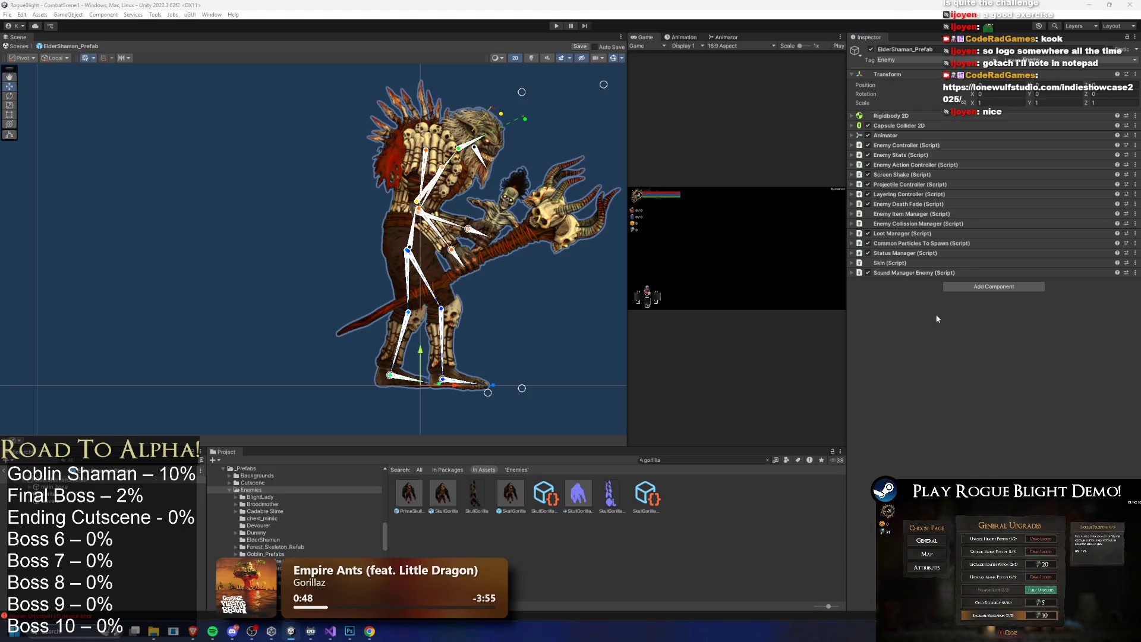
{"action": "right_click", "coordinate": [894, 273]}
{"action": "left_click", "coordinate": [940, 354]}
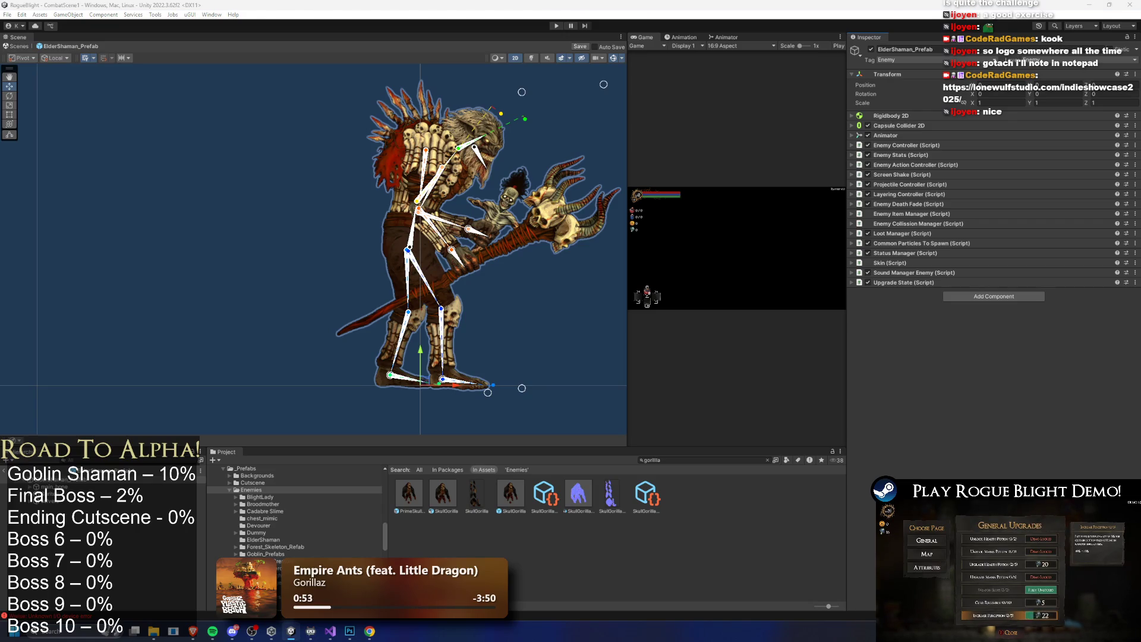
{"action": "right_click", "coordinate": [898, 284]}
{"action": "left_click", "coordinate": [951, 373]}
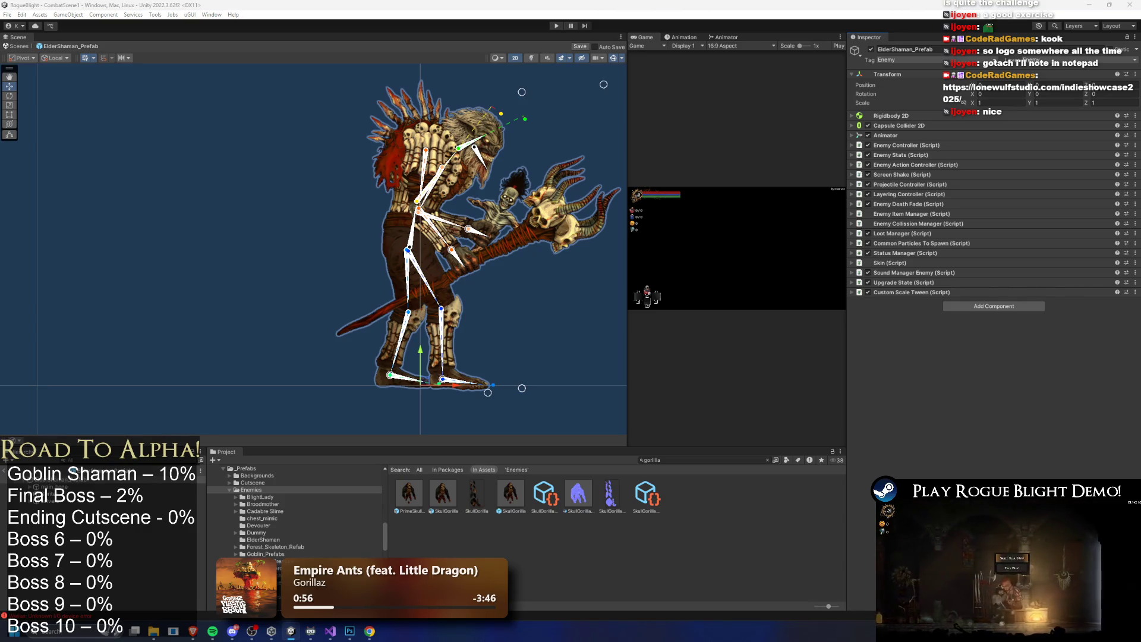
{"action": "right_click", "coordinate": [903, 293]}
{"action": "left_click", "coordinate": [951, 374]}
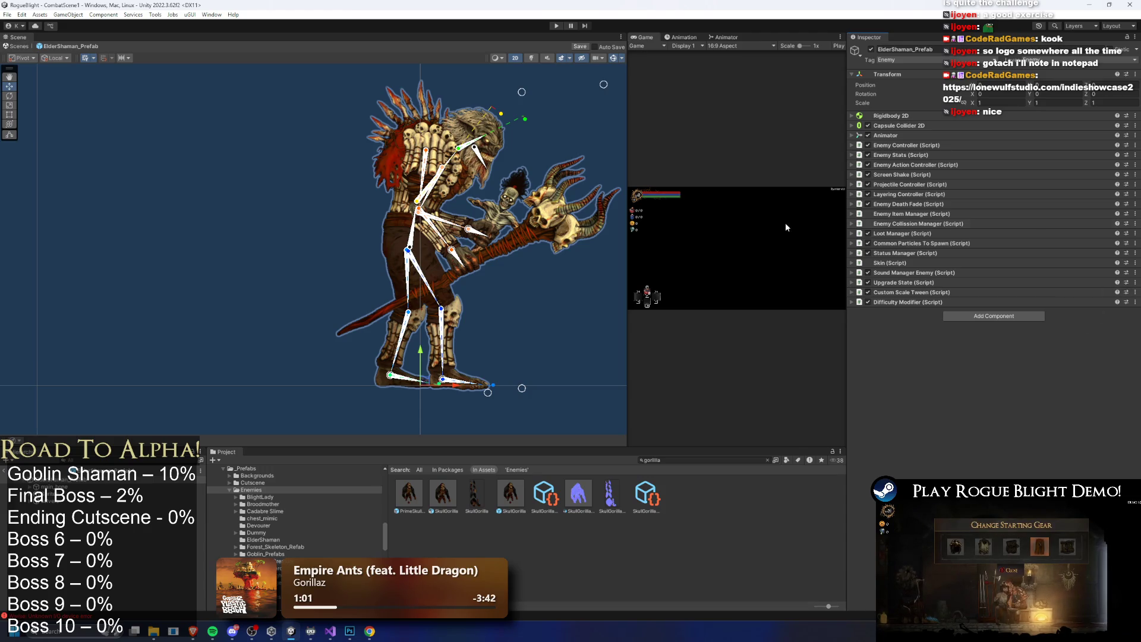
Ping the BlightedGorilla controller from the prefab's Animator and show its folder in Explorer
{"action": "left_click", "coordinate": [1023, 136]}
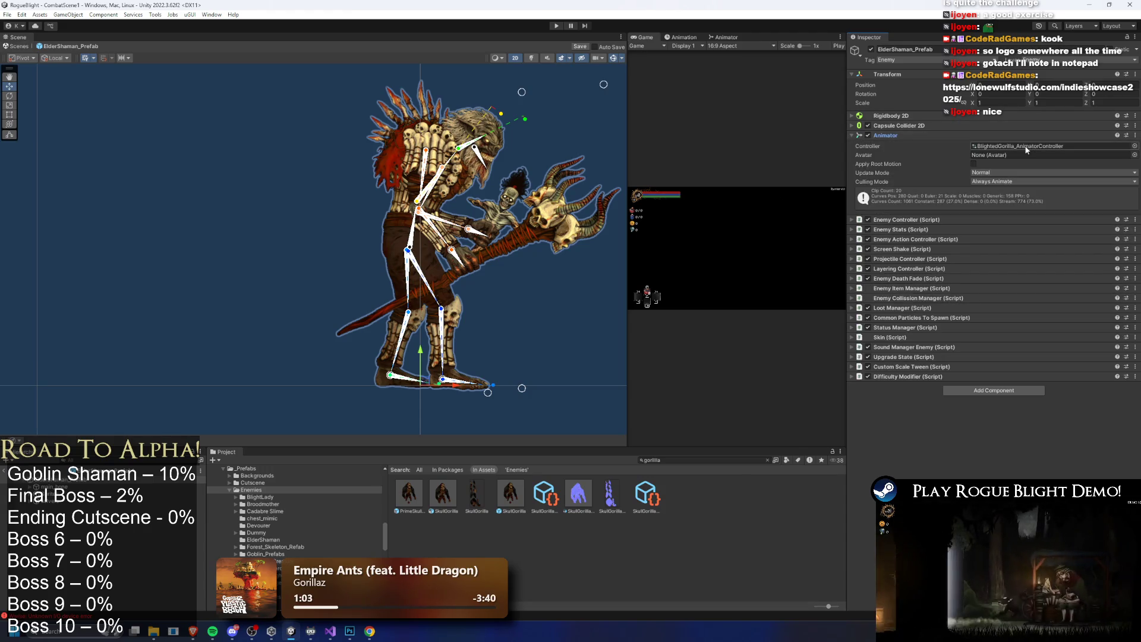
{"action": "left_click", "coordinate": [1027, 149]}
{"action": "right_click", "coordinate": [520, 574]}
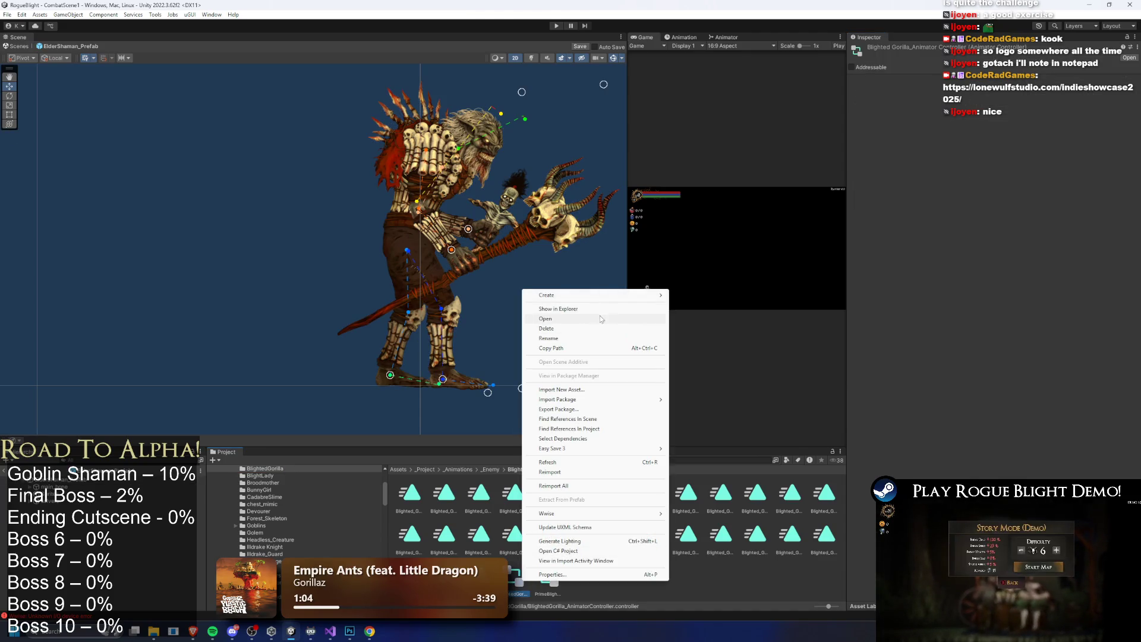
{"action": "left_click", "coordinate": [599, 309]}
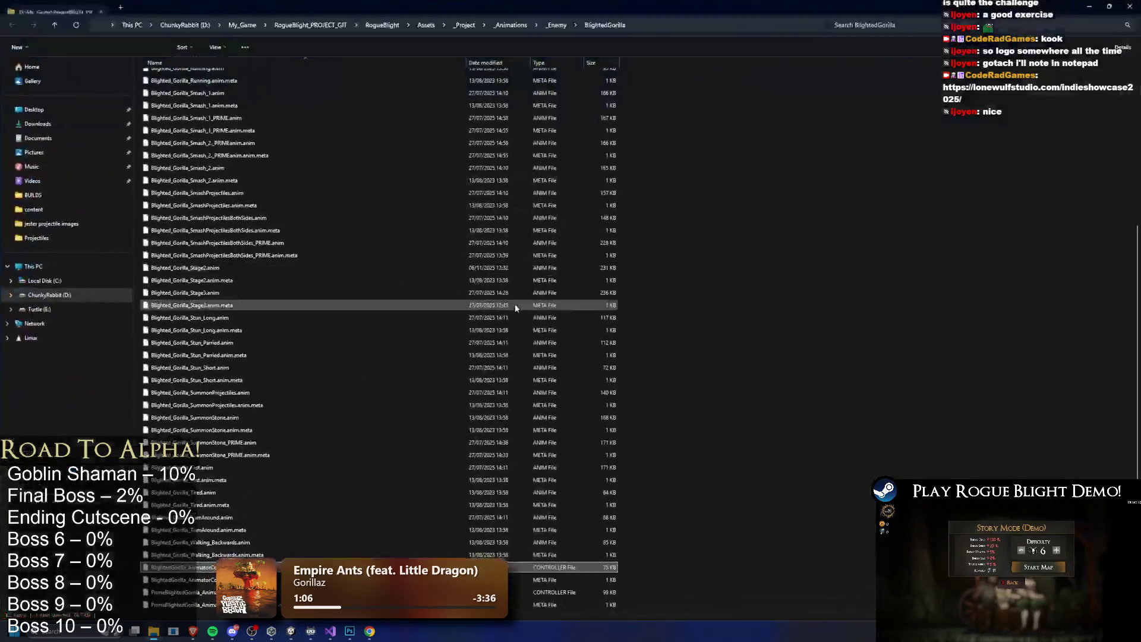
Copy the gorilla controller and its .meta into a new _Enemy/ElderShaman folder, then close Explorer
{"action": "left_click", "coordinate": [356, 580], "text": "ctrl"}
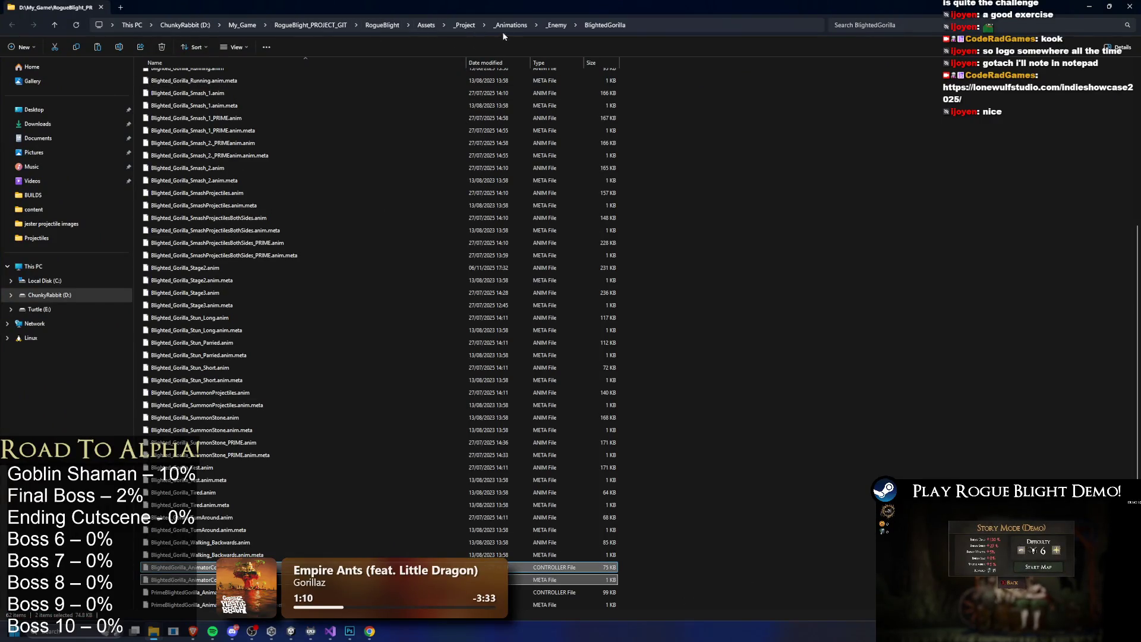
{"action": "left_click", "coordinate": [555, 25]}
{"action": "right_click", "coordinate": [550, 151]}
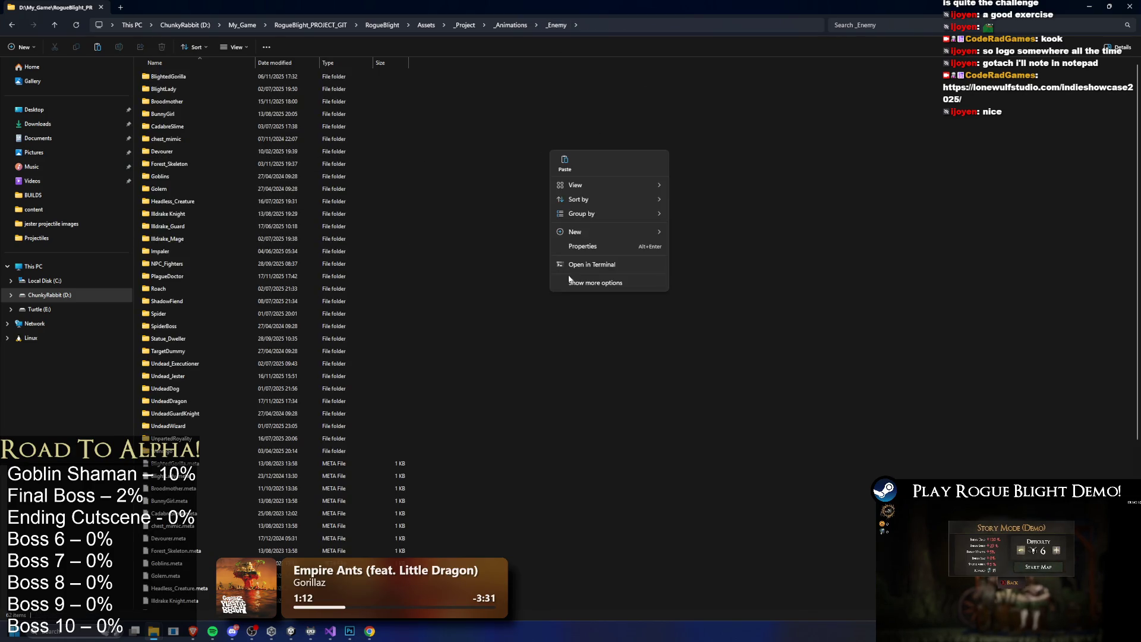
{"action": "mouse_move", "coordinate": [624, 231]}
{"action": "left_click", "coordinate": [704, 228]}
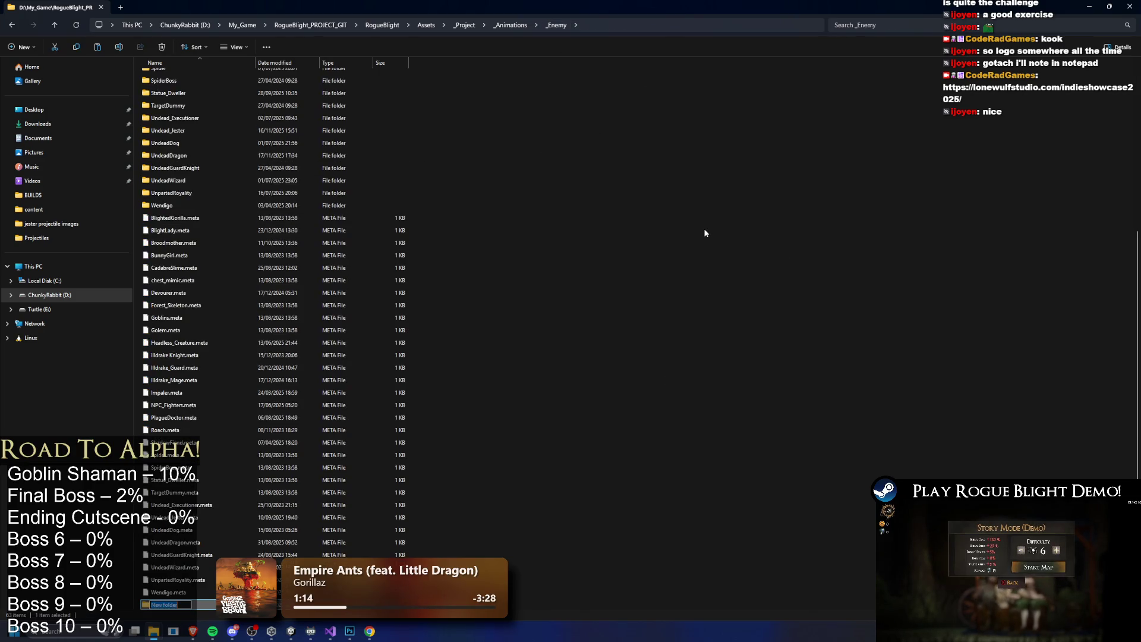
{"action": "type", "text": "ElderS"}
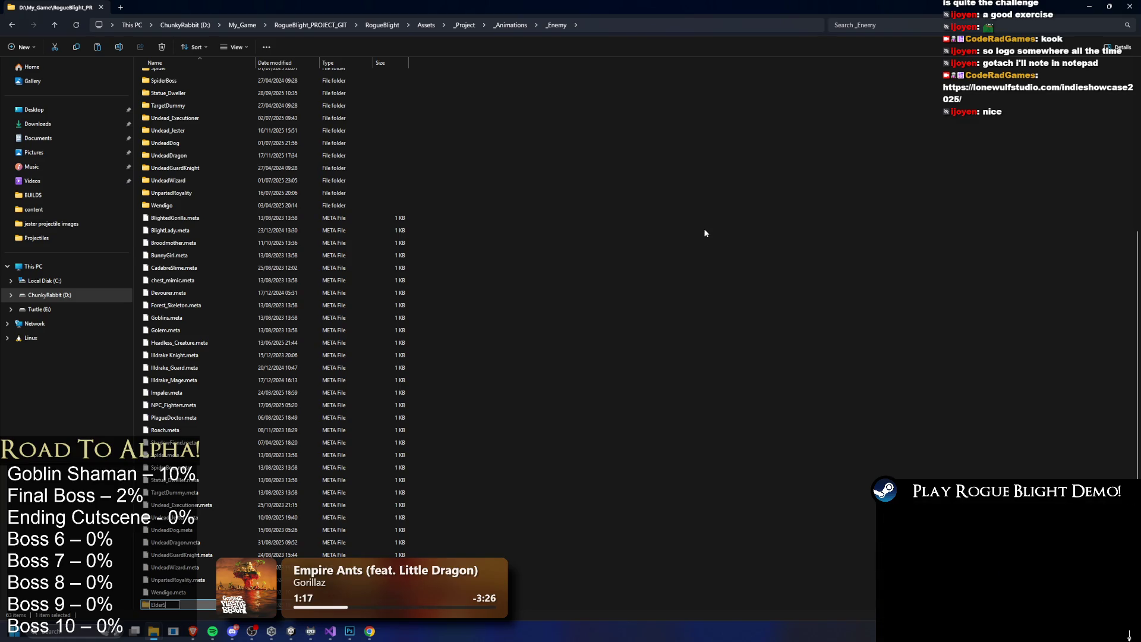
{"action": "type", "text": "haman"}
{"action": "key", "text": "Return"}
{"action": "key", "text": "Return"}
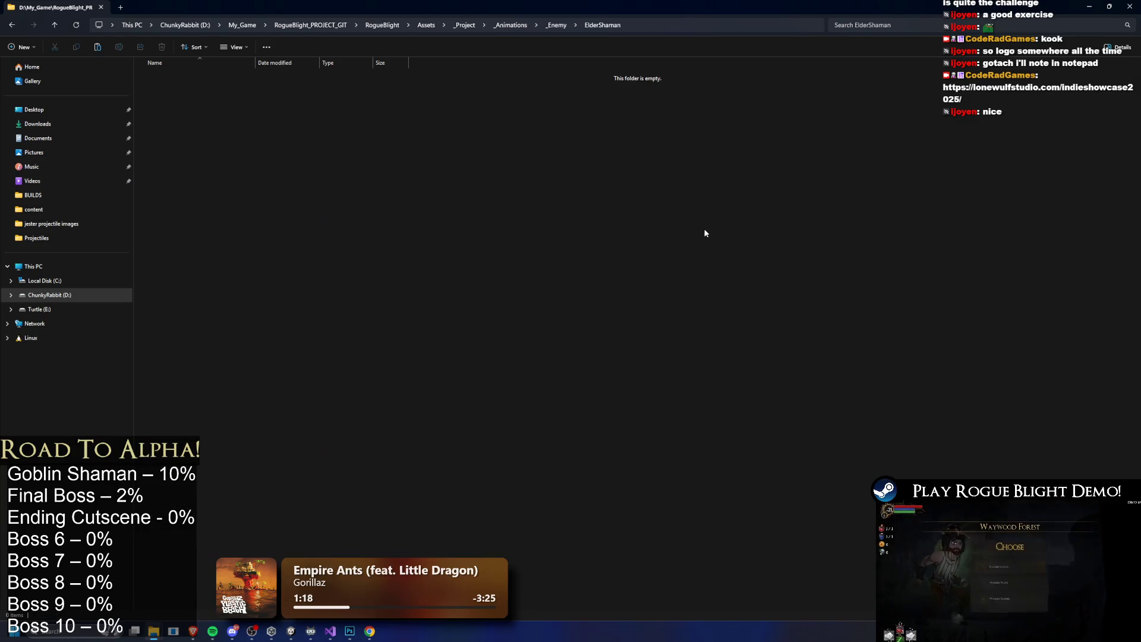
{"action": "key", "text": "ctrl+v"}
{"action": "key", "text": "super+Down"}
{"action": "key", "text": "super+Down"}
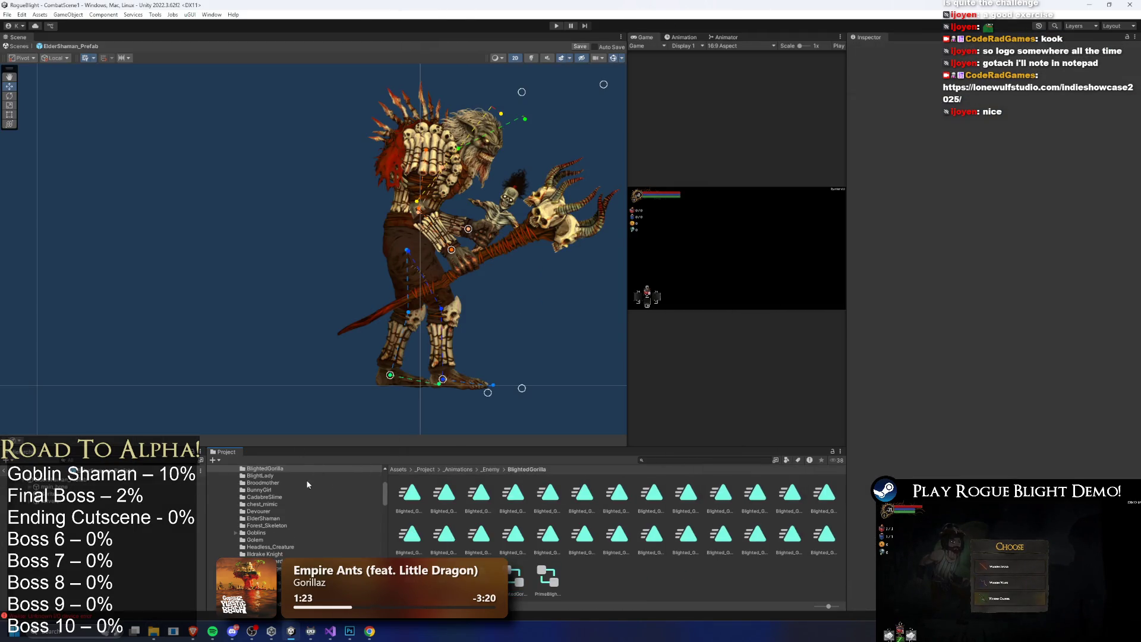
Keep the ElderShaman prefab's gorilla controller and open the _Enemy/ElderShaman animations folder
{"action": "left_click", "coordinate": [69, 484]}
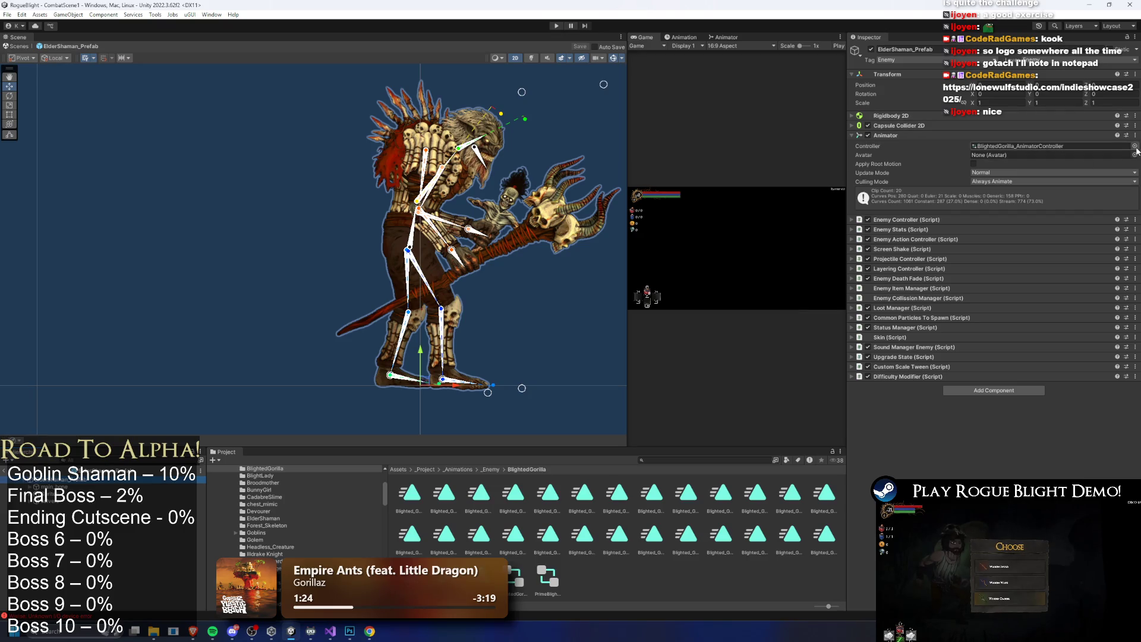
{"action": "left_click", "coordinate": [1135, 152]}
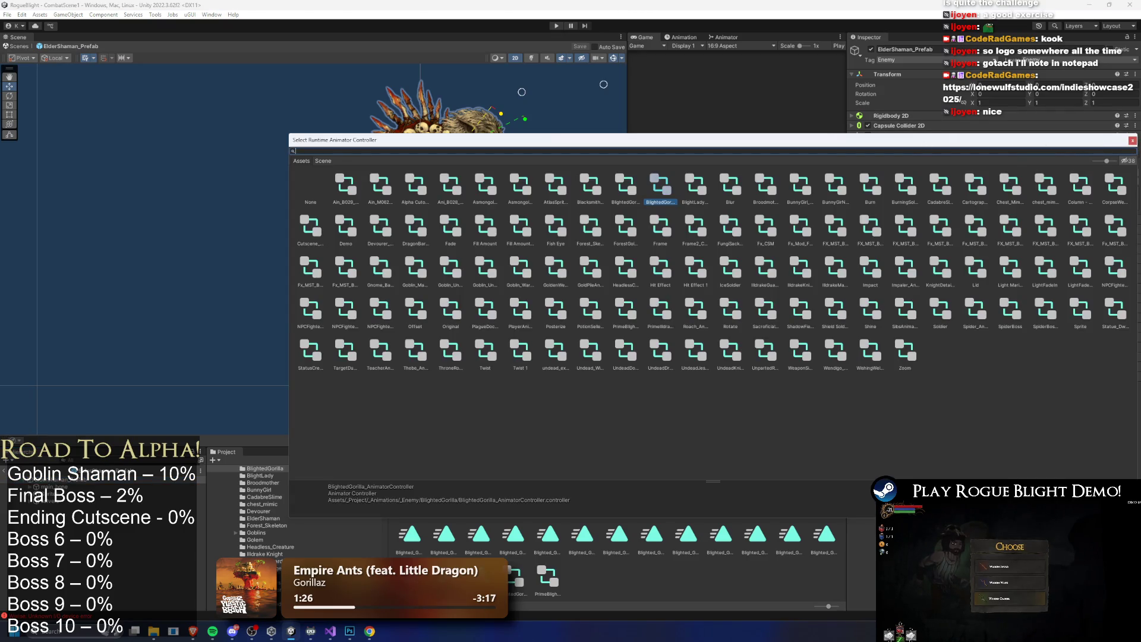
{"action": "key", "text": "Return"}
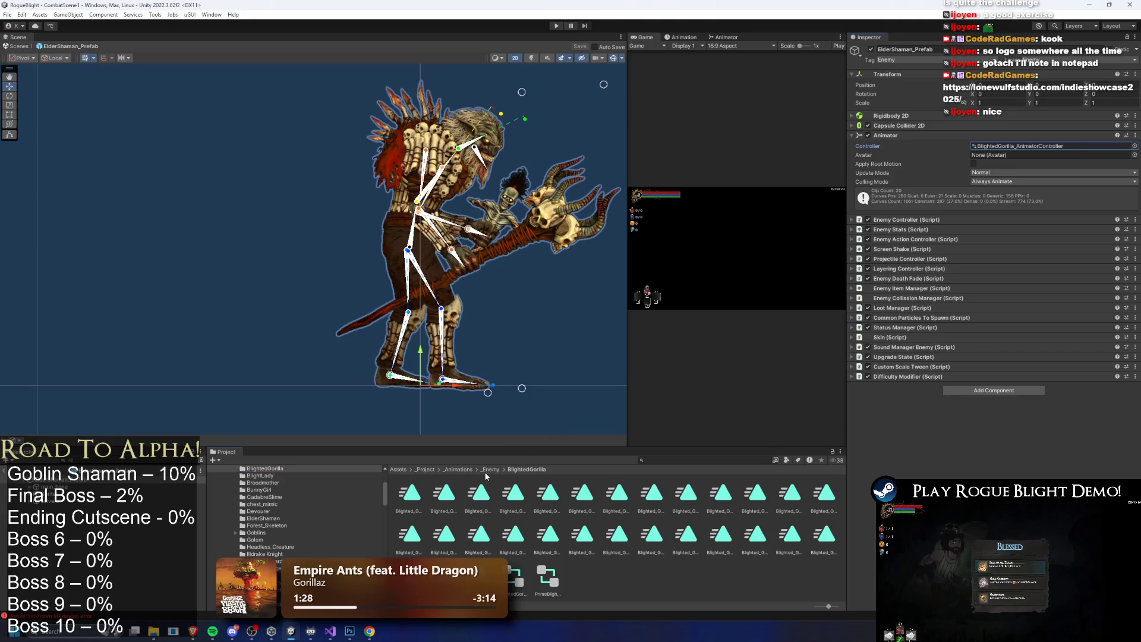
{"action": "left_click", "coordinate": [488, 470]}
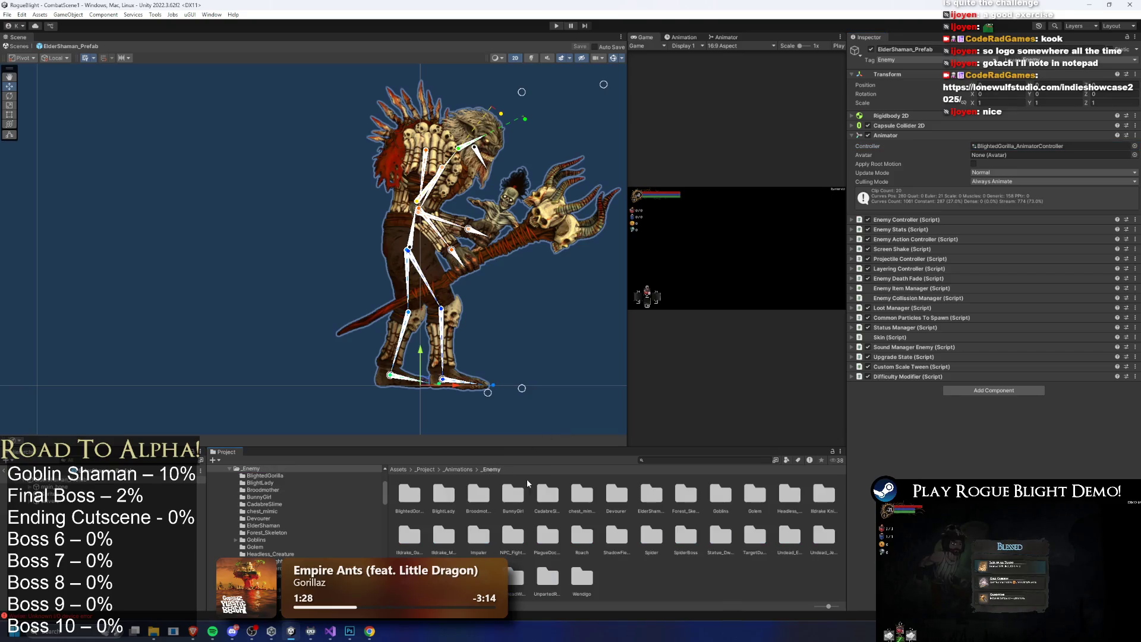
{"action": "double_click", "coordinate": [652, 504]}
Rename the copied controller to ElderShaman_AnimatorController and select it
{"action": "right_click", "coordinate": [411, 503]}
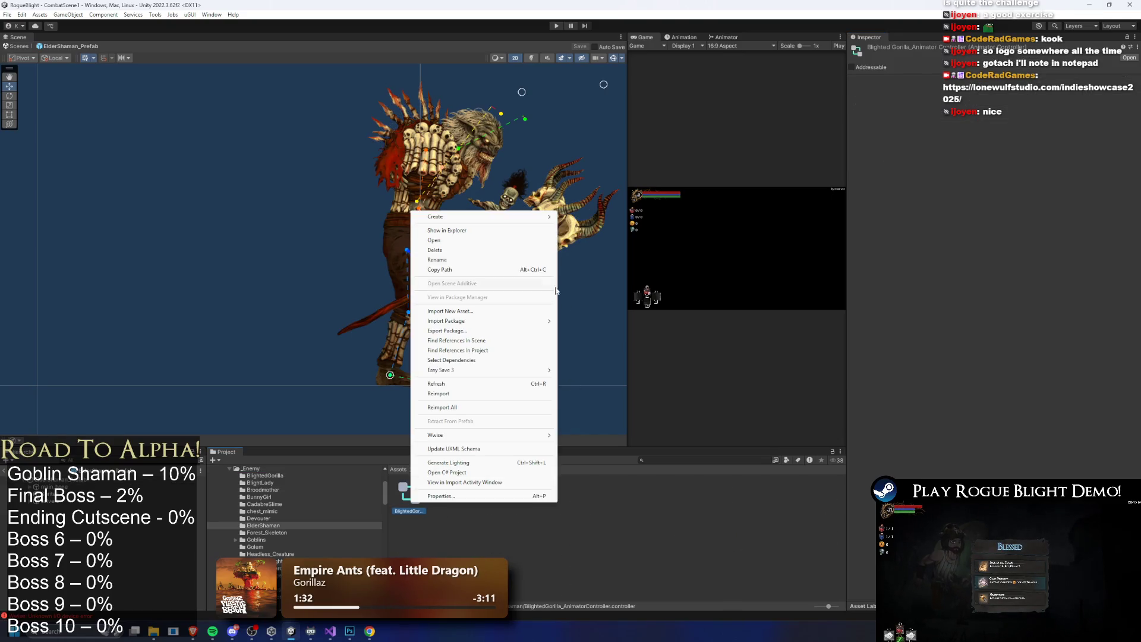
{"action": "left_click", "coordinate": [476, 266]}
{"action": "key", "text": "Right"}
{"action": "key", "text": "Right"}
{"action": "key", "text": "Right"}
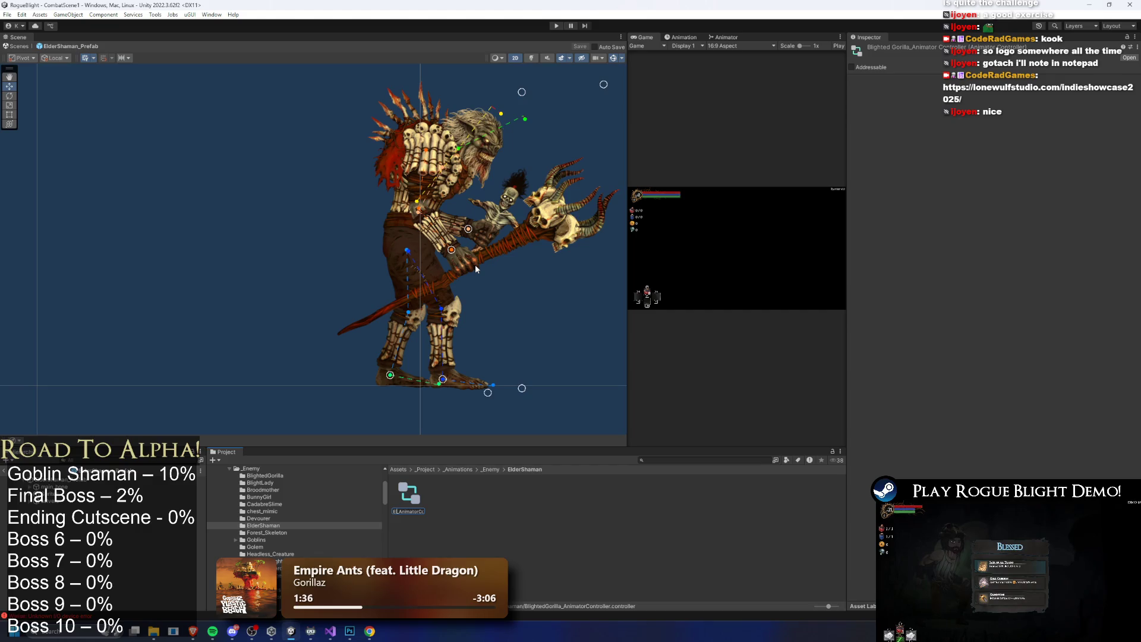
{"action": "key", "text": "Return"}
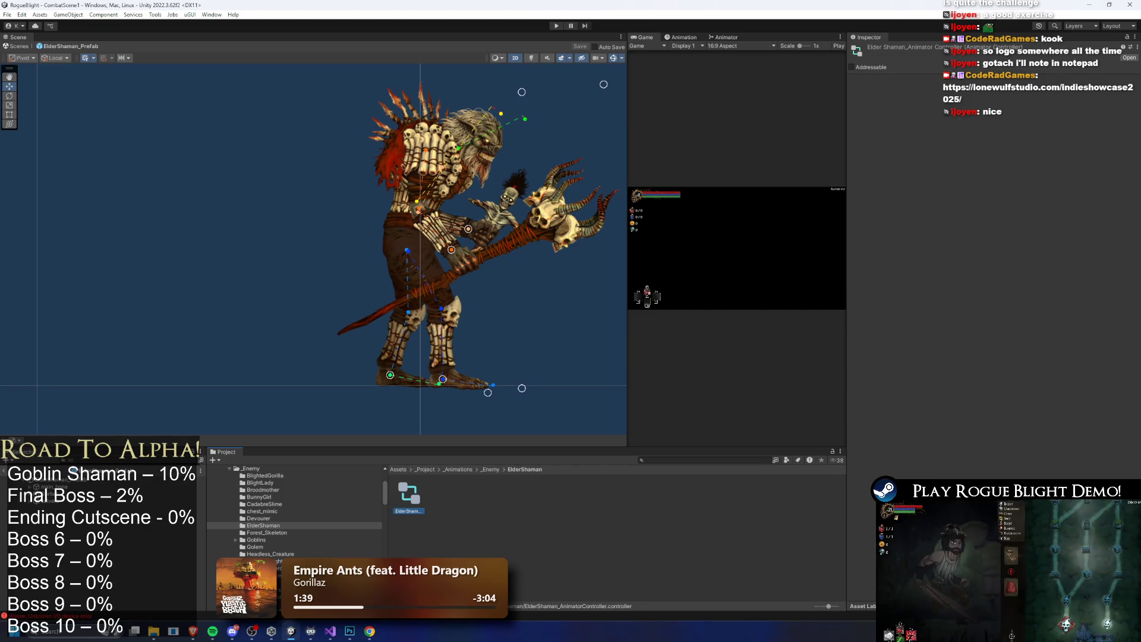
{"action": "left_click", "coordinate": [109, 481]}
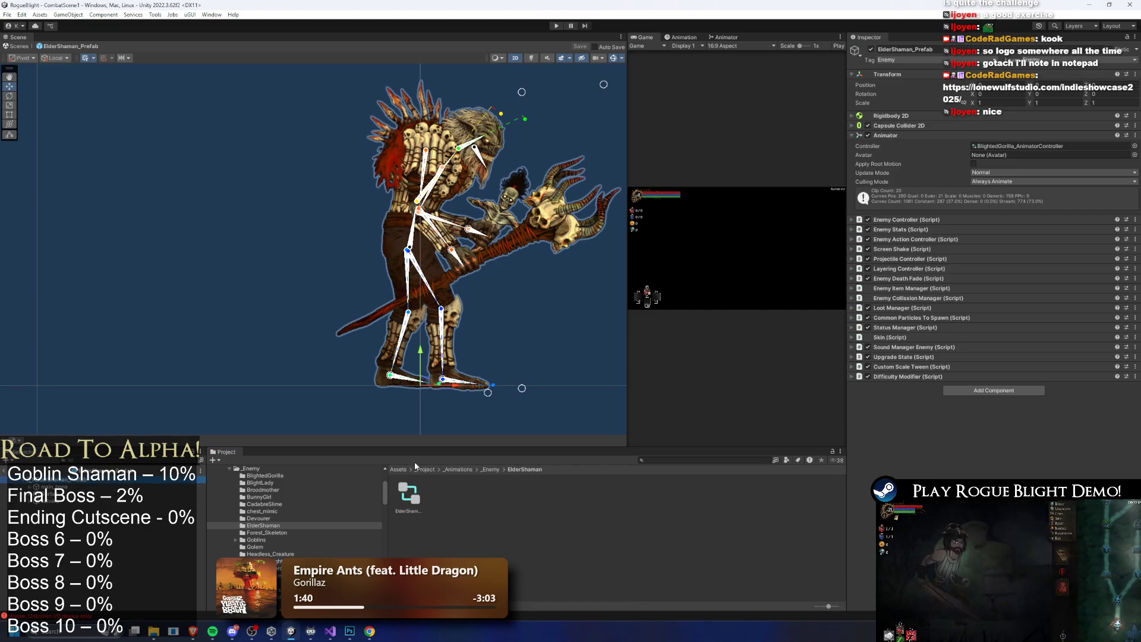
{"action": "left_click", "coordinate": [408, 494]}
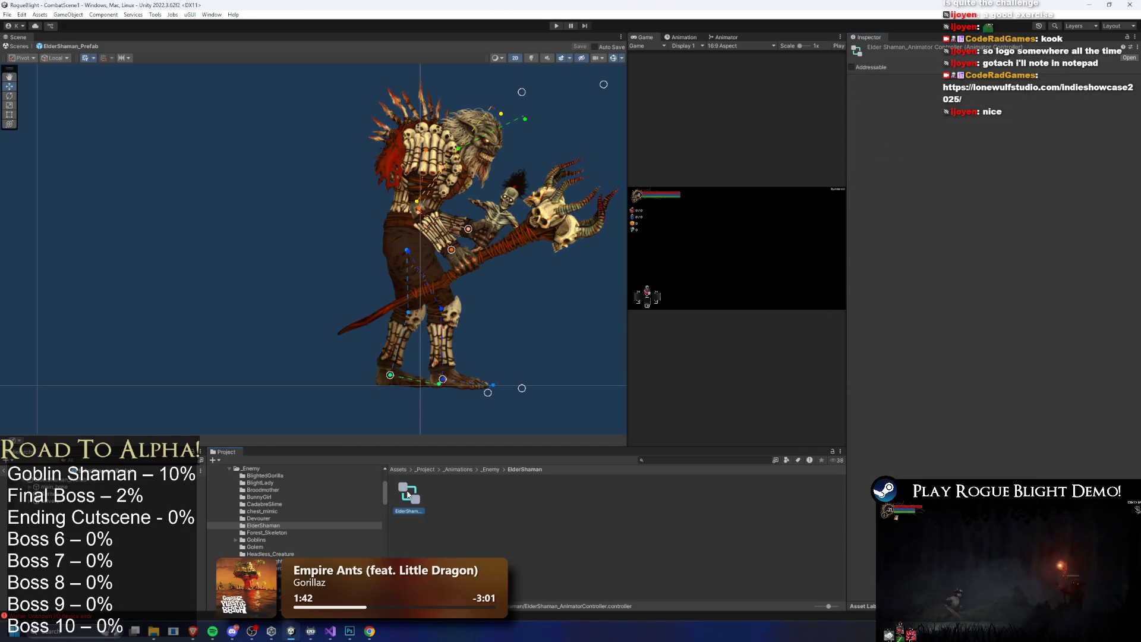
Open ElderShaman_AnimatorController in a widened Animator and inspect Introduction_Start and Introduction_Continuation
{"action": "double_click", "coordinate": [402, 499]}
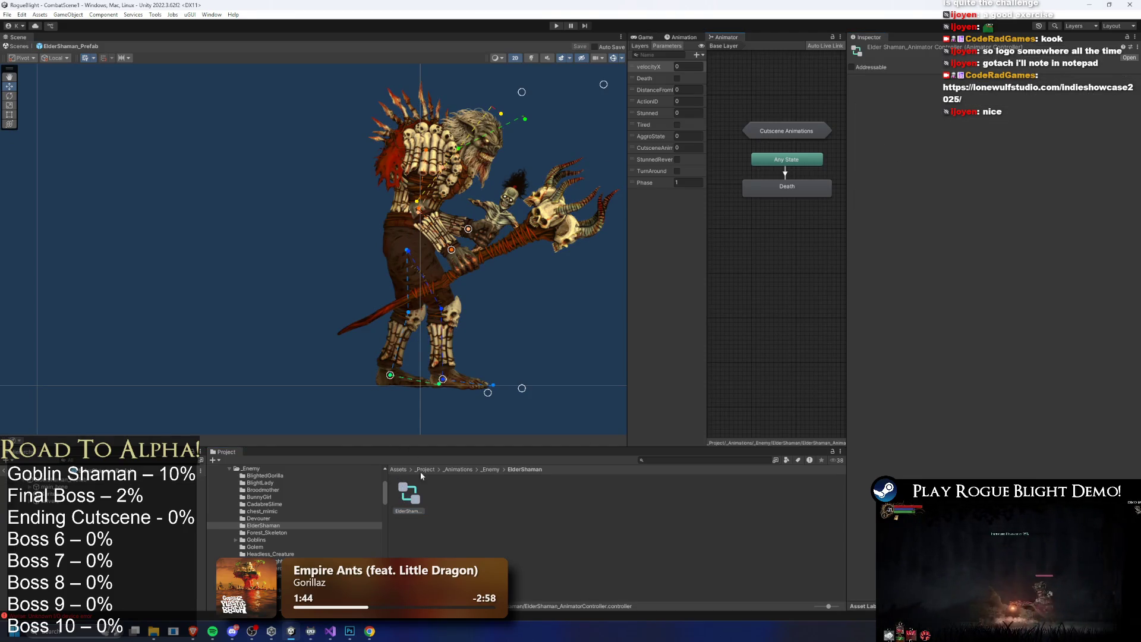
{"action": "left_click_drag", "start_coordinate": [629, 135], "coordinate": [256, 136]}
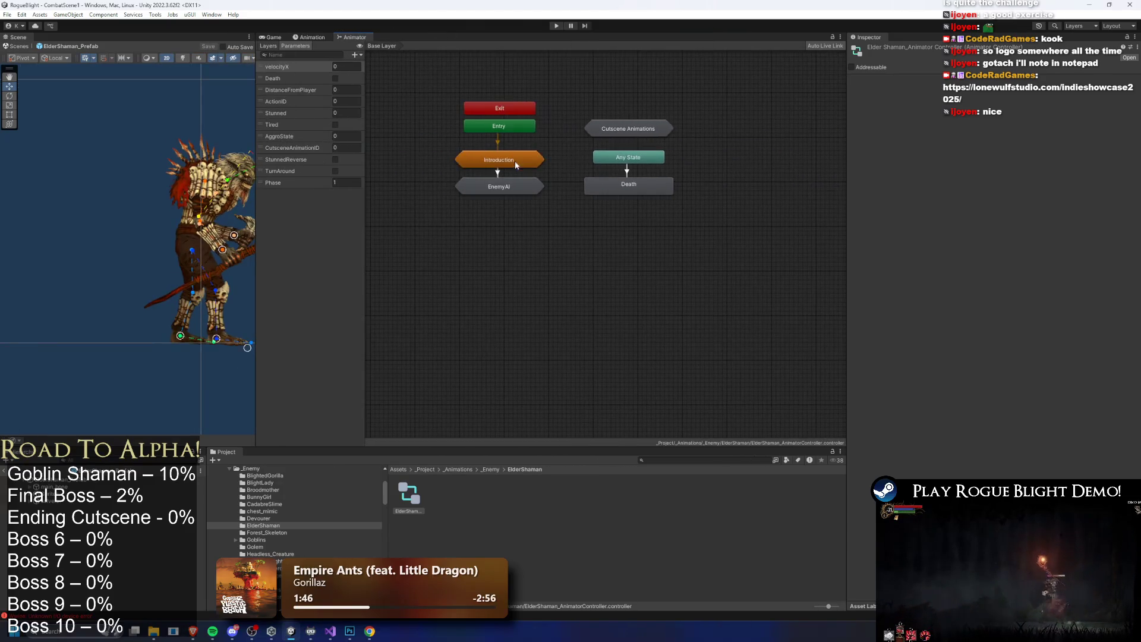
{"action": "double_click", "coordinate": [495, 158]}
{"action": "scroll", "coordinate": [548, 228], "scroll_direction": "up", "scroll_amount": 2}
{"action": "left_click", "coordinate": [548, 229]}
{"action": "left_click", "coordinate": [1062, 78]}
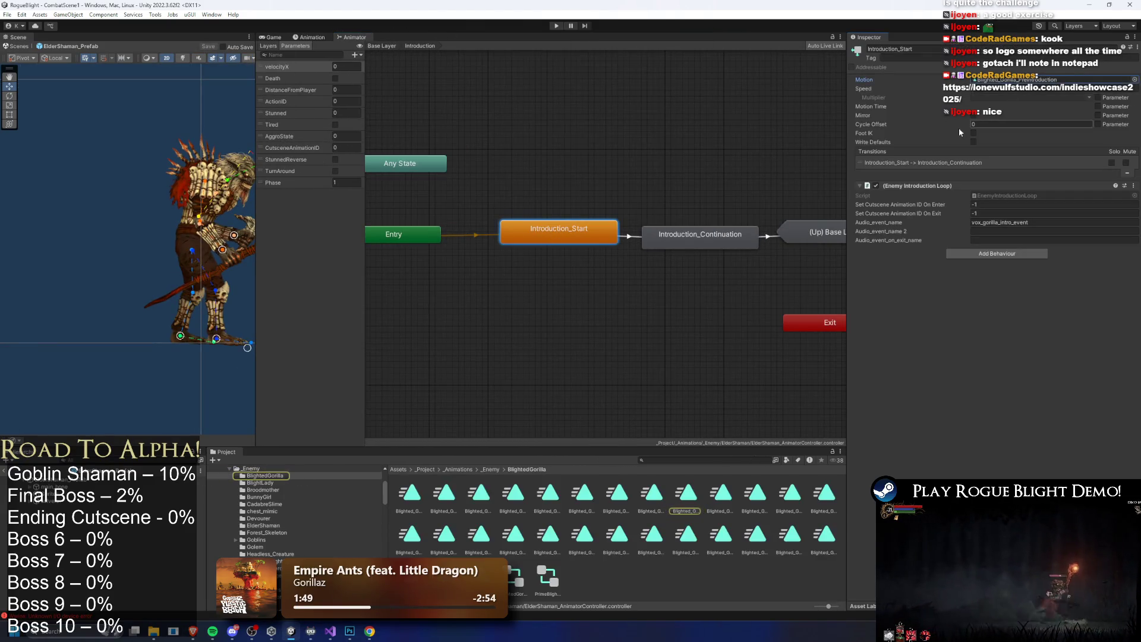
{"action": "left_click", "coordinate": [693, 239]}
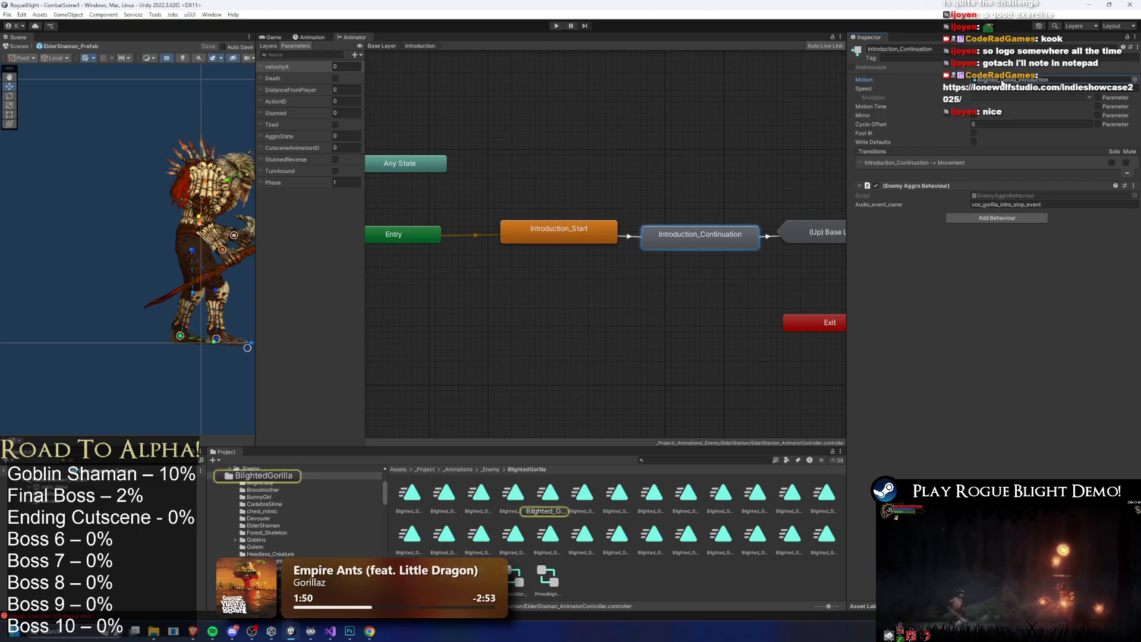
Re-enter the Introduction sub-state machine and check the intro audio event name
{"action": "left_click", "coordinate": [382, 46]}
{"action": "double_click", "coordinate": [483, 161]}
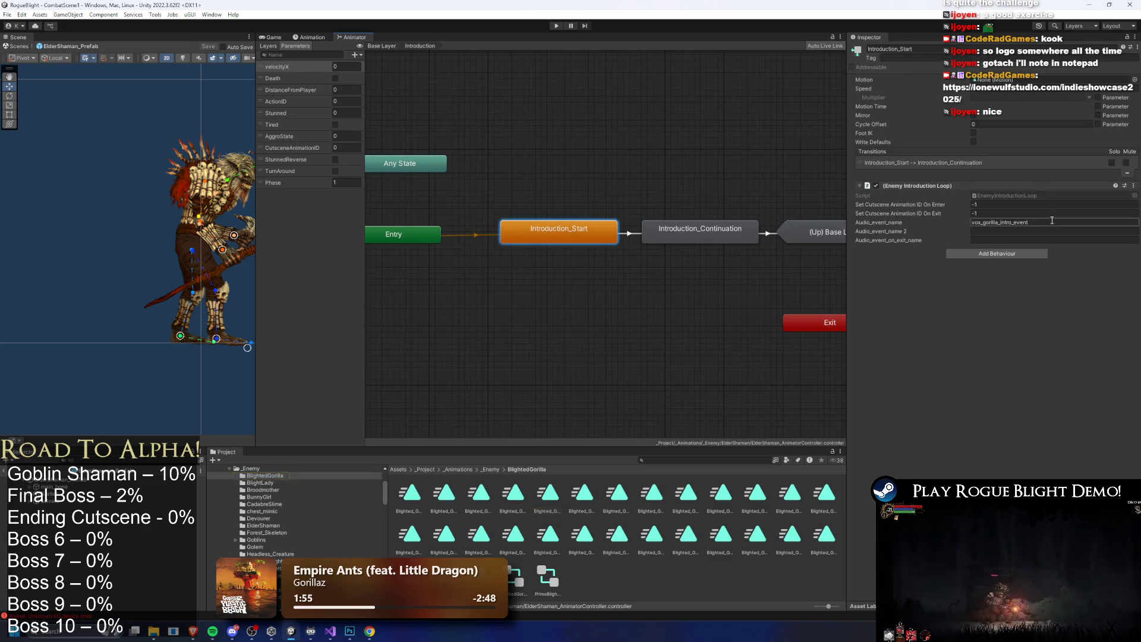
{"action": "left_click", "coordinate": [652, 184]}
{"action": "left_click", "coordinate": [696, 234]}
{"action": "left_click", "coordinate": [1048, 205]}
{"action": "left_click", "coordinate": [741, 191]}
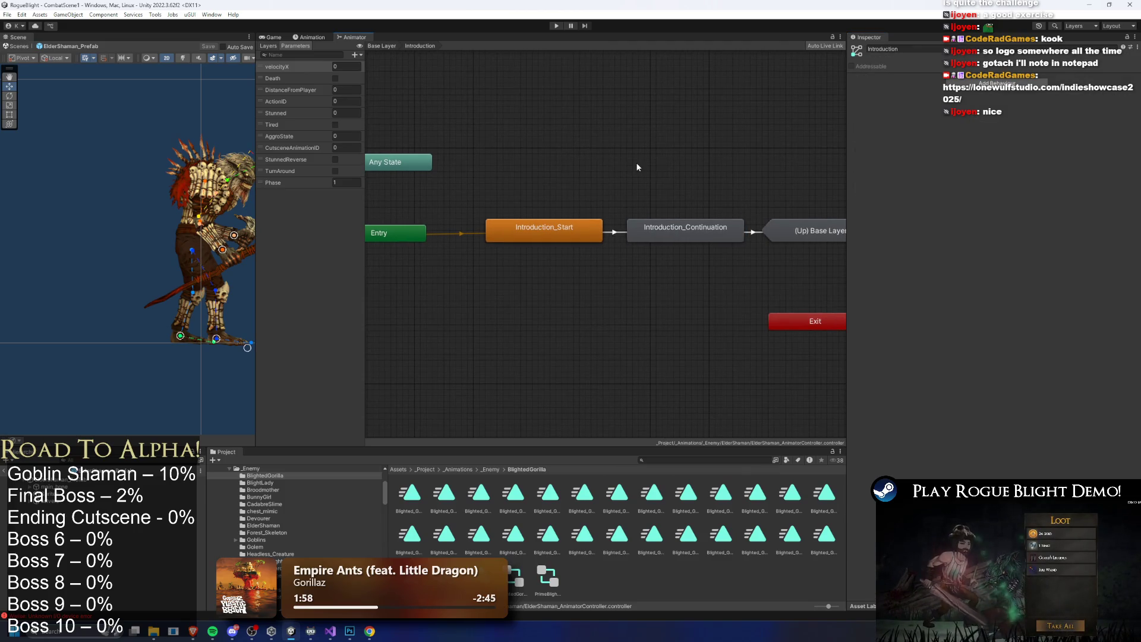
Review the Goblin_Warrior_Sleeping cutscene state, the EnemyAI group and the Death state
{"action": "left_click", "coordinate": [382, 46]}
{"action": "double_click", "coordinate": [499, 159]}
{"action": "left_click", "coordinate": [547, 212]}
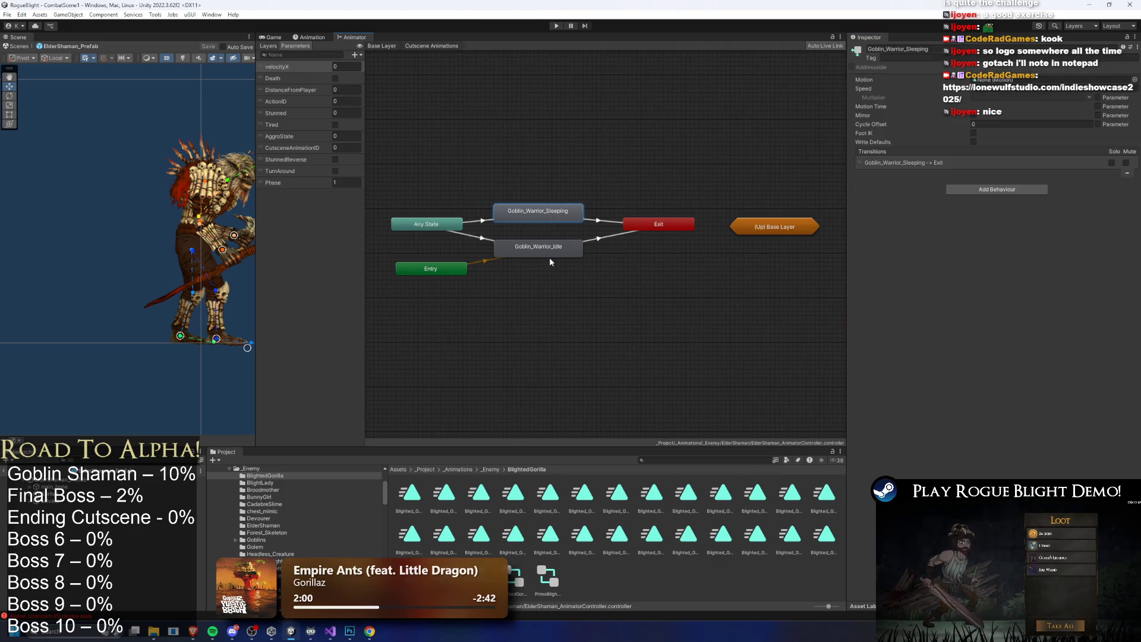
{"action": "left_click", "coordinate": [381, 46]}
{"action": "double_click", "coordinate": [505, 185]}
{"action": "left_click", "coordinate": [382, 45]}
{"action": "left_click", "coordinate": [640, 185]}
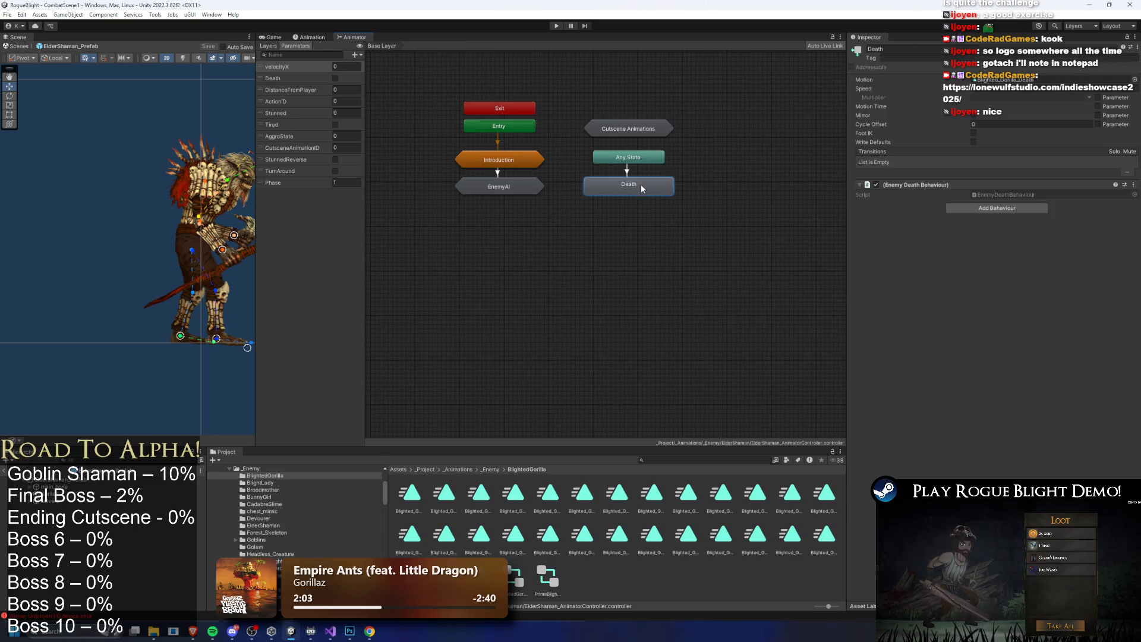
Review the Stun_Short, Stun_Long and Stun_Parried states in the EnemyAI Stuns group
{"action": "double_click", "coordinate": [498, 187]}
{"action": "double_click", "coordinate": [494, 247]}
{"action": "left_click", "coordinate": [535, 229]}
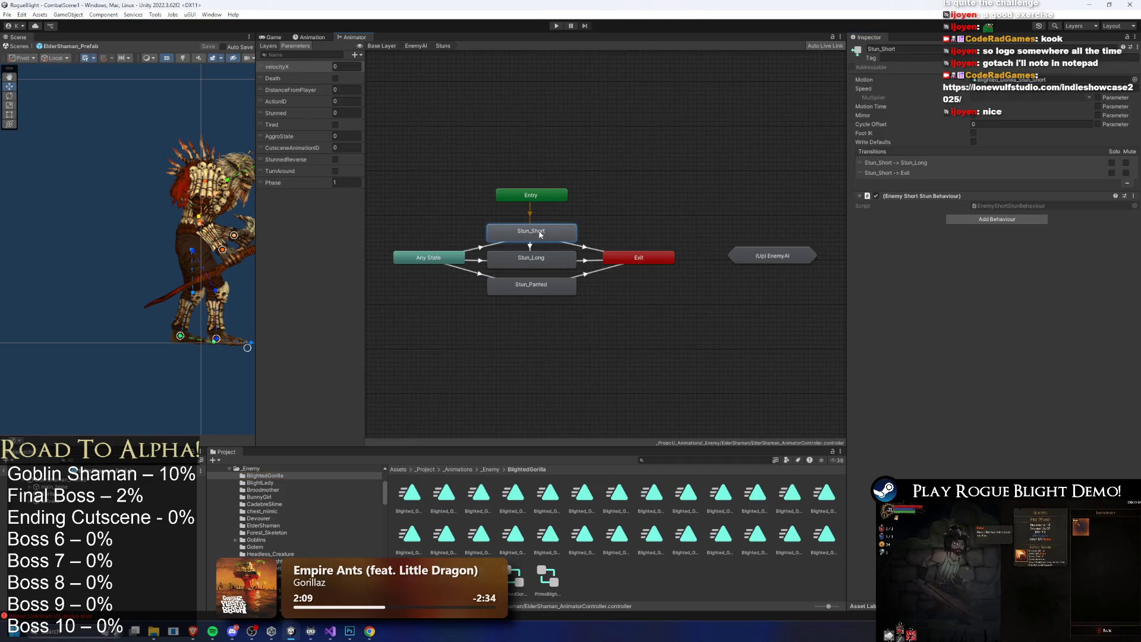
{"action": "left_click", "coordinate": [535, 259]}
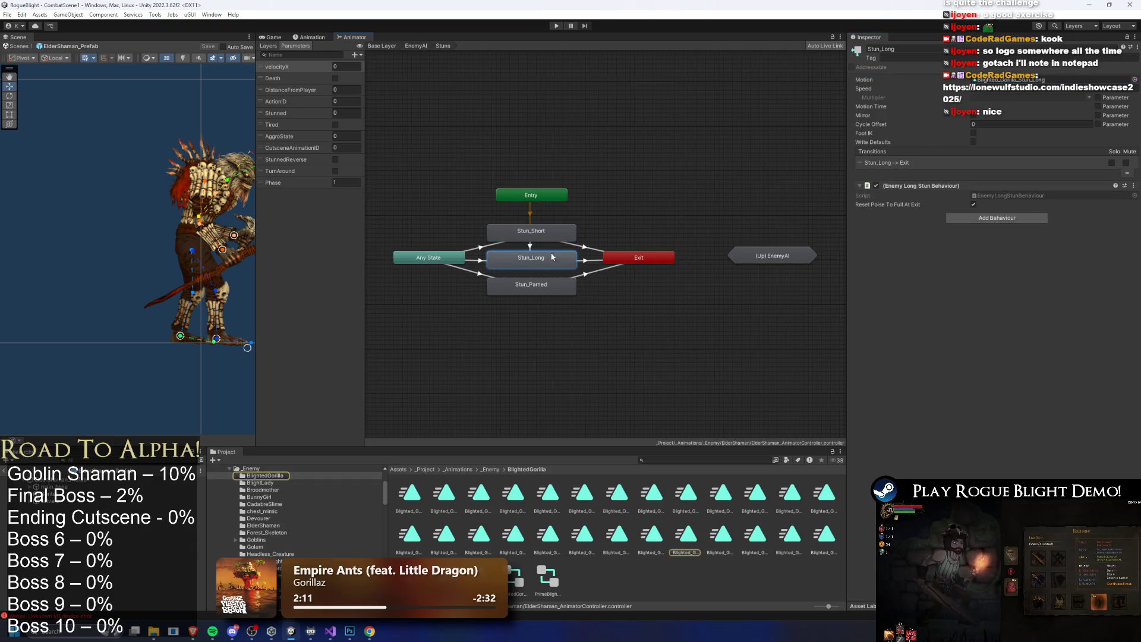
{"action": "left_click", "coordinate": [545, 278]}
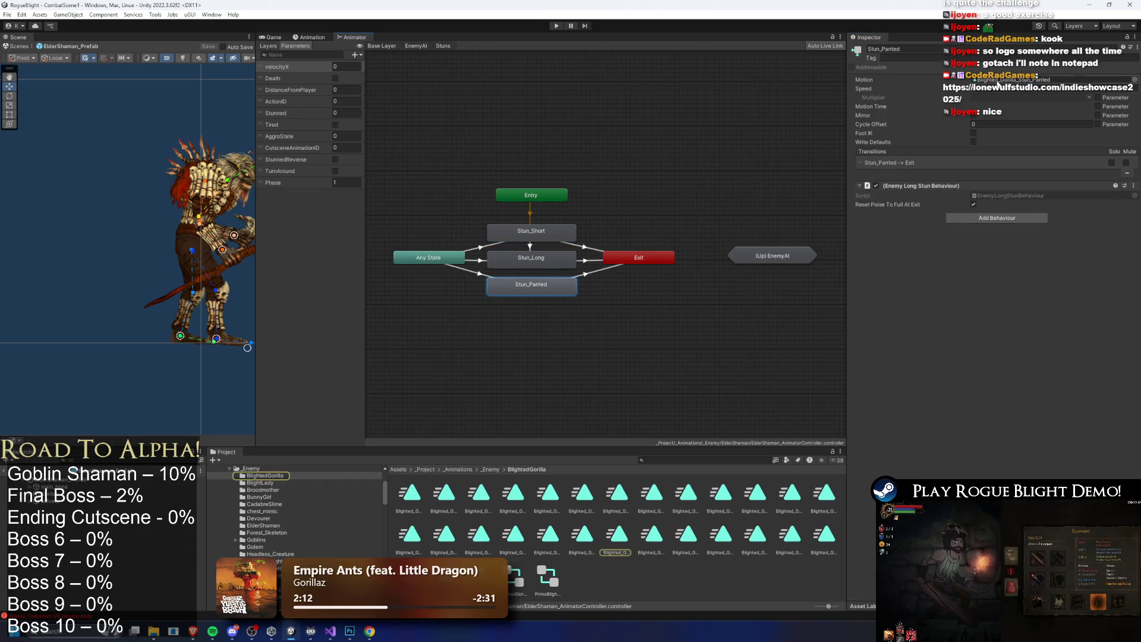
{"action": "left_click", "coordinate": [1000, 81]}
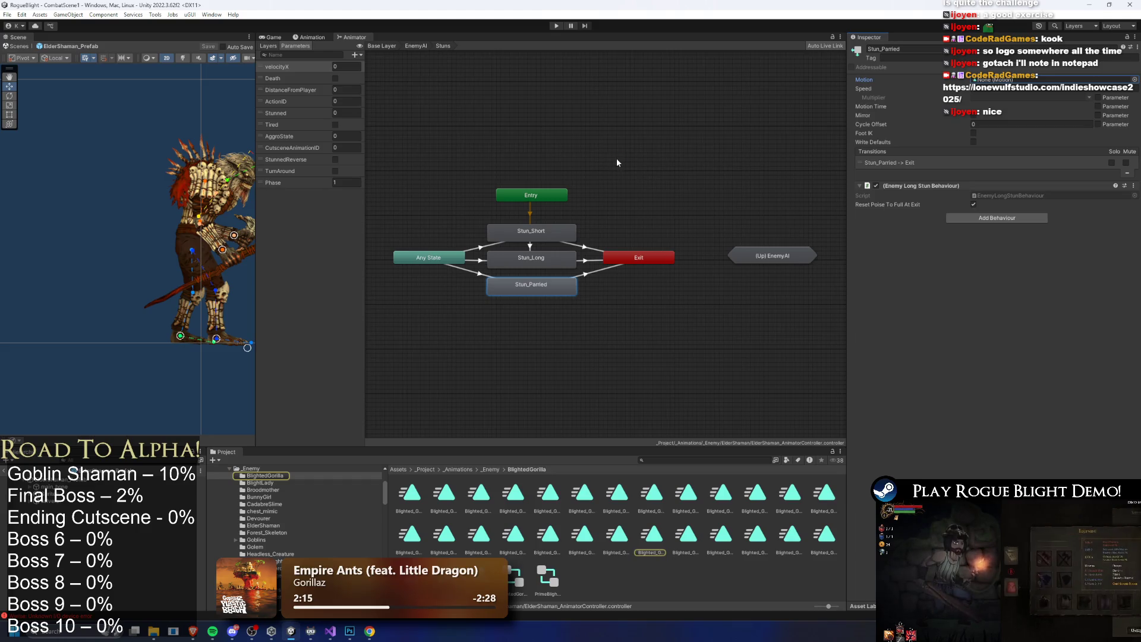
{"action": "key", "text": "BackSpace"}
Inspect the Movement group's MovementBlending and Turn Around states and open the blend tree
{"action": "double_click", "coordinate": [579, 253]}
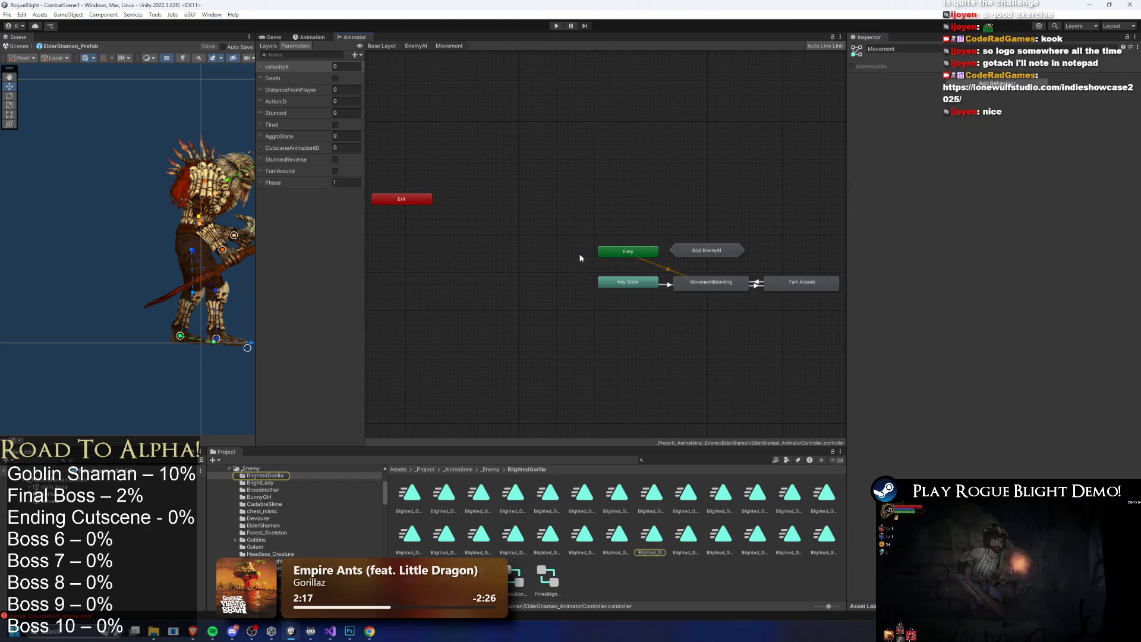
{"action": "left_click", "coordinate": [730, 288]}
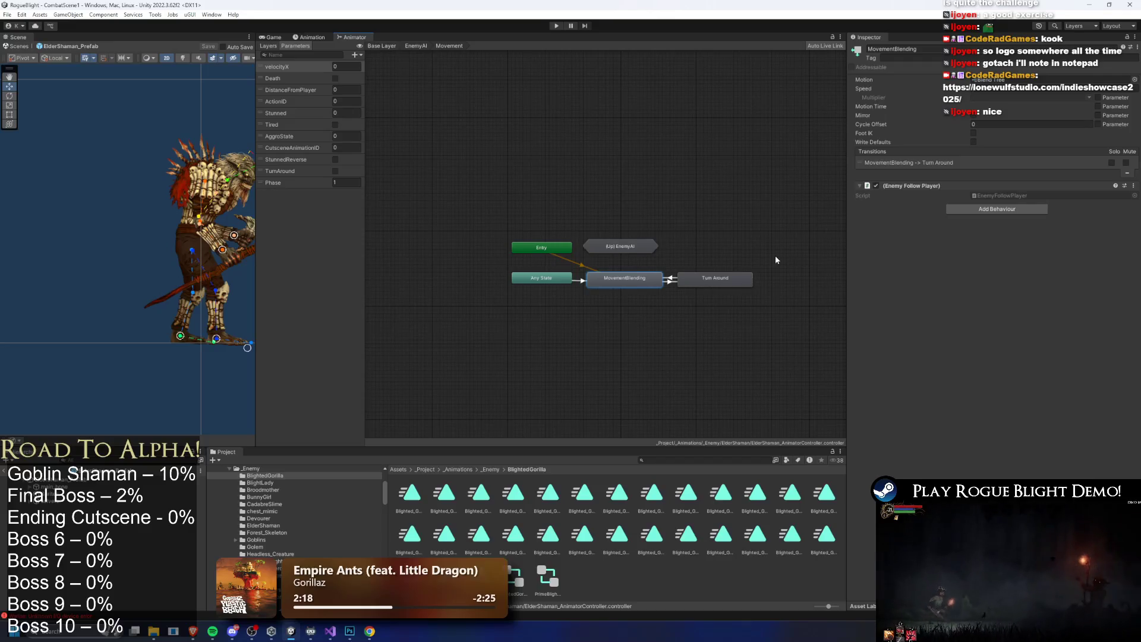
{"action": "left_click", "coordinate": [744, 277]}
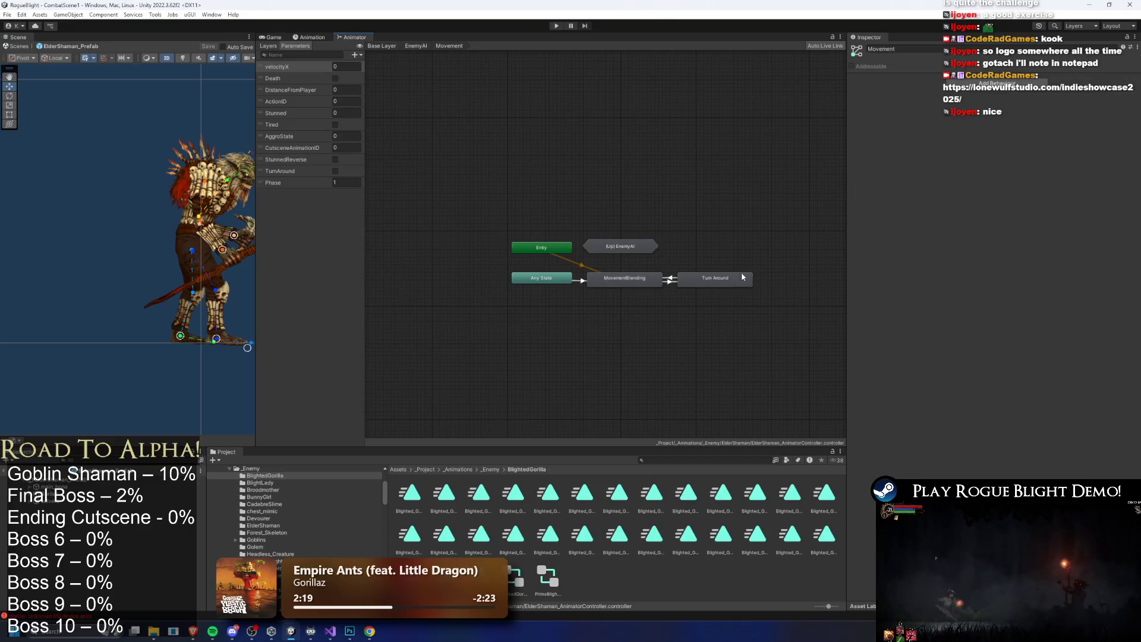
{"action": "double_click", "coordinate": [632, 283]}
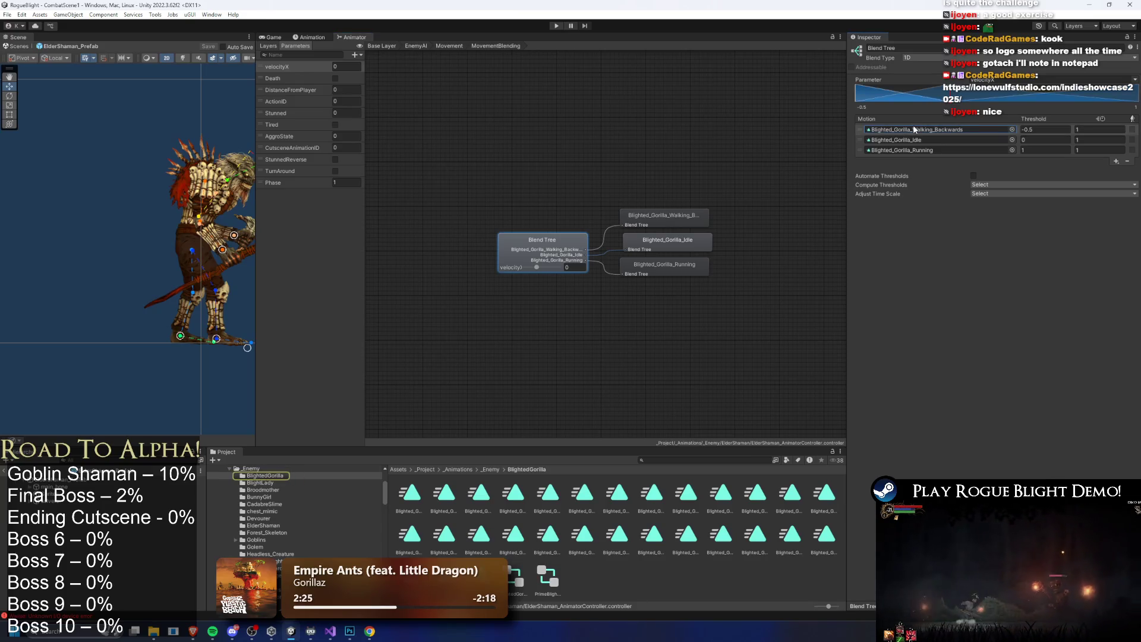
Delete the three gorilla motions from MovementBlending and return to the EnemyAI graph
{"action": "left_click", "coordinate": [914, 129]}
{"action": "key", "text": "Delete"}
{"action": "left_click", "coordinate": [914, 140]}
{"action": "key", "text": "Delete"}
{"action": "left_click", "coordinate": [914, 150]}
{"action": "key", "text": "Delete"}
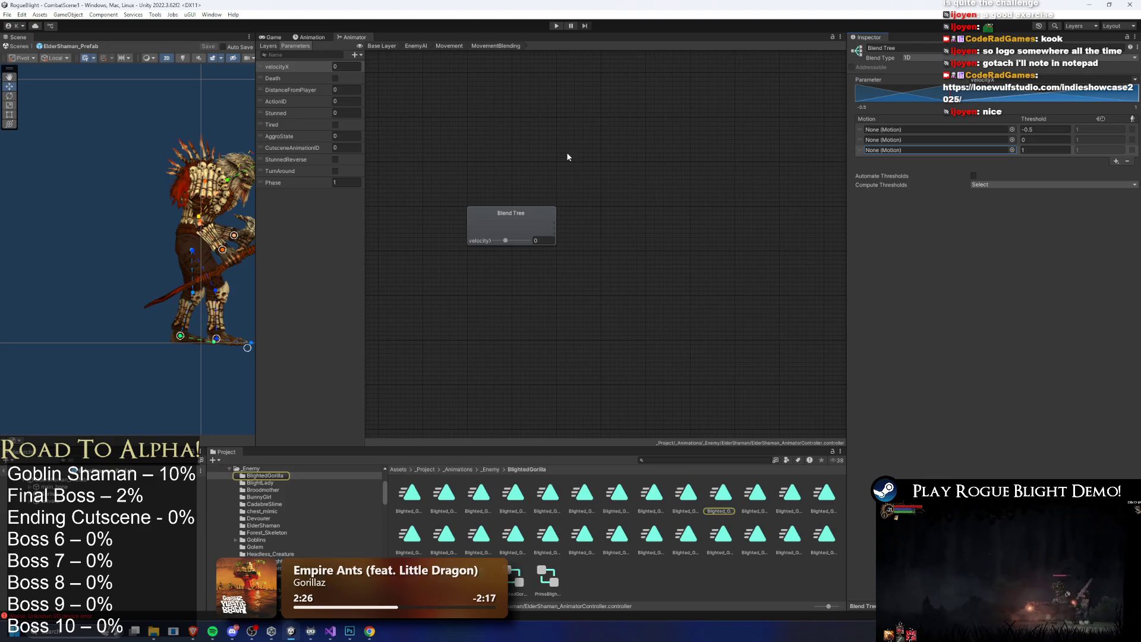
{"action": "double_click", "coordinate": [566, 152]}
{"action": "double_click", "coordinate": [648, 246]}
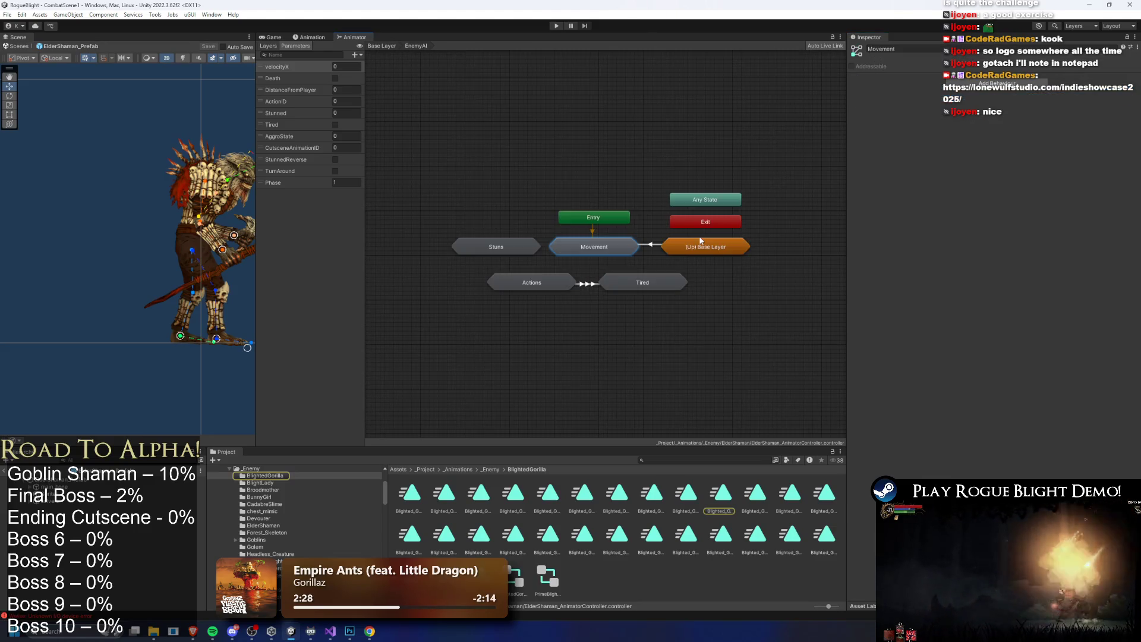
Review the Actions attack states and clear the Head Bash state's motion clip
{"action": "double_click", "coordinate": [559, 285]}
{"action": "left_click", "coordinate": [576, 129]}
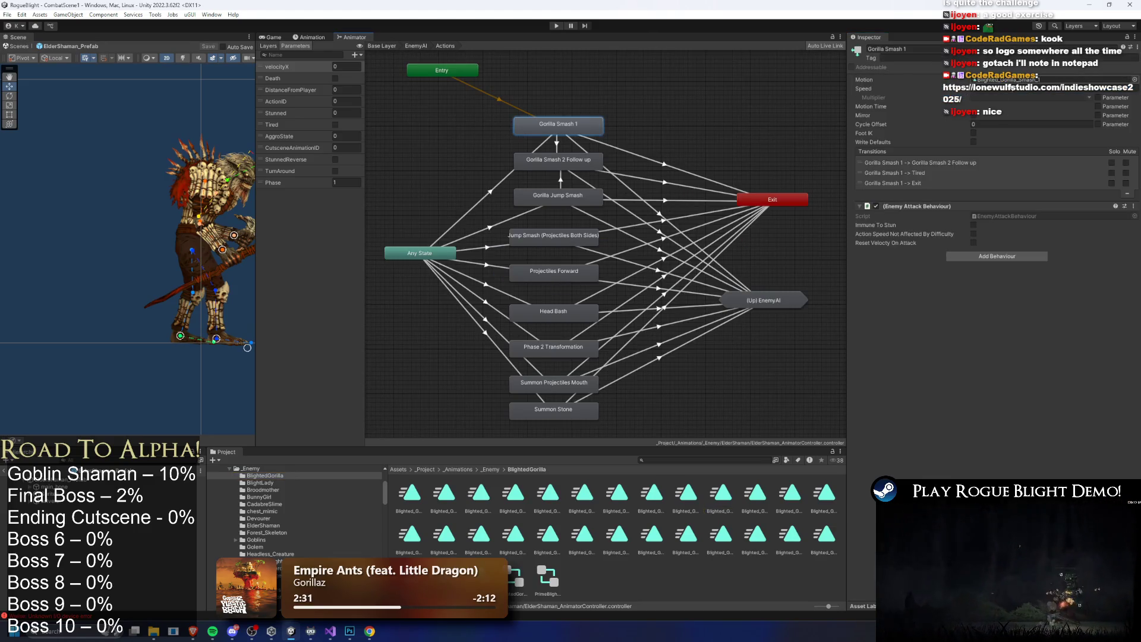
{"action": "left_click", "coordinate": [573, 158]}
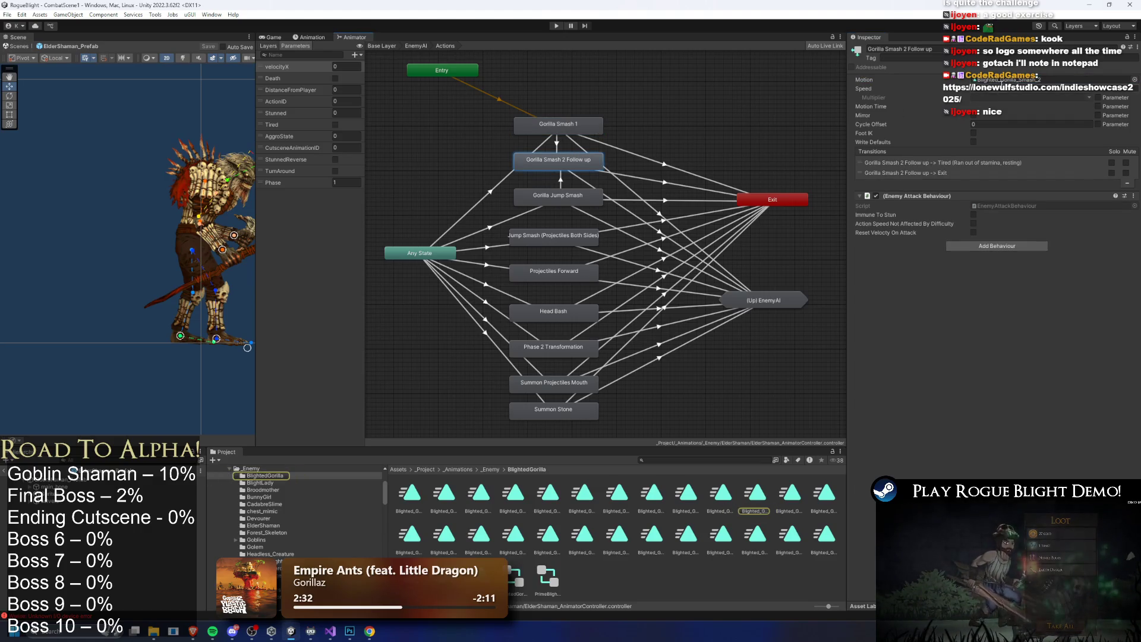
{"action": "left_click", "coordinate": [573, 194]}
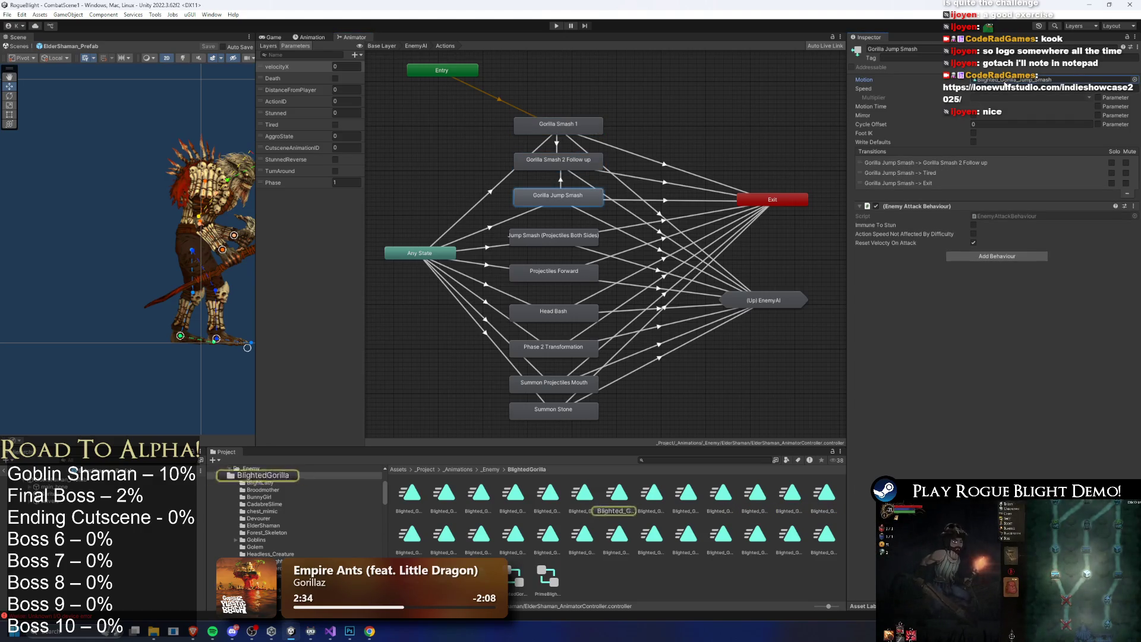
{"action": "left_click", "coordinate": [553, 235]}
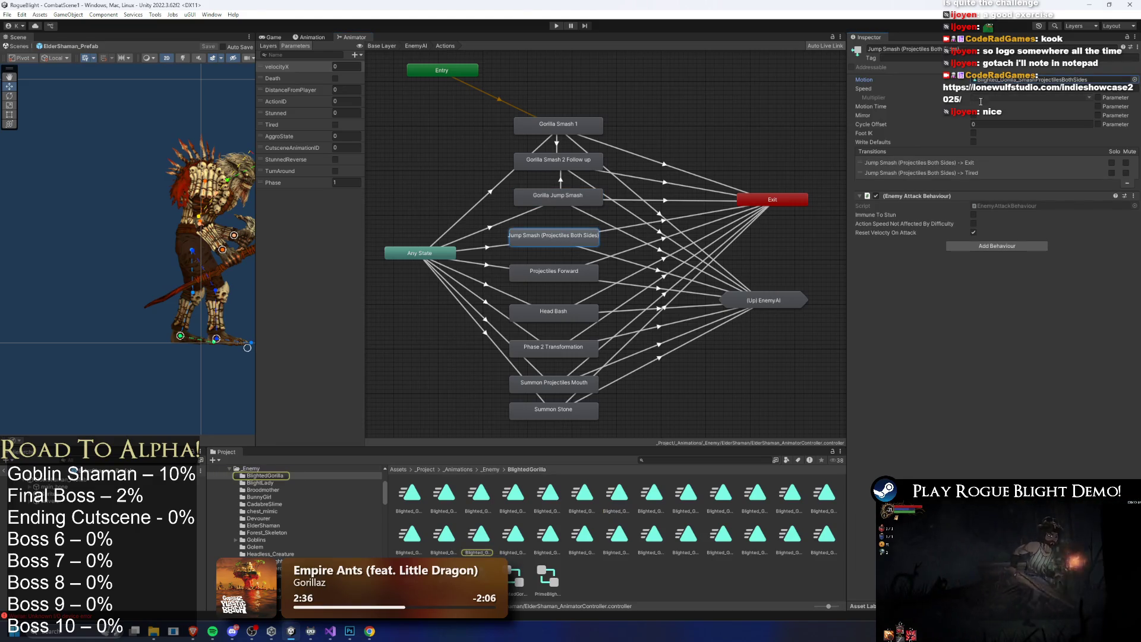
{"action": "left_click", "coordinate": [541, 271]}
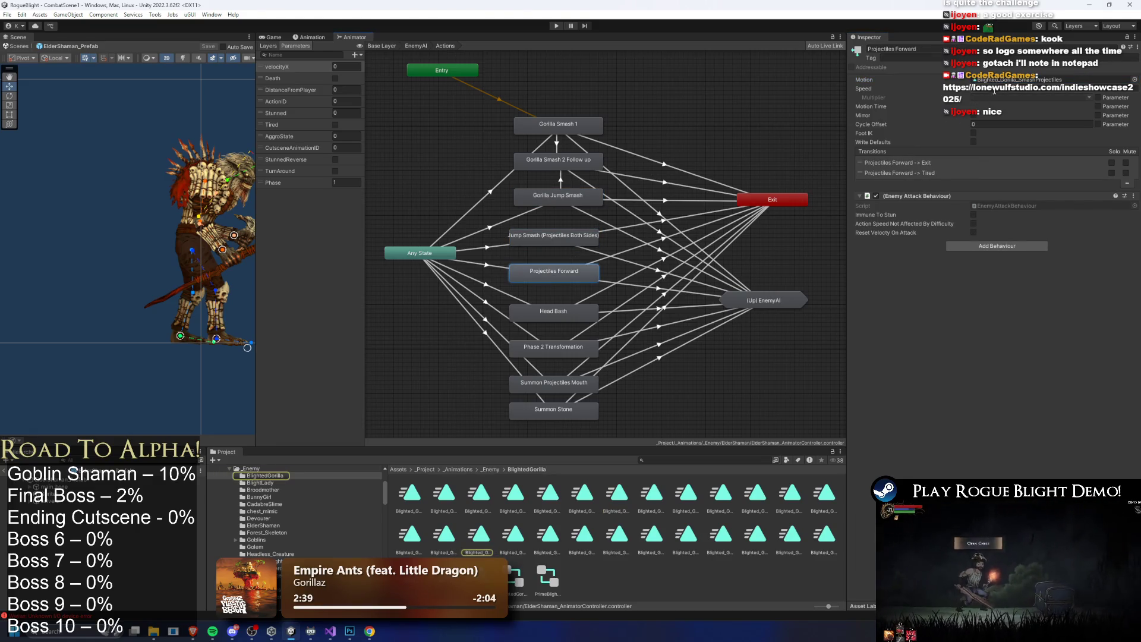
{"action": "left_click", "coordinate": [554, 311]}
{"action": "left_click", "coordinate": [1038, 80]}
{"action": "key", "text": "Delete"}
Check Phase 2 Transformation and Summon Projectiles Mouth, then clear Summon Stone's motion clip
{"action": "left_click", "coordinate": [546, 352]}
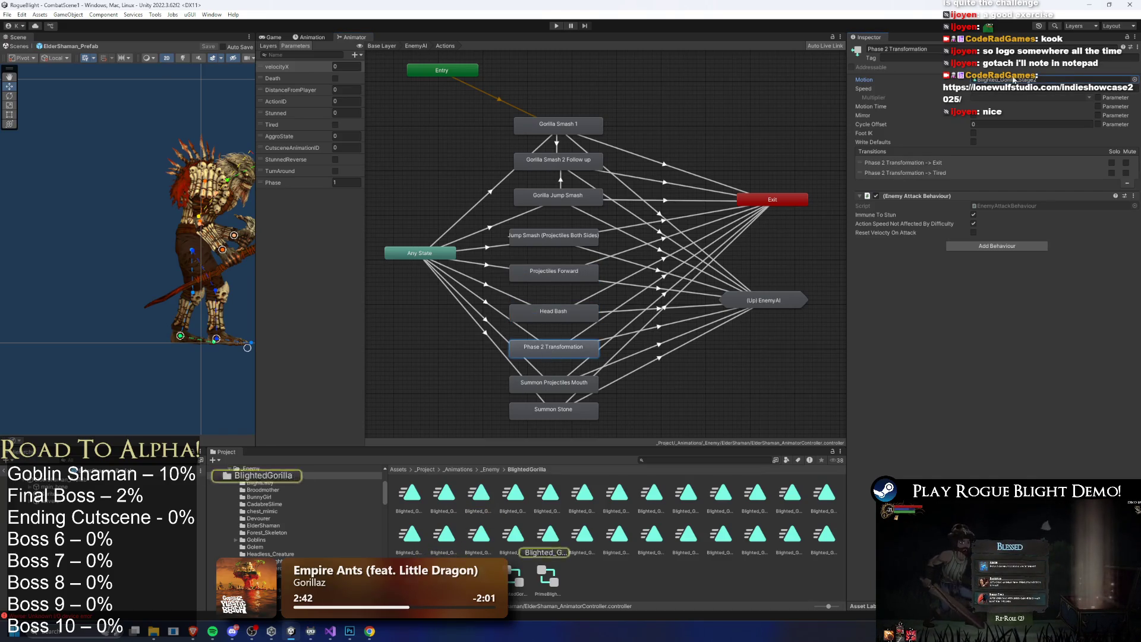
{"action": "left_click", "coordinate": [553, 383]}
{"action": "left_click", "coordinate": [1011, 80]}
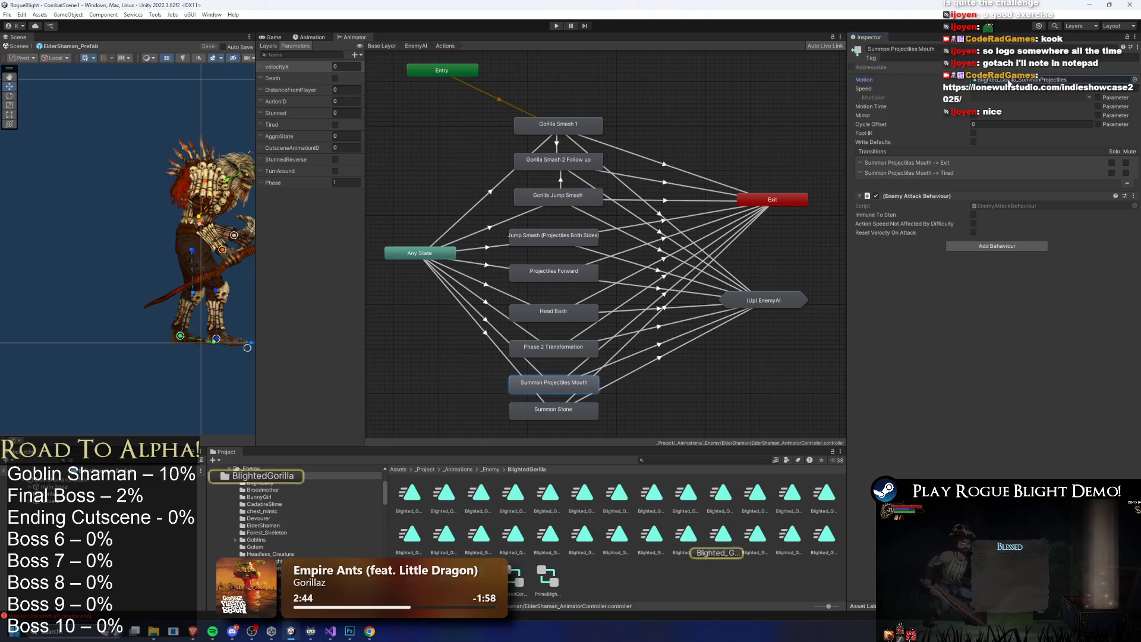
{"action": "left_click", "coordinate": [553, 409]}
{"action": "left_click", "coordinate": [1006, 80]}
{"action": "key", "text": "Delete"}
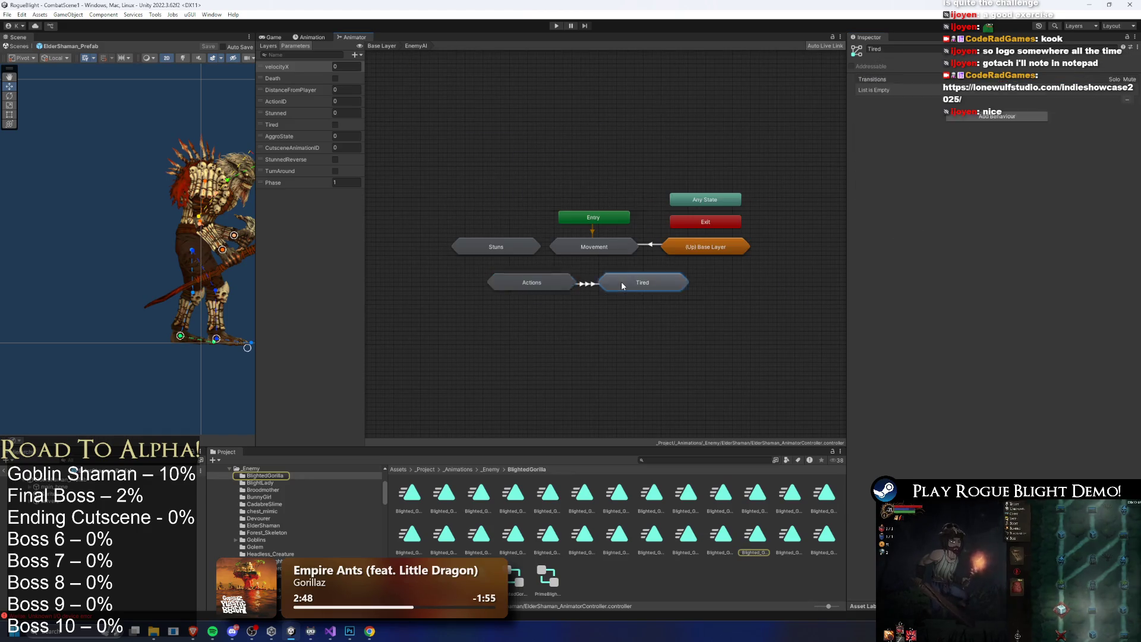
{"action": "double_click", "coordinate": [621, 280]}
{"action": "left_click", "coordinate": [619, 261]}
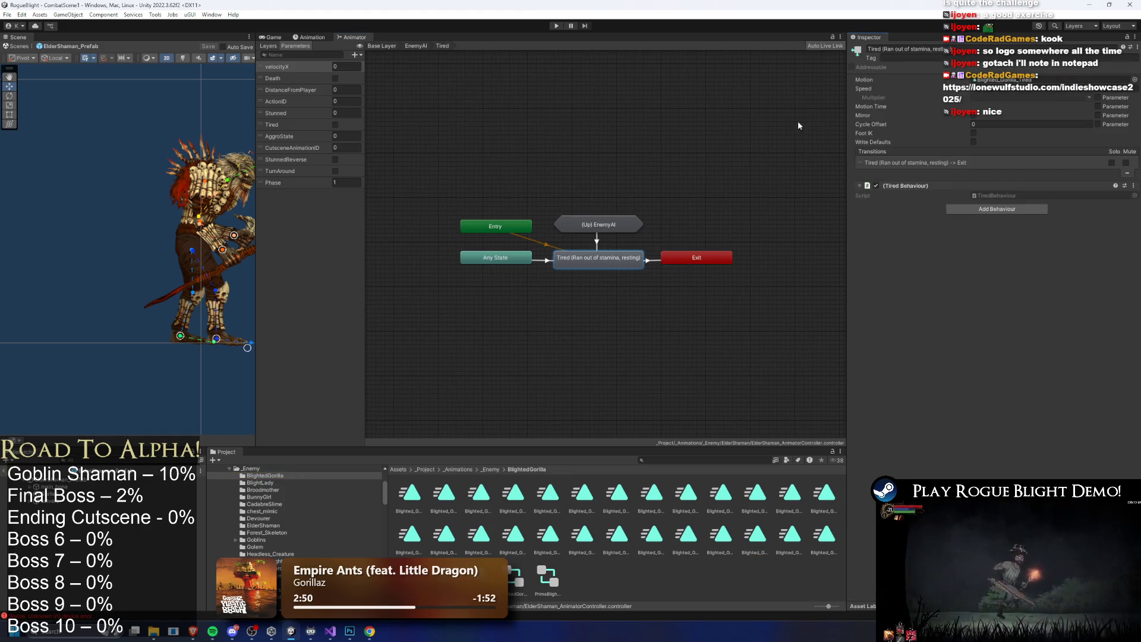
{"action": "double_click", "coordinate": [597, 224]}
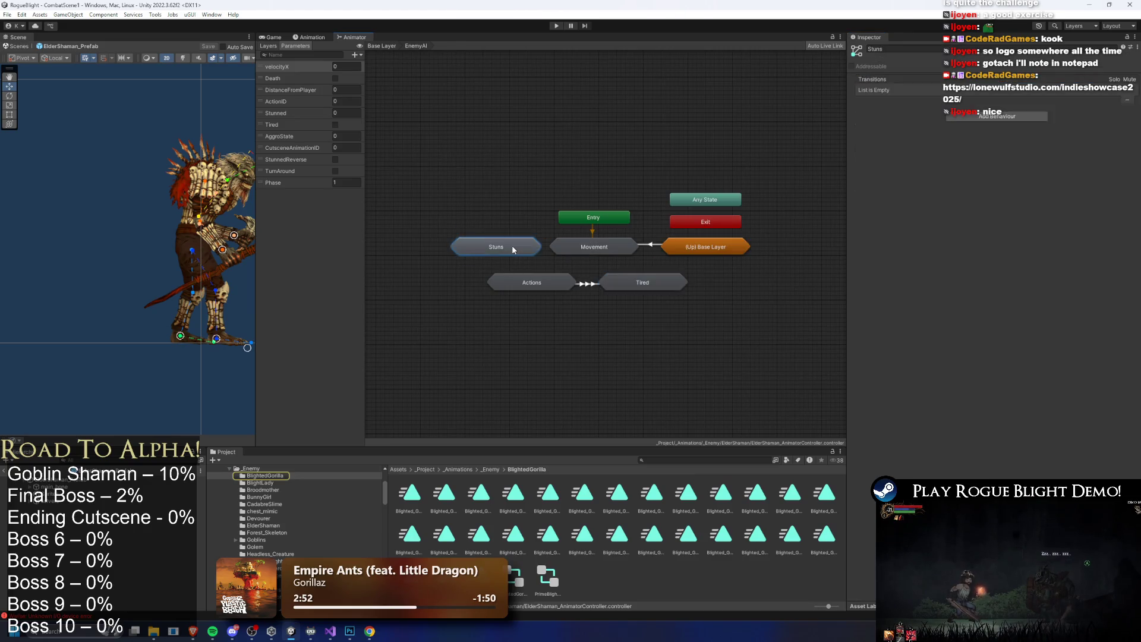
{"action": "double_click", "coordinate": [512, 245]}
{"action": "left_click", "coordinate": [542, 287]}
{"action": "double_click", "coordinate": [773, 256]}
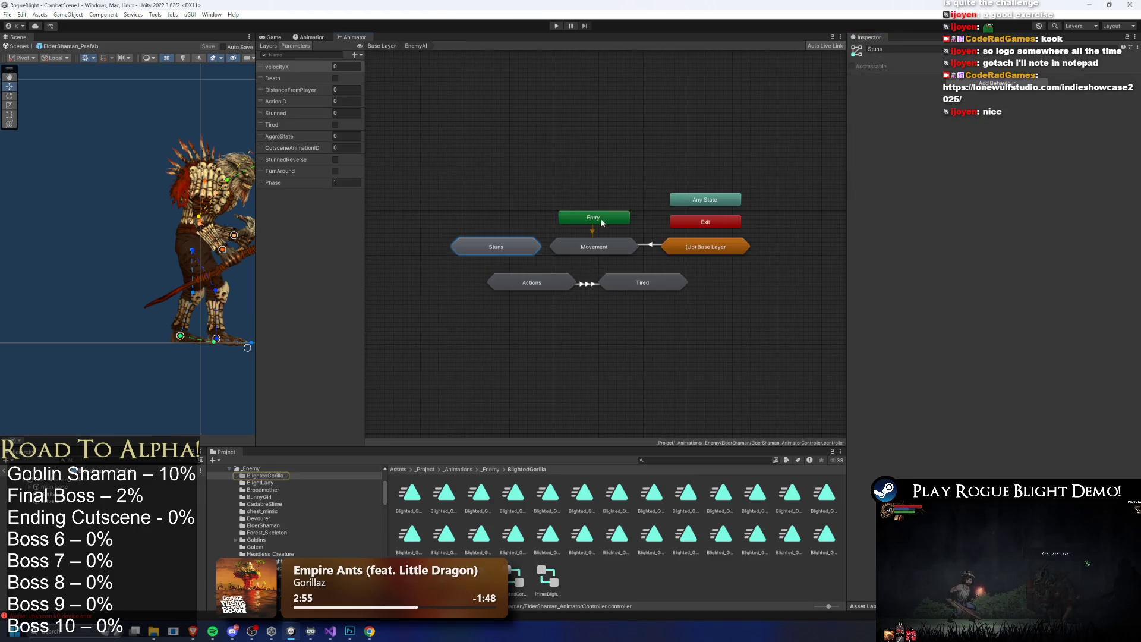
{"action": "left_click", "coordinate": [591, 249]}
{"action": "double_click", "coordinate": [556, 283]}
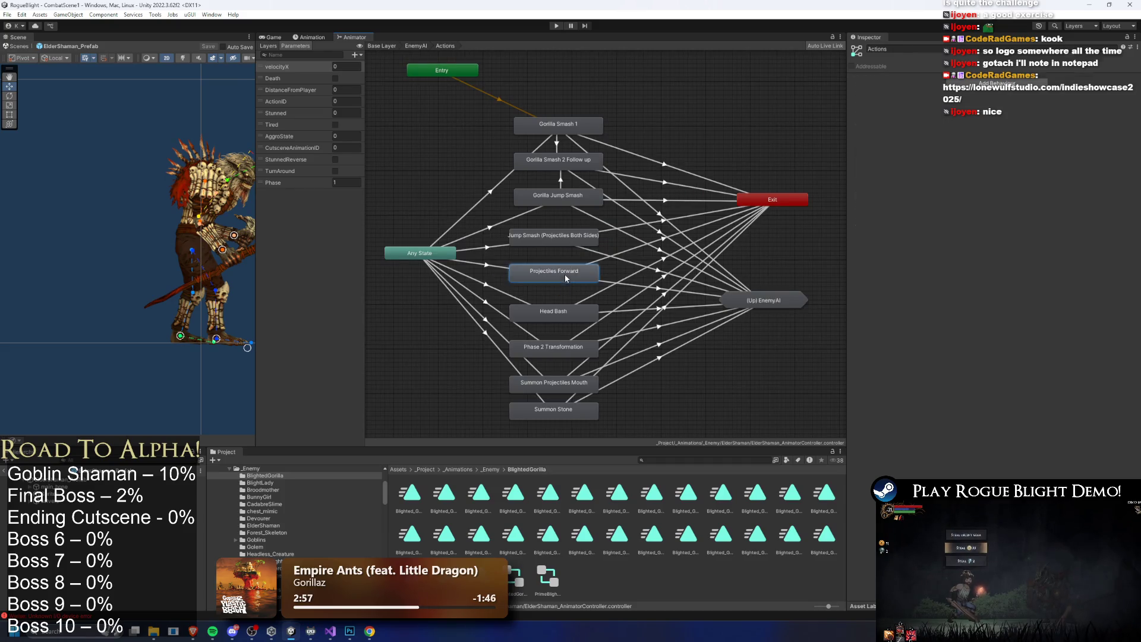
{"action": "left_click", "coordinate": [510, 241]}
{"action": "double_click", "coordinate": [750, 301]}
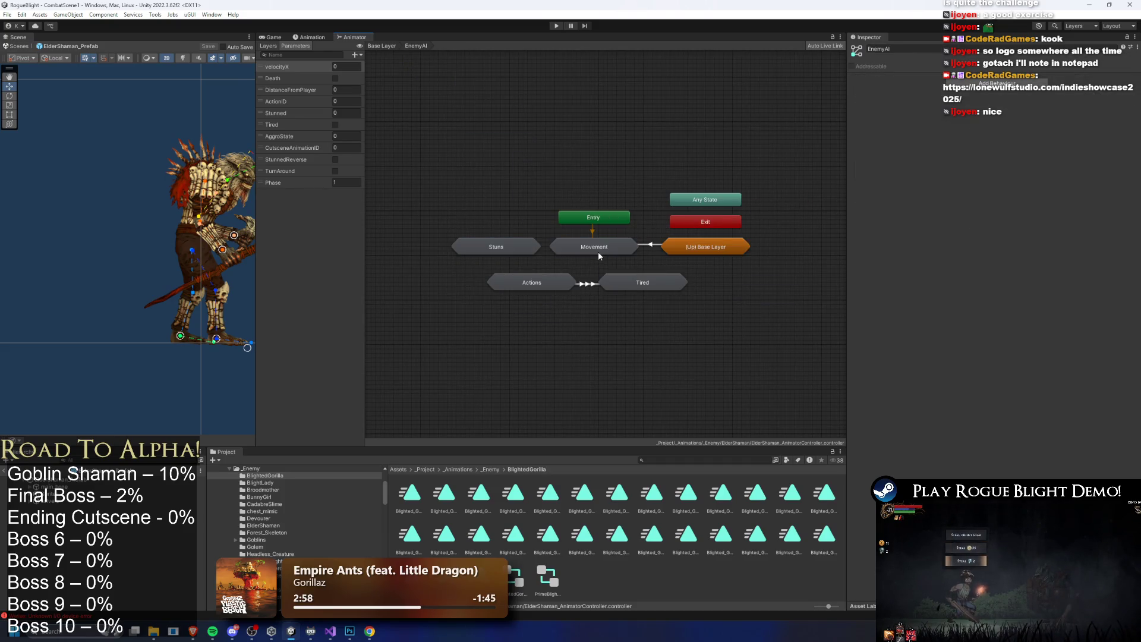
{"action": "double_click", "coordinate": [706, 246]}
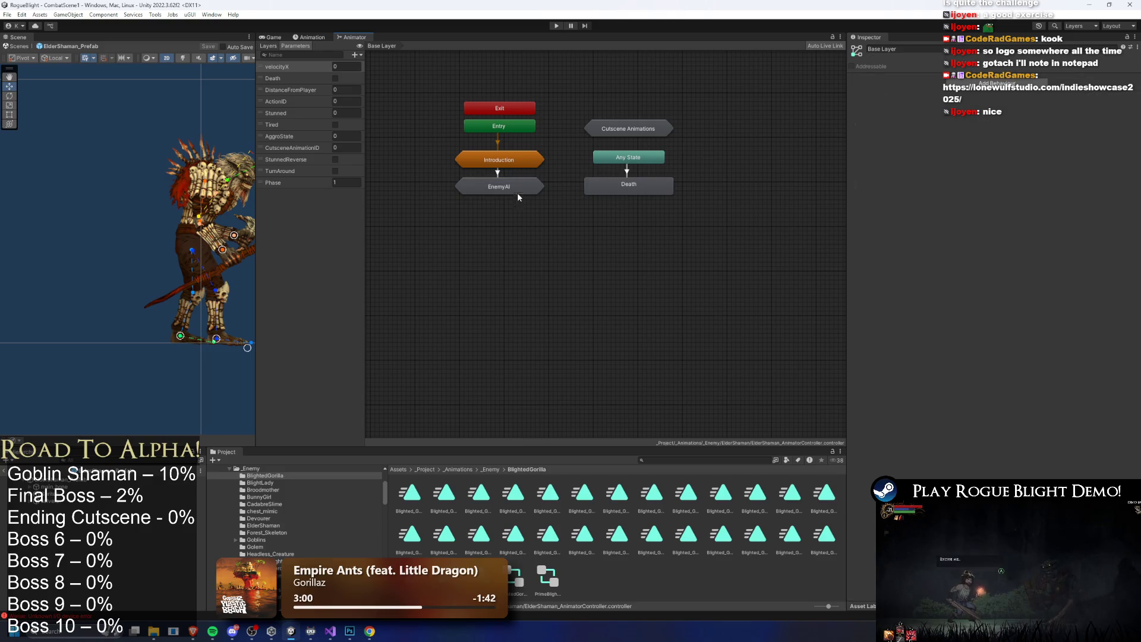
{"action": "double_click", "coordinate": [647, 132]}
{"action": "double_click", "coordinate": [538, 212]}
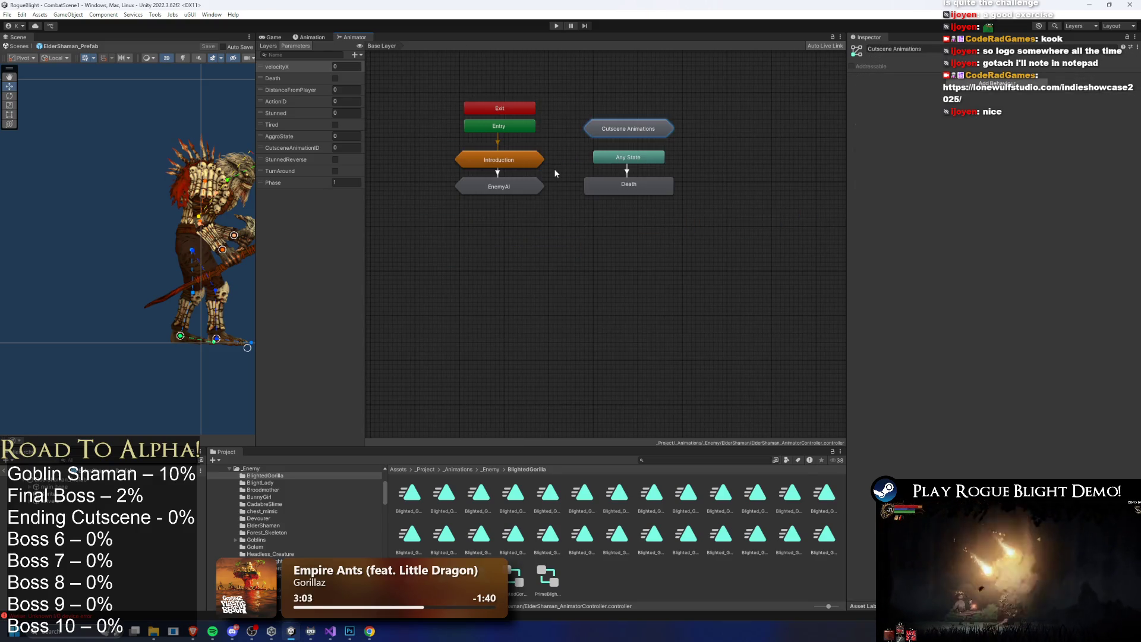
{"action": "left_click", "coordinate": [499, 188]}
{"action": "double_click", "coordinate": [504, 187]}
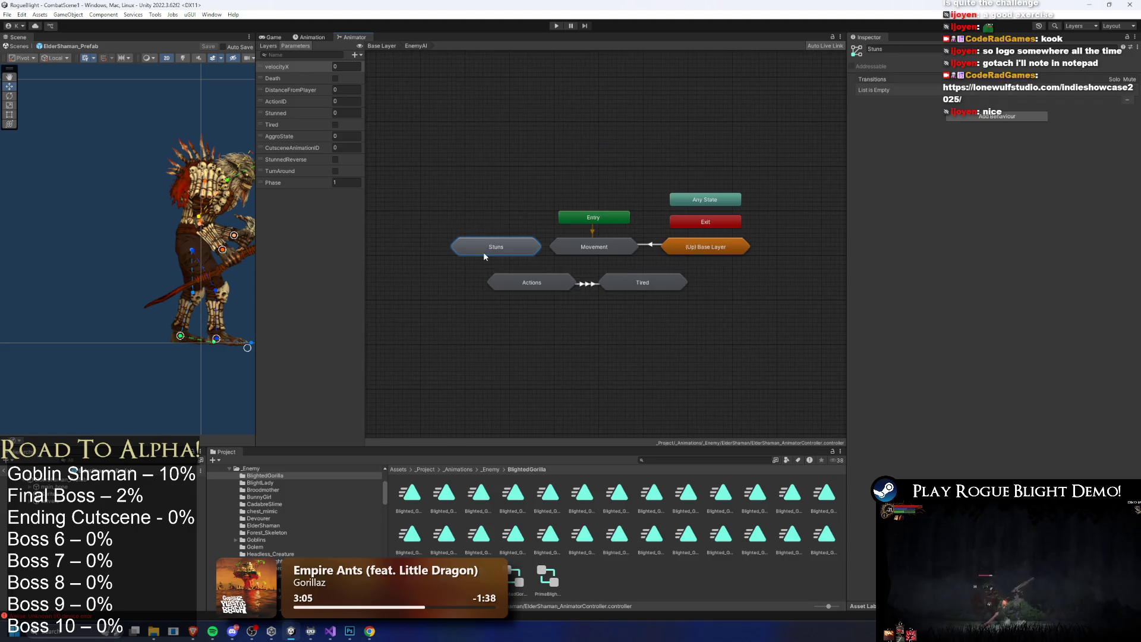
{"action": "double_click", "coordinate": [484, 252]}
{"action": "left_click", "coordinate": [505, 233]}
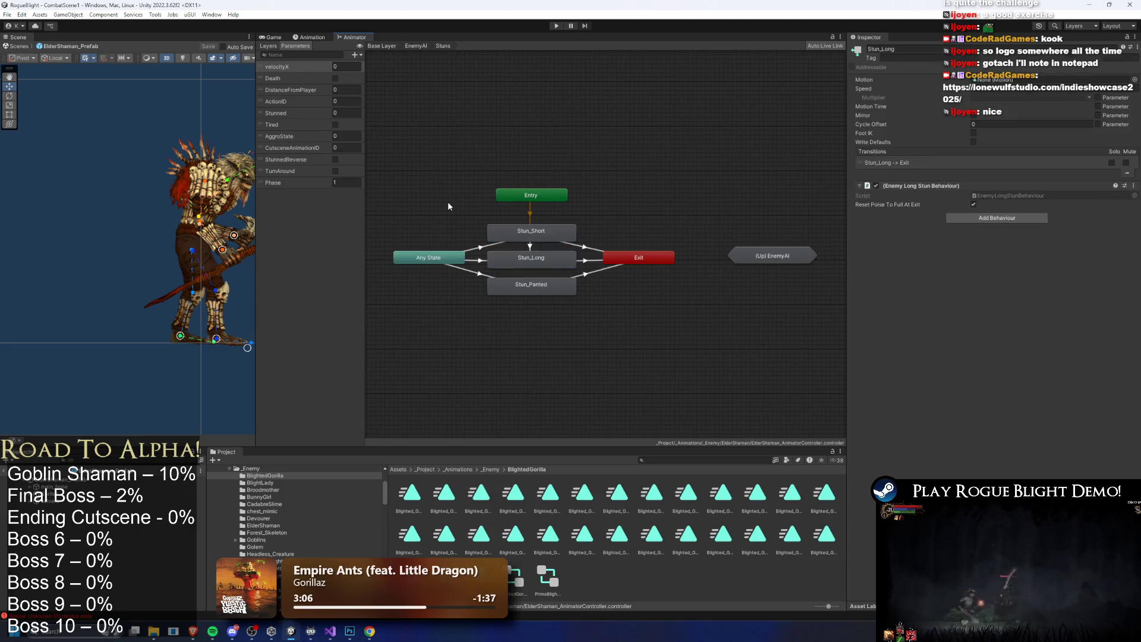
{"action": "left_click", "coordinate": [416, 45]}
{"action": "double_click", "coordinate": [603, 248]}
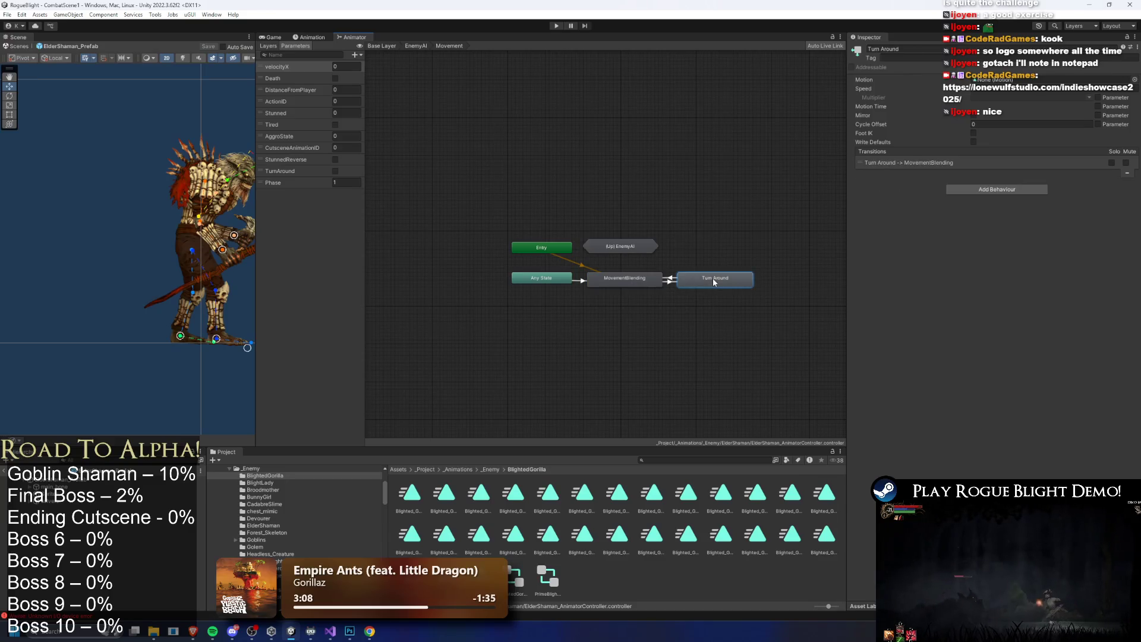
{"action": "left_click", "coordinate": [416, 46]}
{"action": "double_click", "coordinate": [554, 278]}
{"action": "left_click", "coordinate": [553, 311]}
{"action": "double_click", "coordinate": [759, 299]}
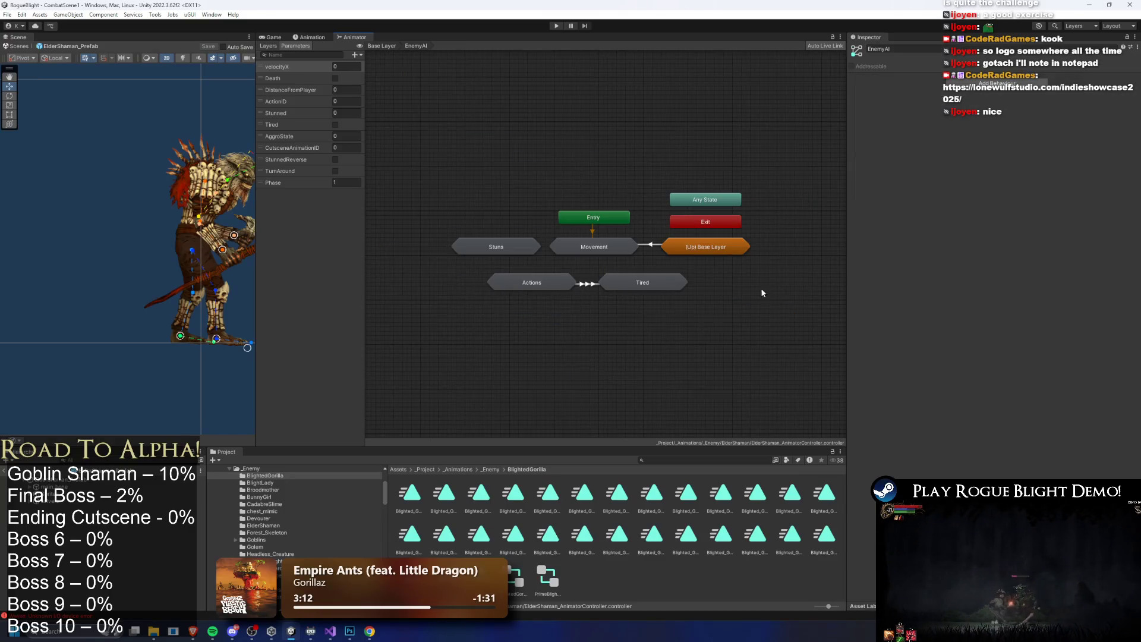
{"action": "double_click", "coordinate": [640, 283]}
{"action": "double_click", "coordinate": [607, 223]}
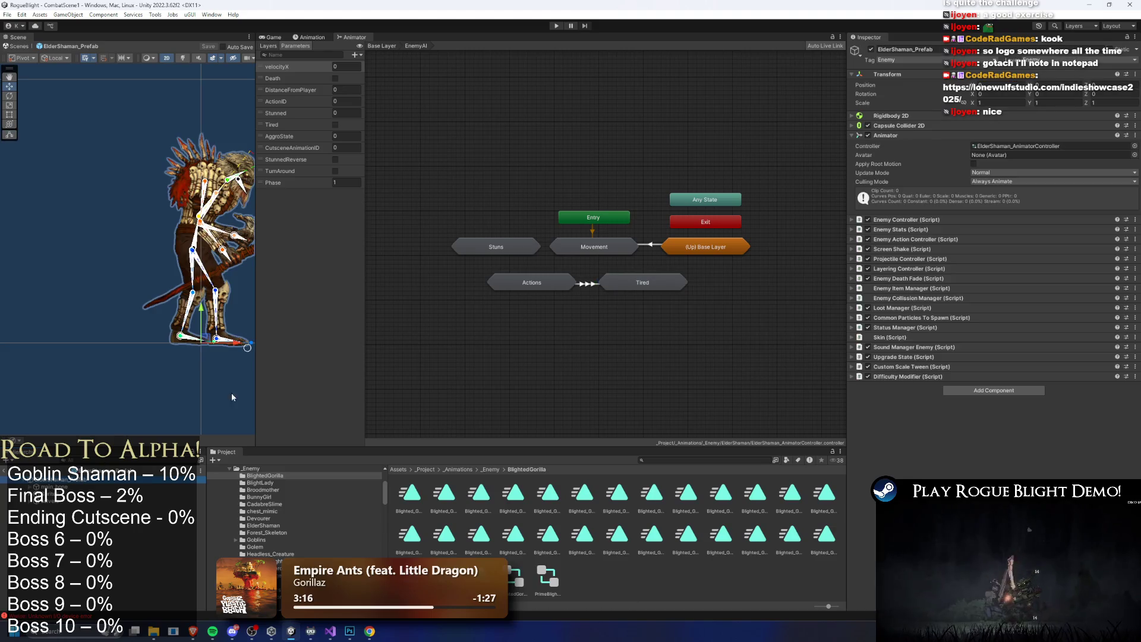
Show ElderShaman_Prefab's Enemy Controller settings, then open the SkullGorilla prefab for comparison
{"action": "left_click", "coordinate": [225, 333]}
{"action": "left_click", "coordinate": [310, 37]}
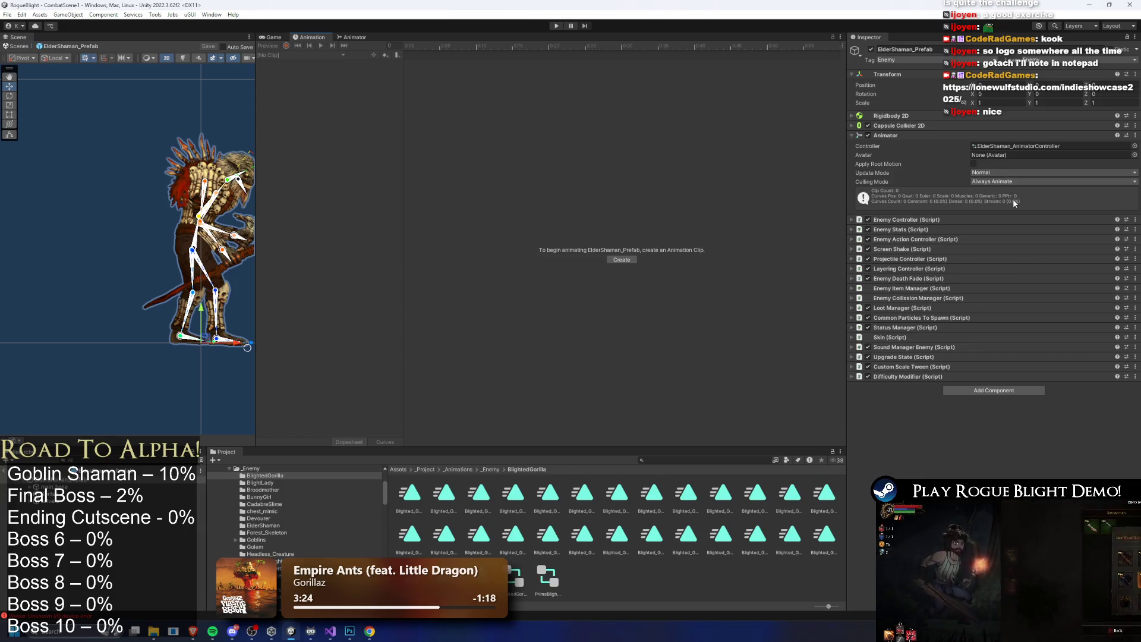
{"action": "left_click", "coordinate": [919, 136]}
{"action": "left_click", "coordinate": [916, 145]}
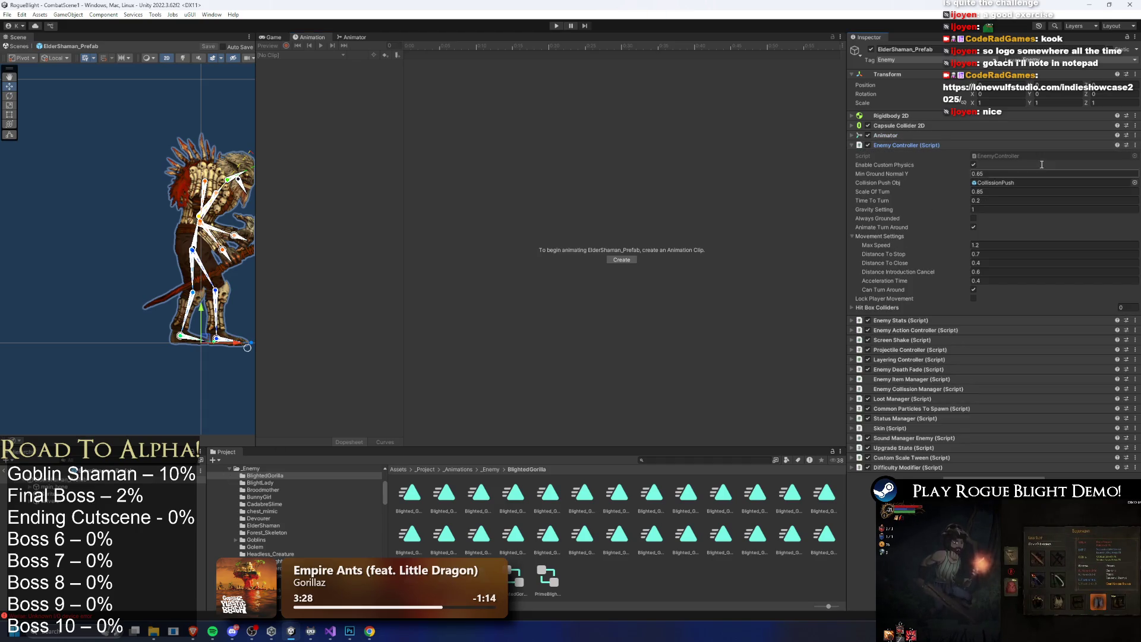
{"action": "left_click", "coordinate": [1014, 182]}
{"action": "double_click", "coordinate": [782, 494]}
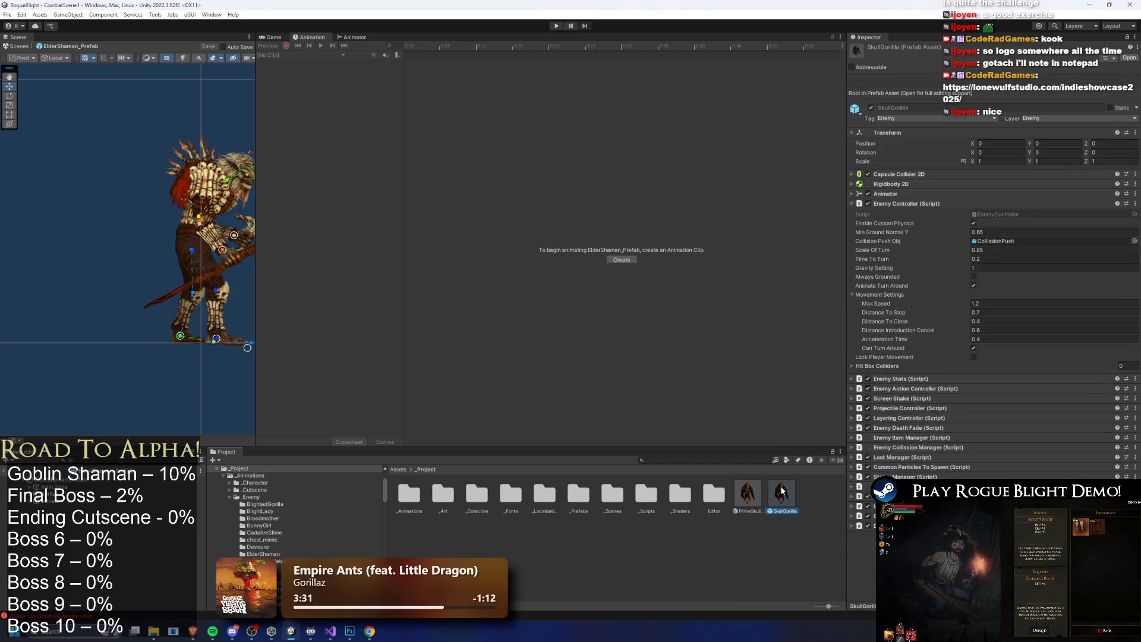
Inspect the gorilla's top chest and right arm bone colliders, Sprites and Canvas children
{"action": "left_click", "coordinate": [67, 505]}
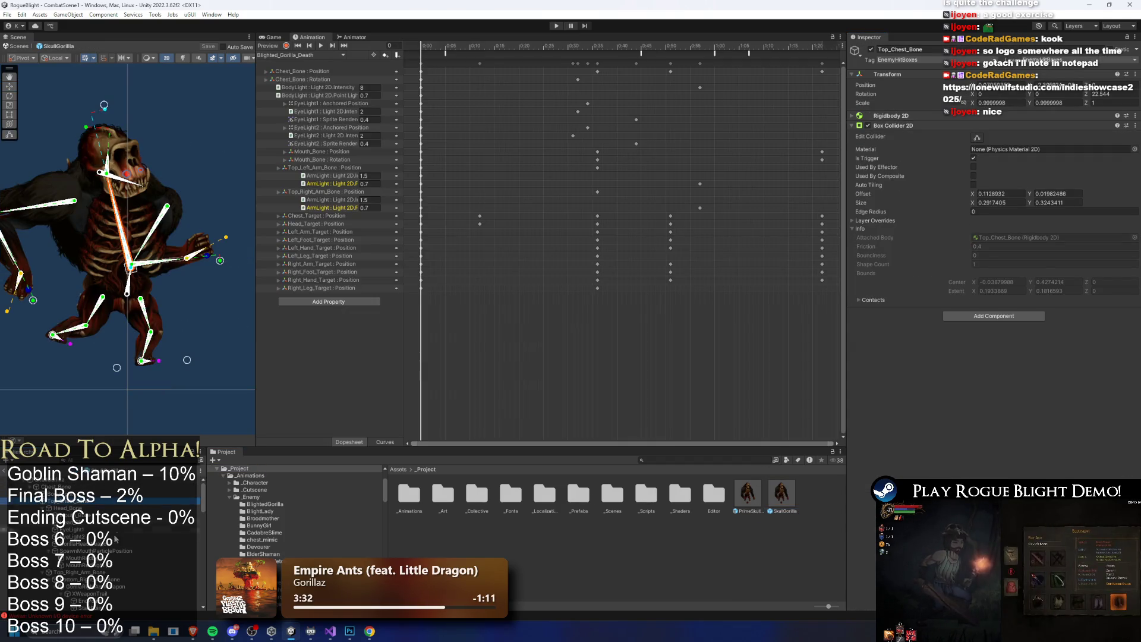
{"action": "left_click", "coordinate": [125, 558]}
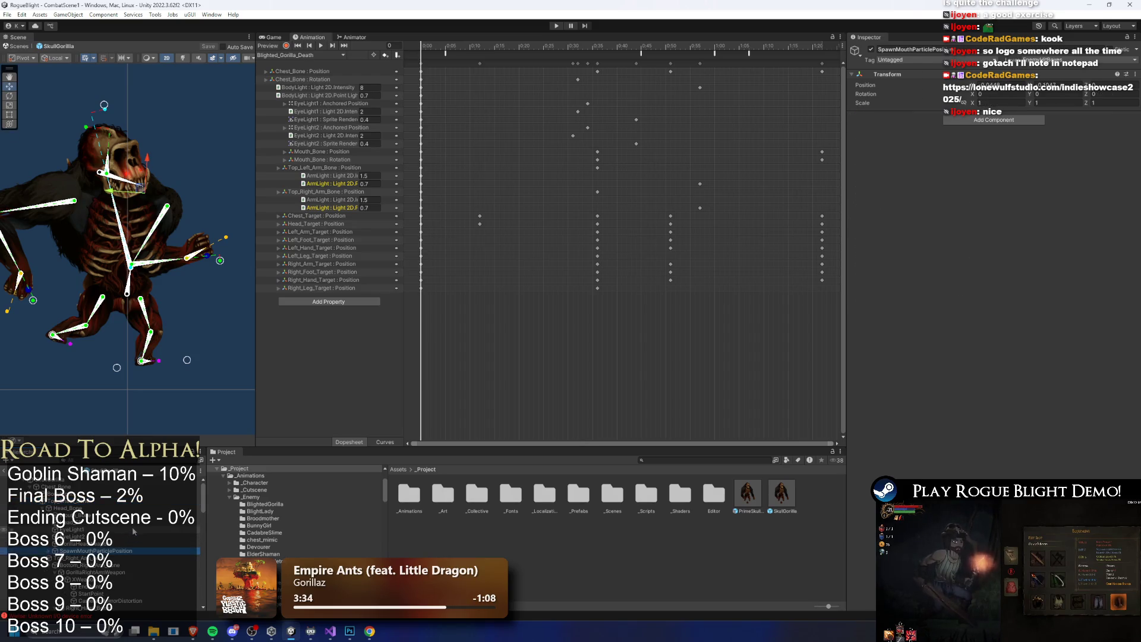
{"action": "left_click", "coordinate": [110, 504]}
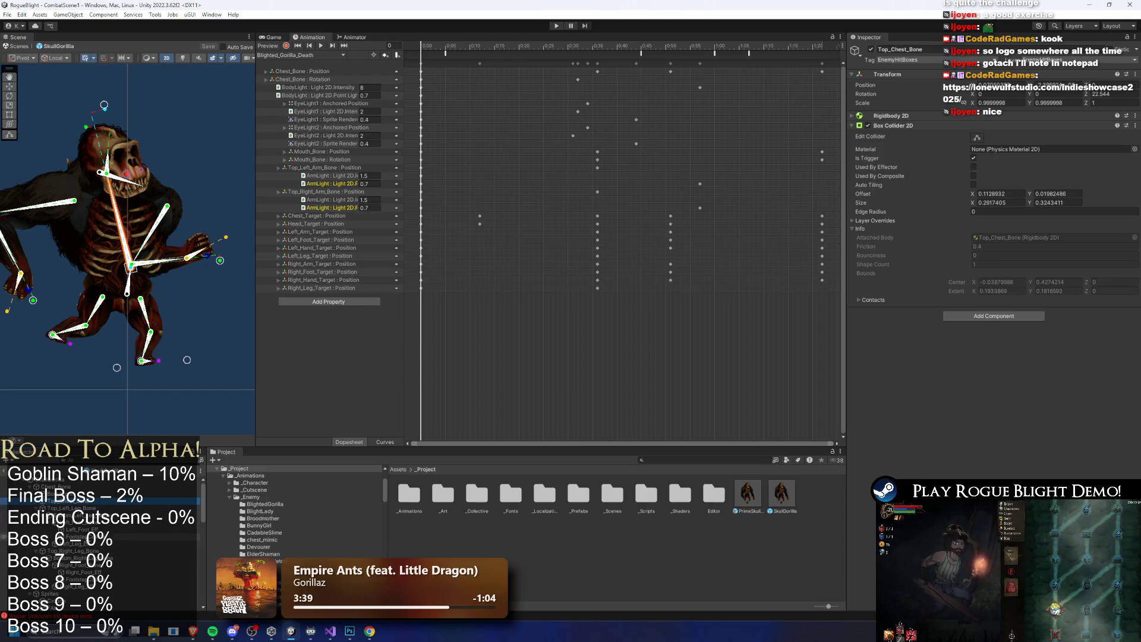
{"action": "left_click", "coordinate": [95, 526]}
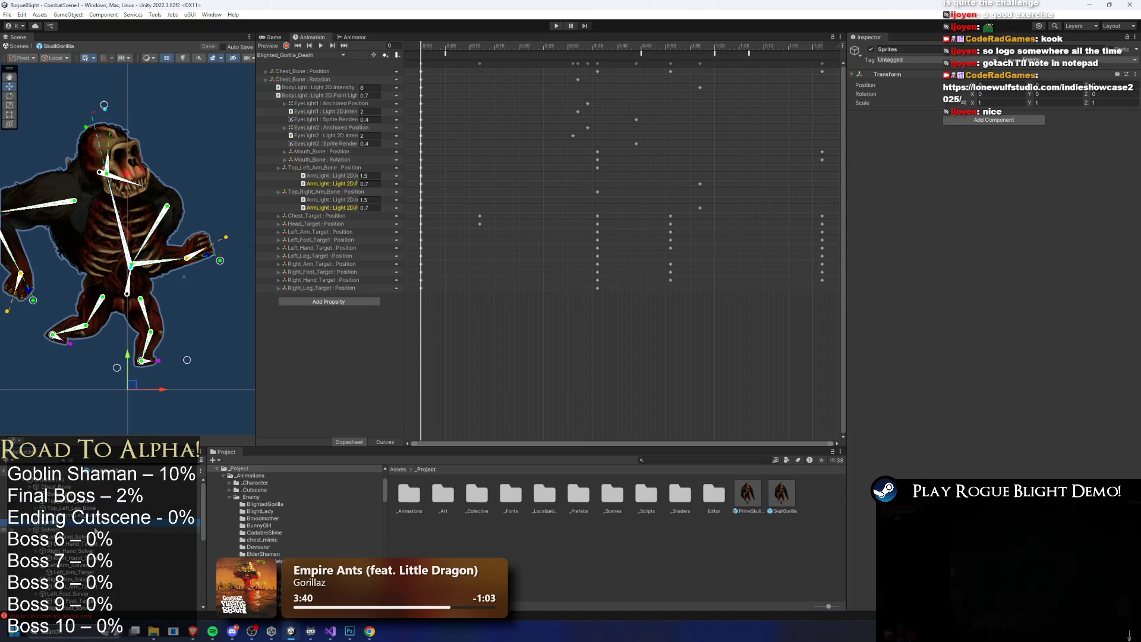
{"action": "left_click", "coordinate": [100, 535]}
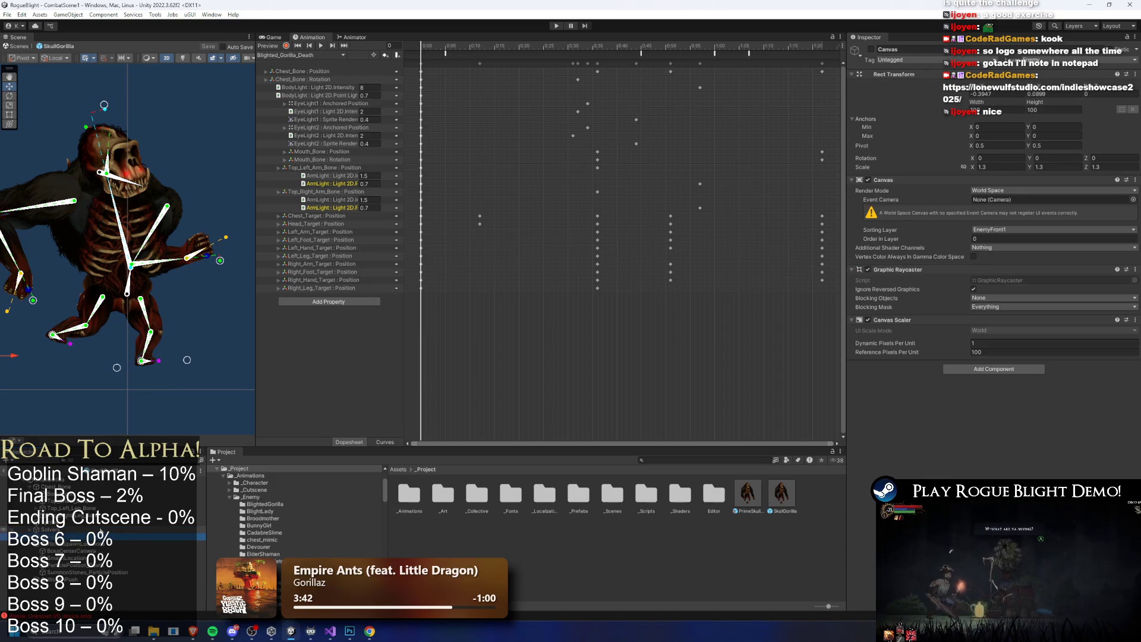
{"action": "key", "text": "Right"}
{"action": "key", "text": "Down"}
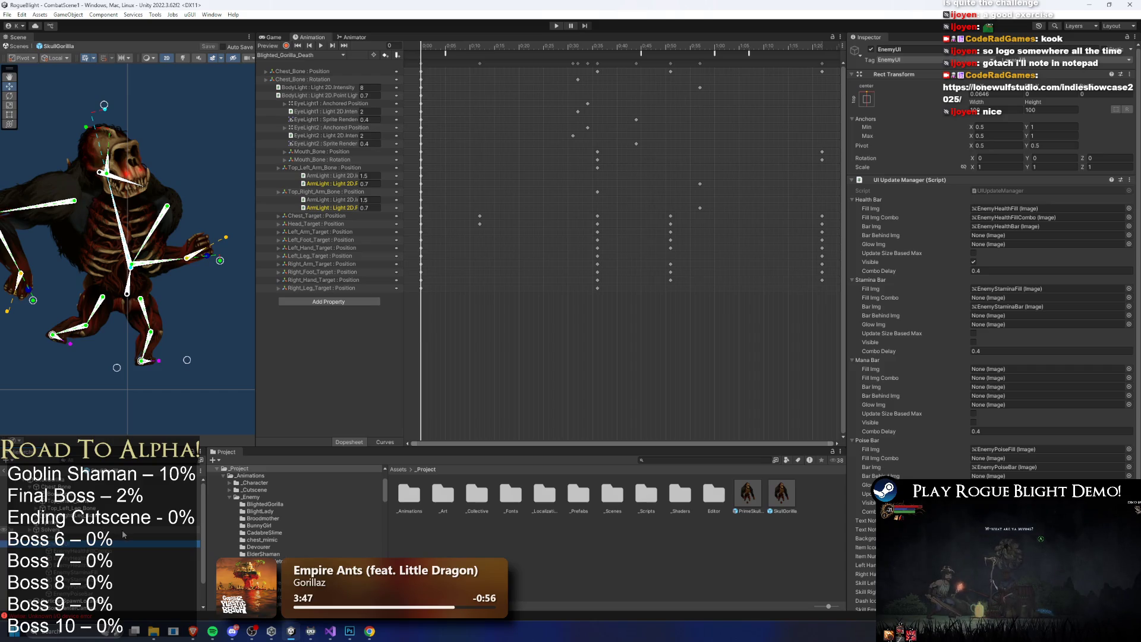
{"action": "key", "text": "Up"}
{"action": "key", "text": "Left"}
{"action": "key", "text": "Down"}
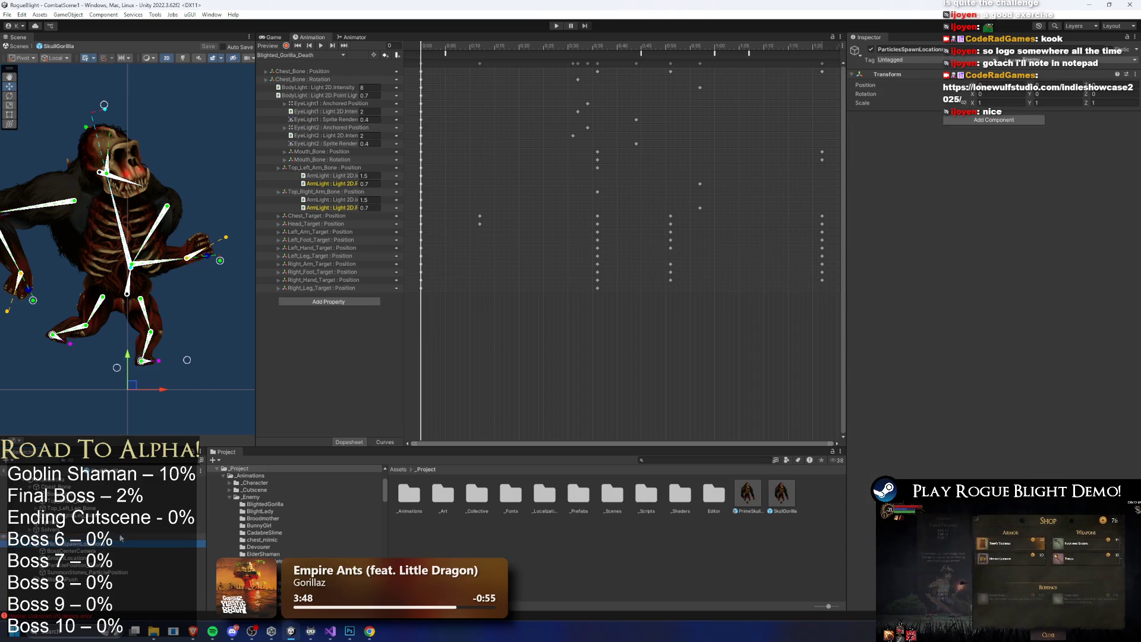
Review ParticlesSpawnLocations and CollisionPush, then select EnemyCenterPoint and the helper objects below it
{"action": "left_click_drag", "start_coordinate": [95, 83], "coordinate": [182, 373]}
{"action": "left_click_drag", "start_coordinate": [177, 307], "coordinate": [176, 86]}
{"action": "left_click", "coordinate": [71, 537]}
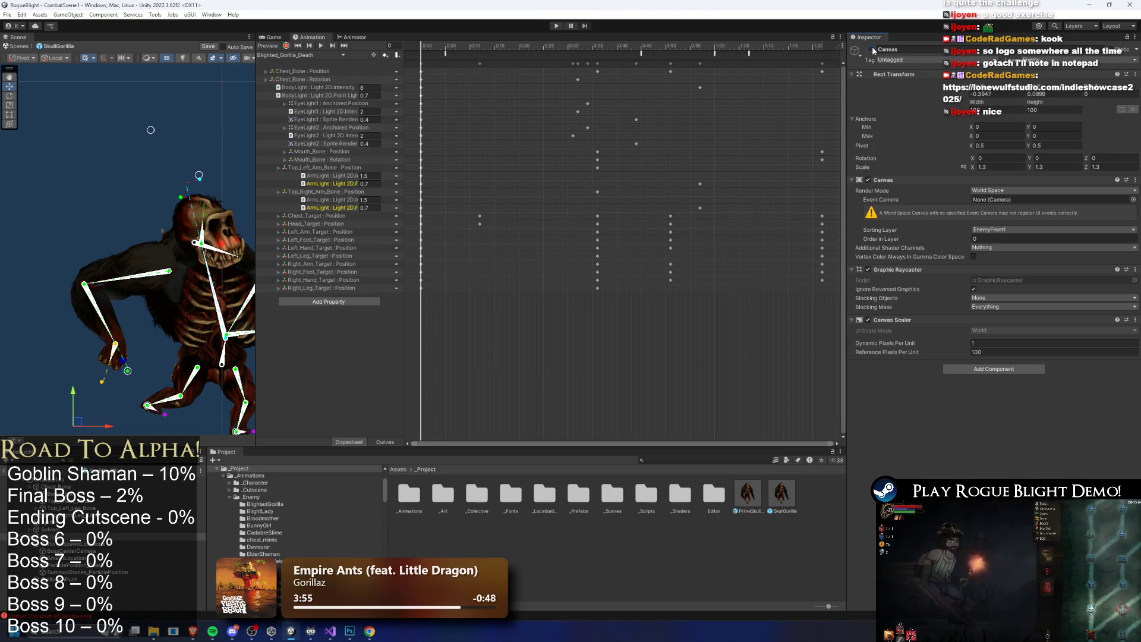
{"action": "left_click", "coordinate": [151, 542]}
{"action": "key", "text": "Down"}
{"action": "key", "text": "Down"}
{"action": "key", "text": "Down"}
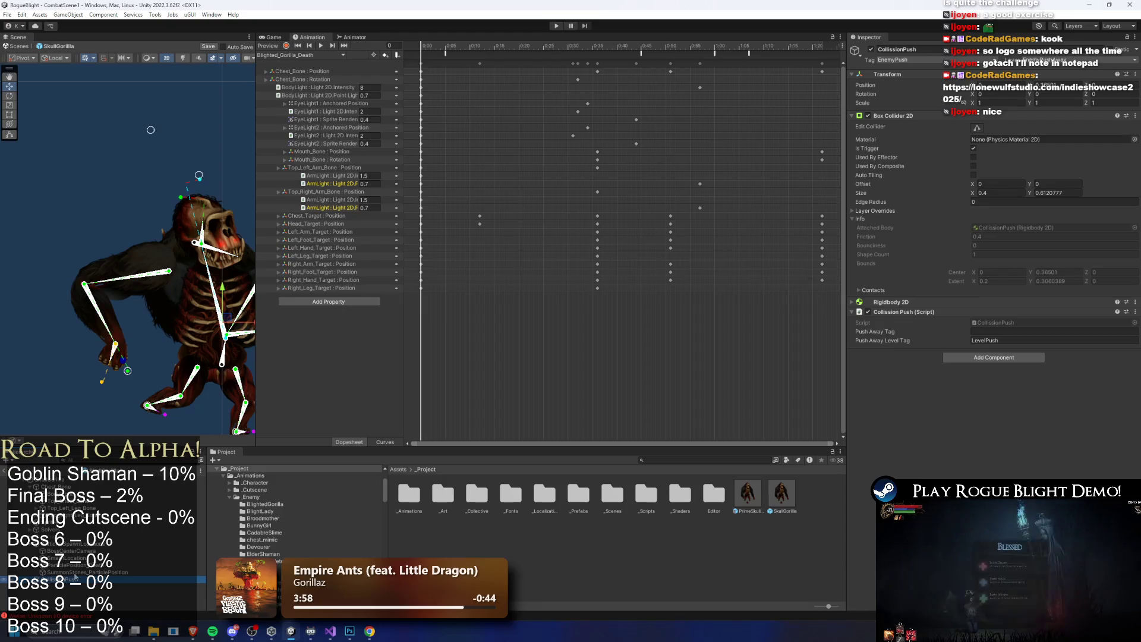
{"action": "left_click", "coordinate": [71, 502]}
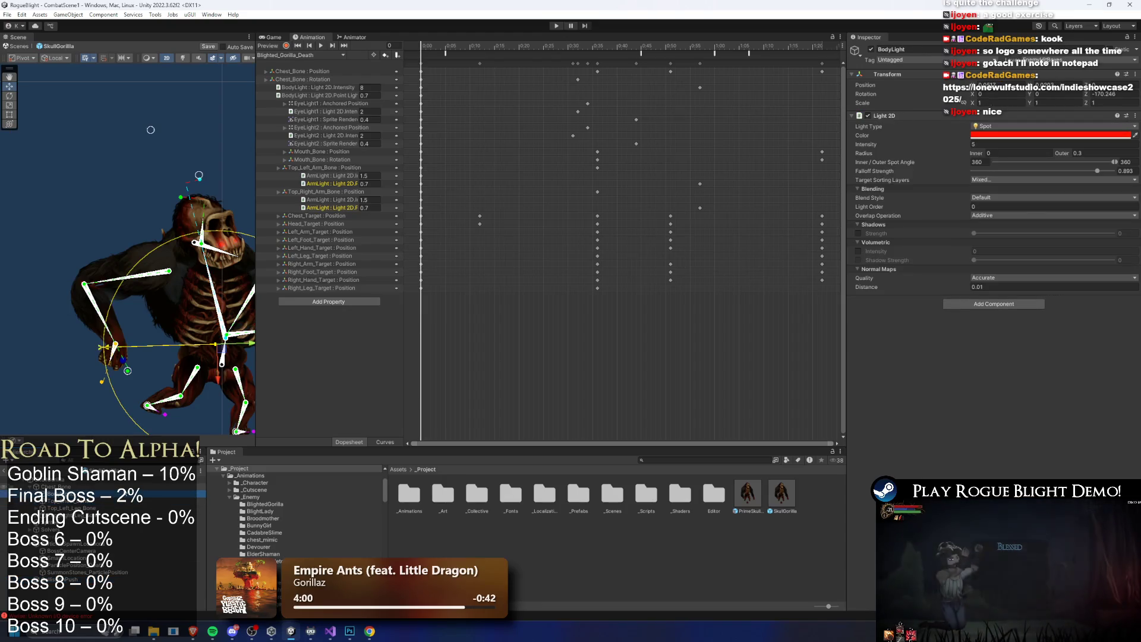
{"action": "key", "text": "Right"}
{"action": "key", "text": "Down"}
{"action": "key", "text": "Down"}
{"action": "key", "text": "Down"}
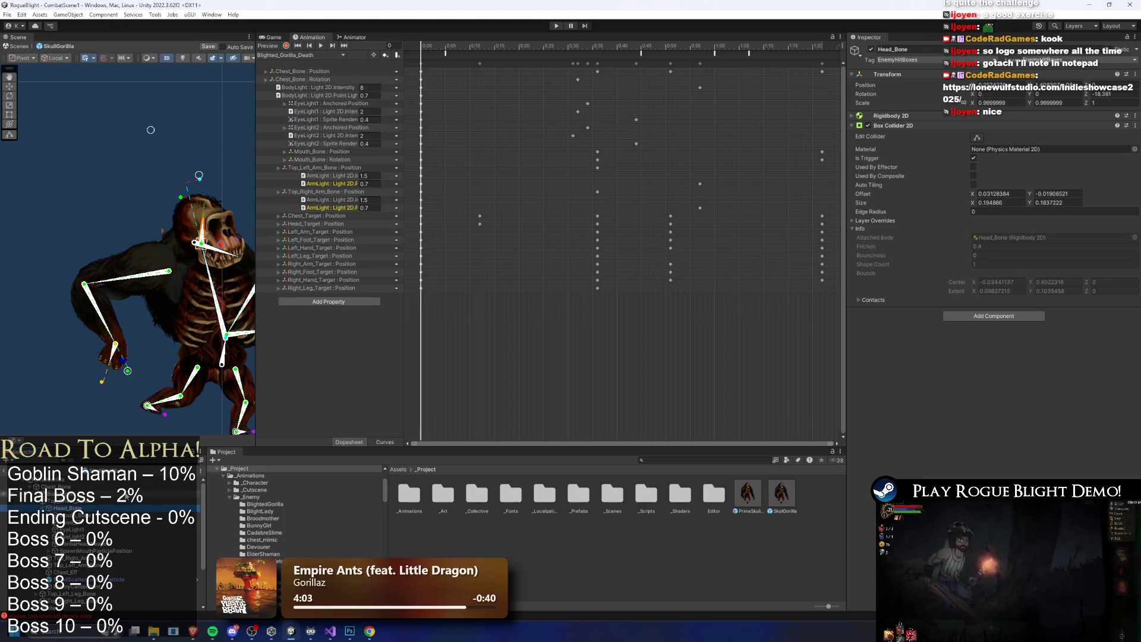
{"action": "key", "text": "Down"}
{"action": "key", "text": "Down"}
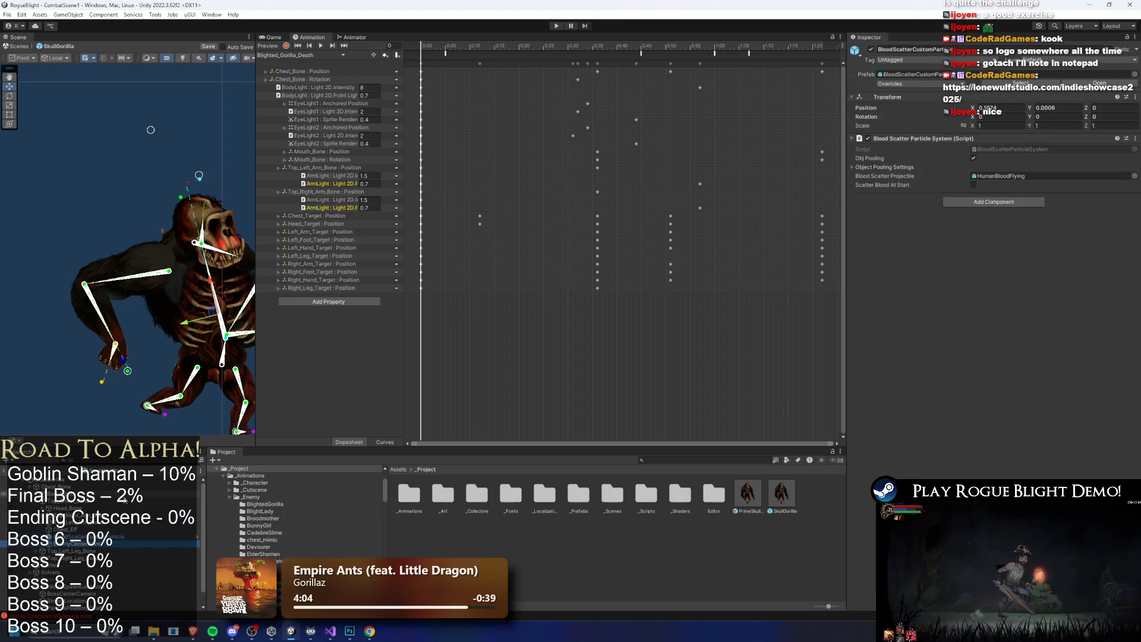
{"action": "key", "text": "shift+Down"}
{"action": "key", "text": "shift+Down"}
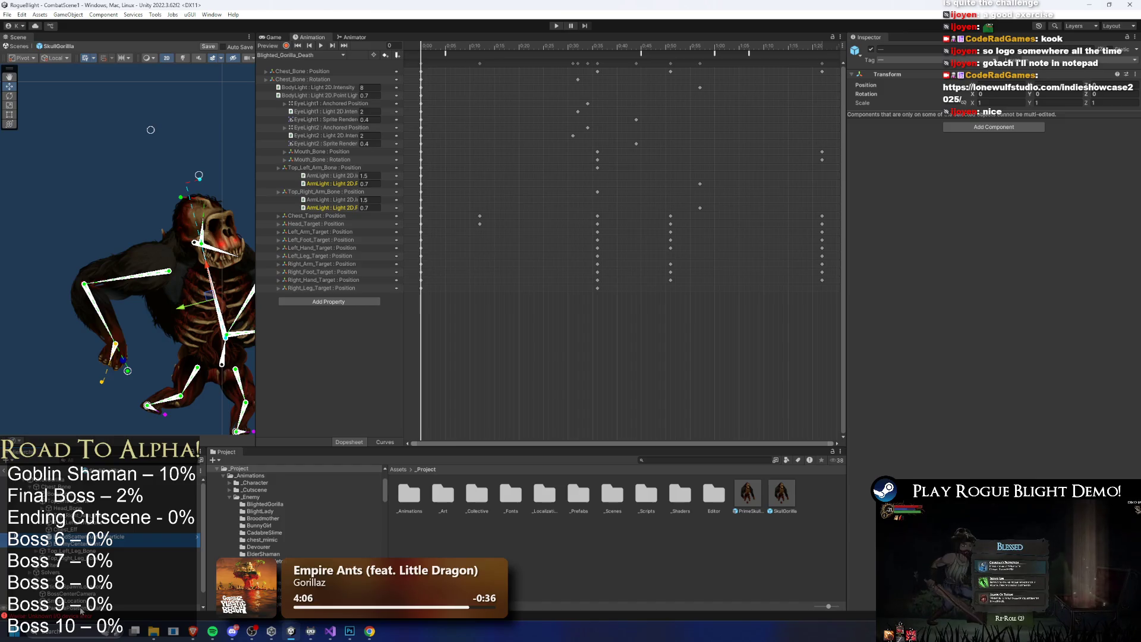
Copy the gorilla's helper objects and paste them into ElderShaman_Prefab, discarding gorilla changes
{"action": "right_click", "coordinate": [85, 611]}
{"action": "left_click", "coordinate": [148, 245]}
{"action": "left_click", "coordinate": [724, 460]}
{"action": "type", "text": "elder shaman prefa"}
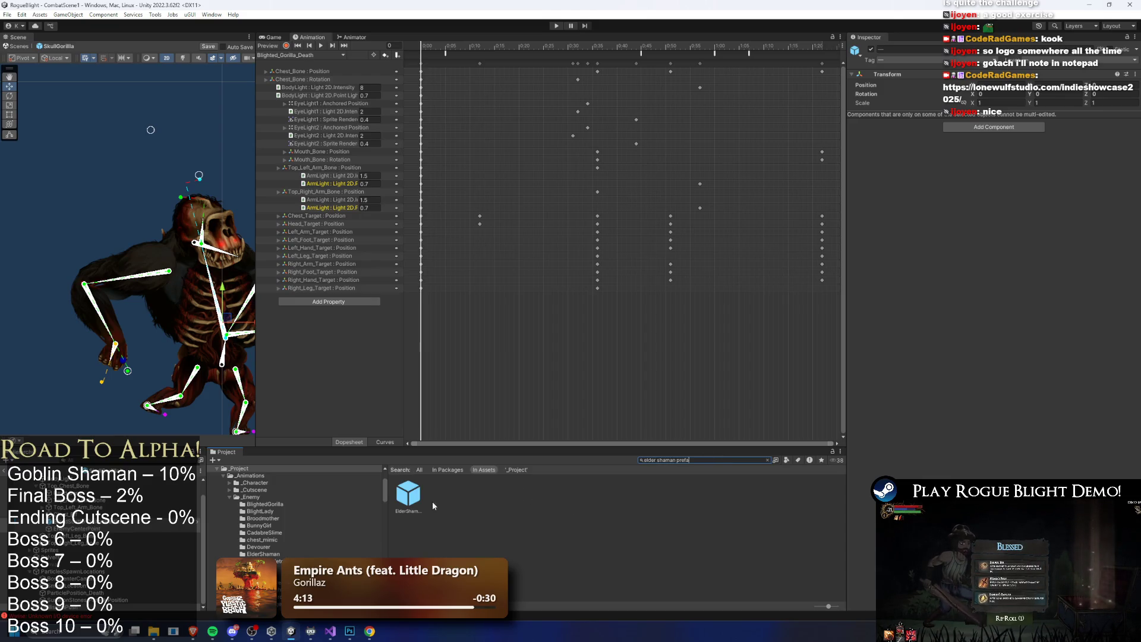
{"action": "double_click", "coordinate": [406, 501]}
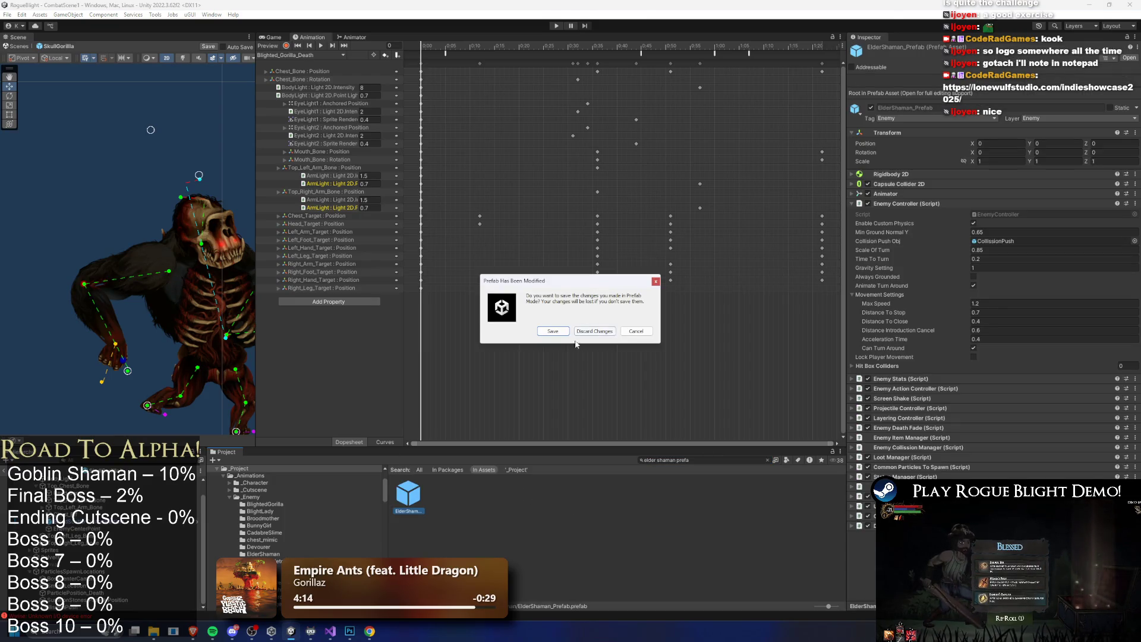
{"action": "left_click", "coordinate": [550, 332]}
{"action": "right_click", "coordinate": [54, 489]}
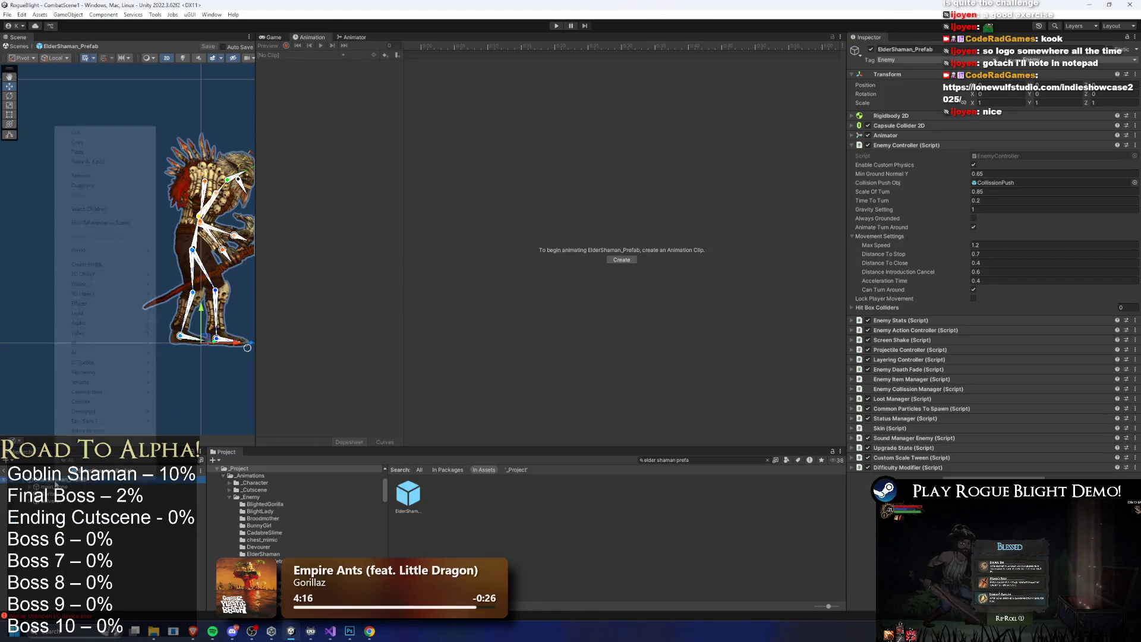
{"action": "left_click", "coordinate": [120, 159]}
Set the pasted helper objects' X and Z rotation to 0
{"action": "left_click", "coordinate": [68, 514]}
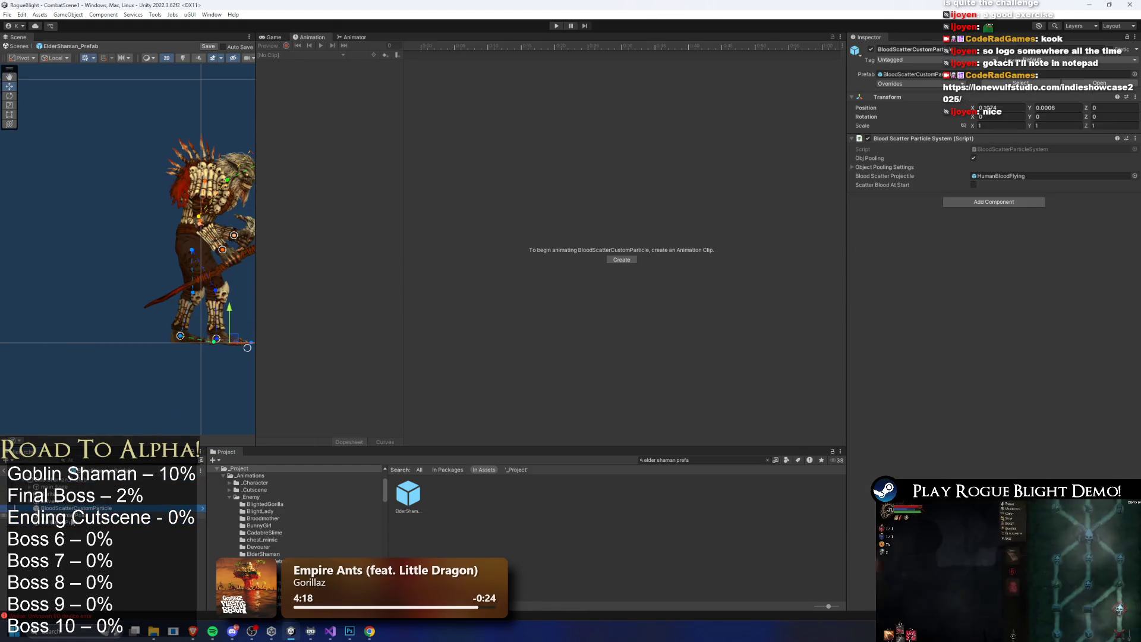
{"action": "scroll", "coordinate": [68, 505], "scroll_direction": "down", "scroll_amount": 1}
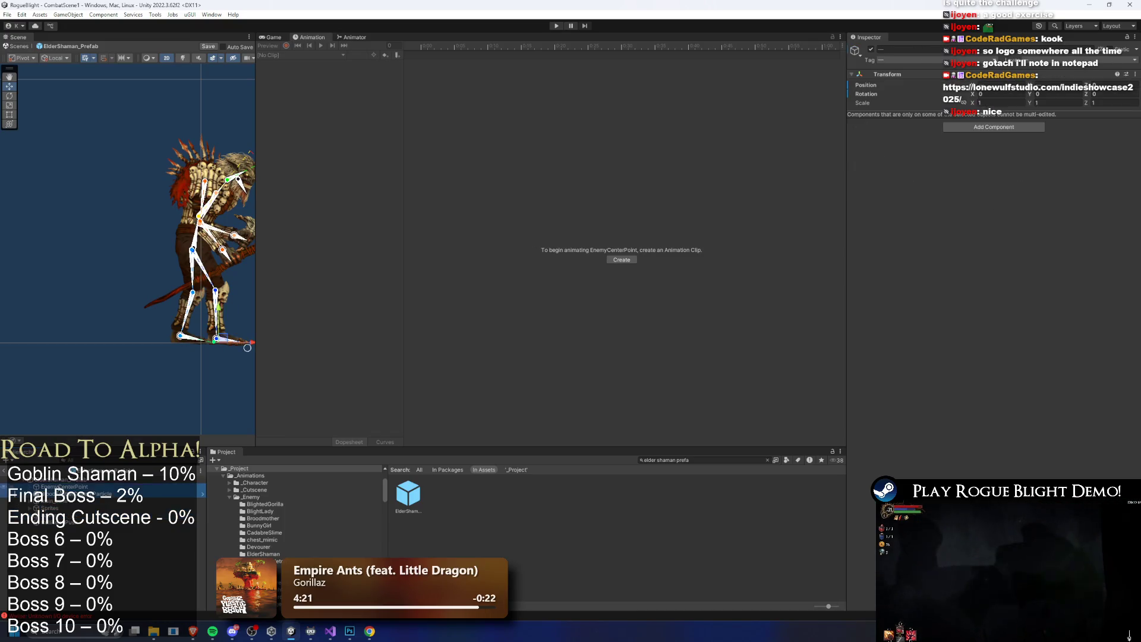
{"action": "left_click", "coordinate": [60, 516]}
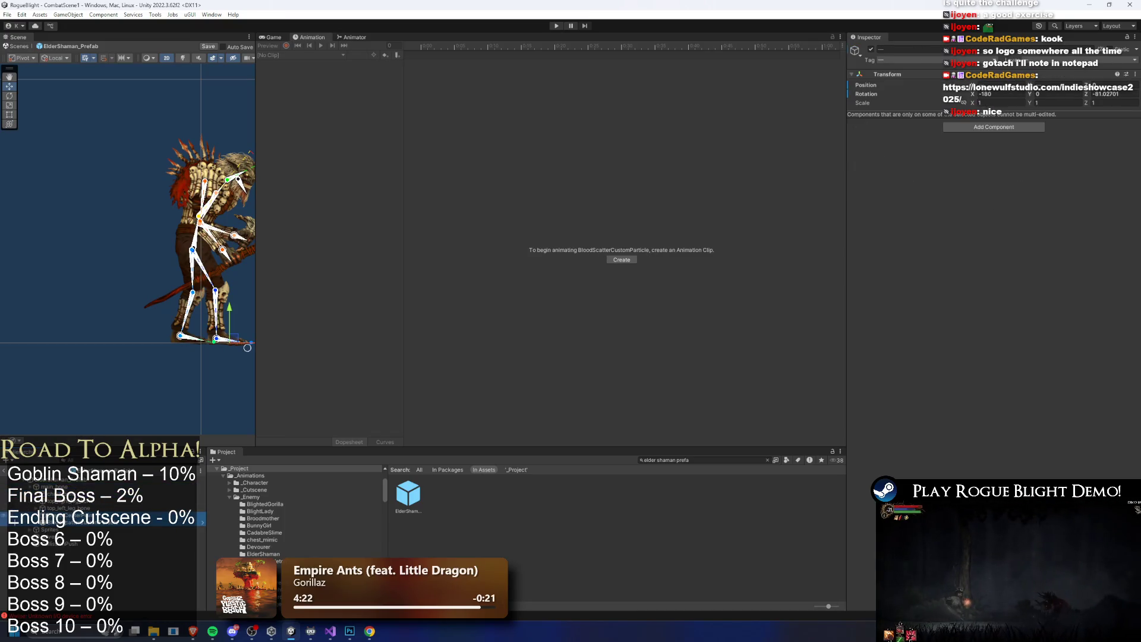
{"action": "scroll", "coordinate": [101, 523], "scroll_direction": "up", "scroll_amount": 1}
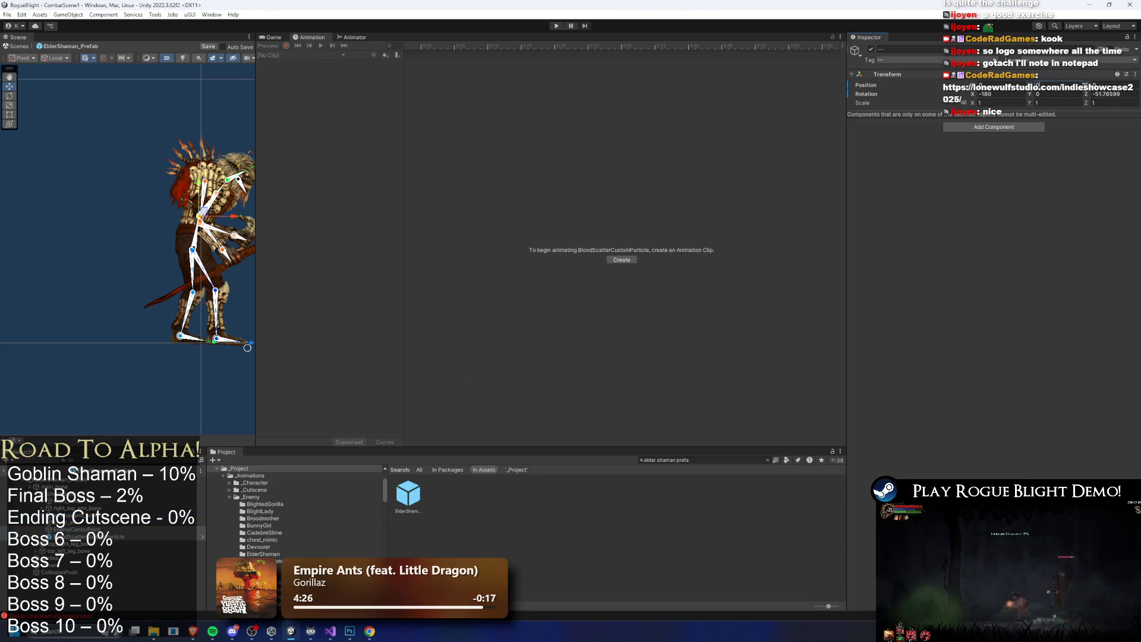
{"action": "type", "text": "0"}
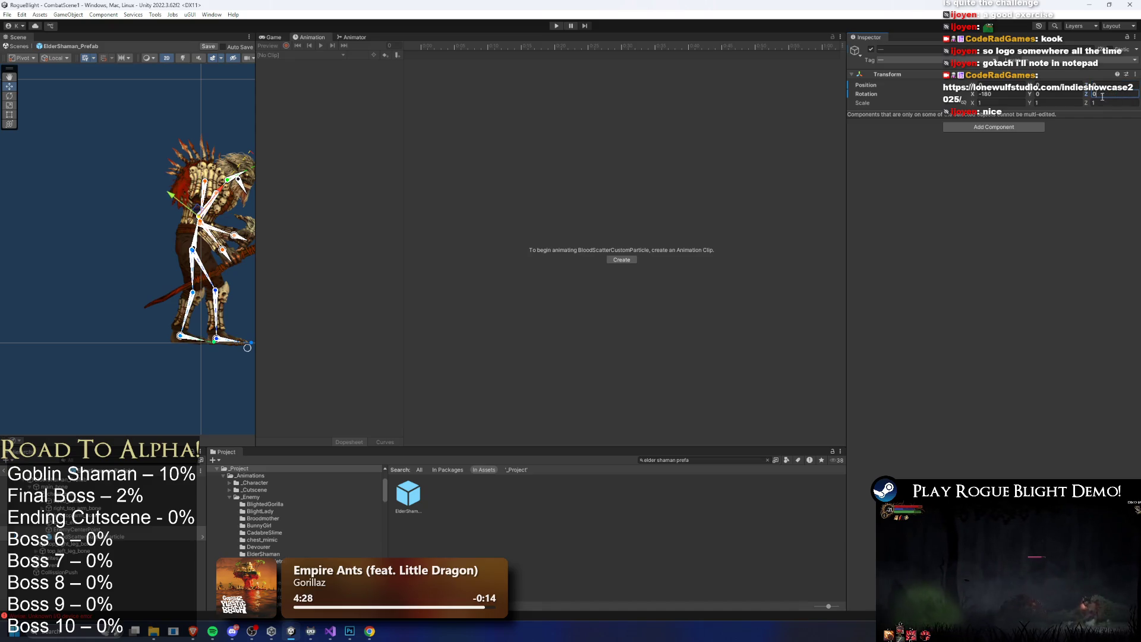
{"action": "left_click", "coordinate": [1014, 96]}
{"action": "type", "text": "0"}
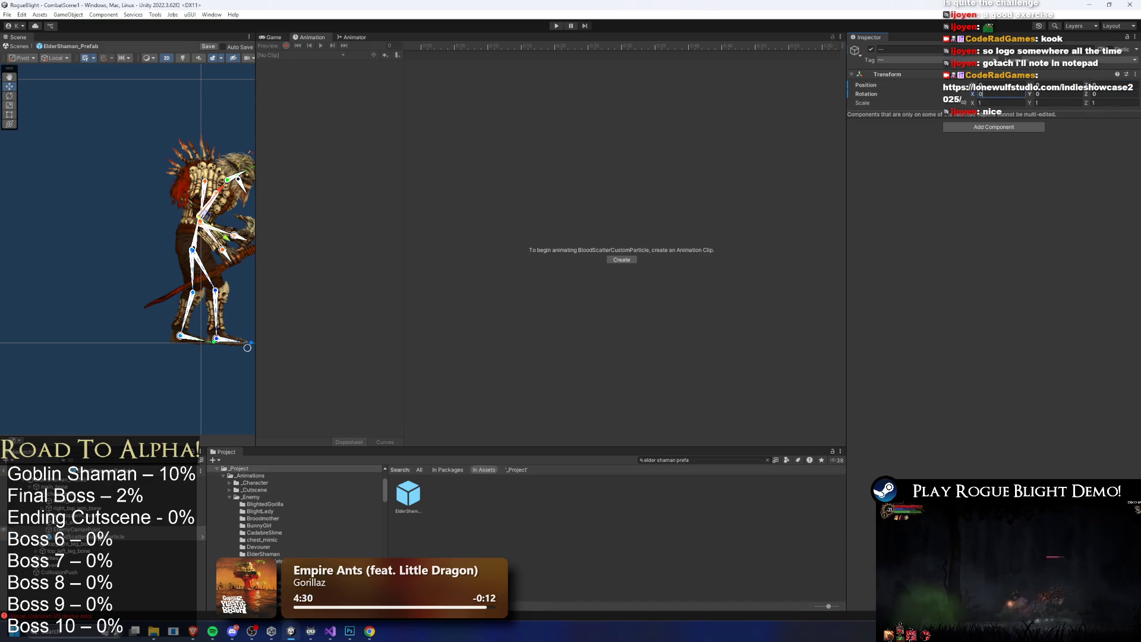
Move BloodScatterCustomParticle up and right onto the shaman and select CollissionPush
{"action": "left_click", "coordinate": [77, 529]}
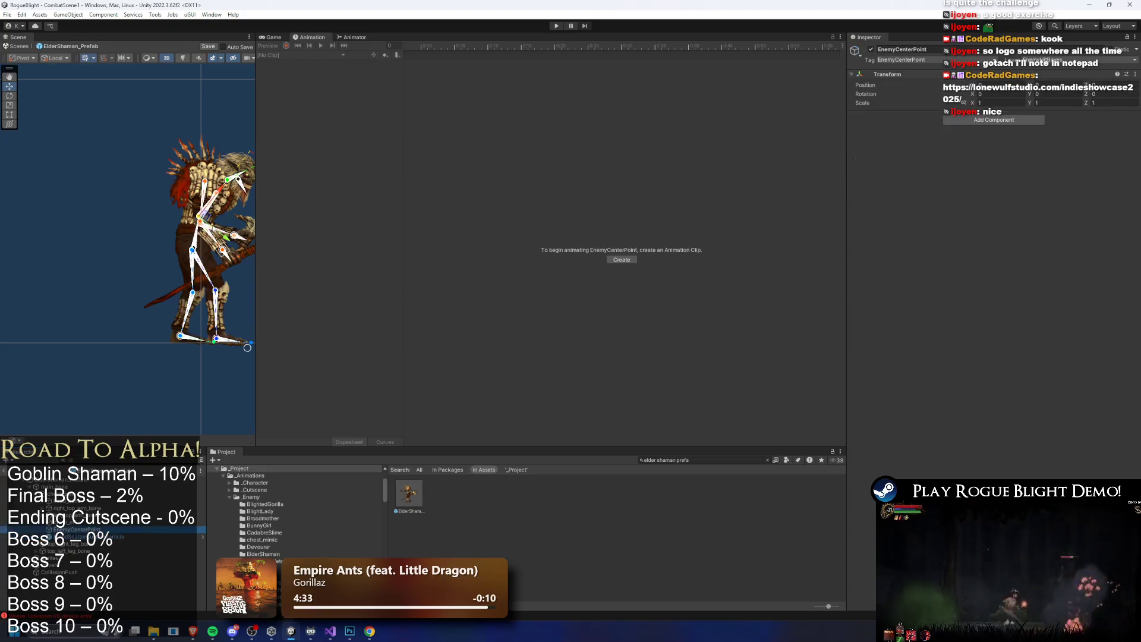
{"action": "scroll", "coordinate": [199, 254], "scroll_direction": "up", "scroll_amount": 5}
{"action": "key", "text": "Down"}
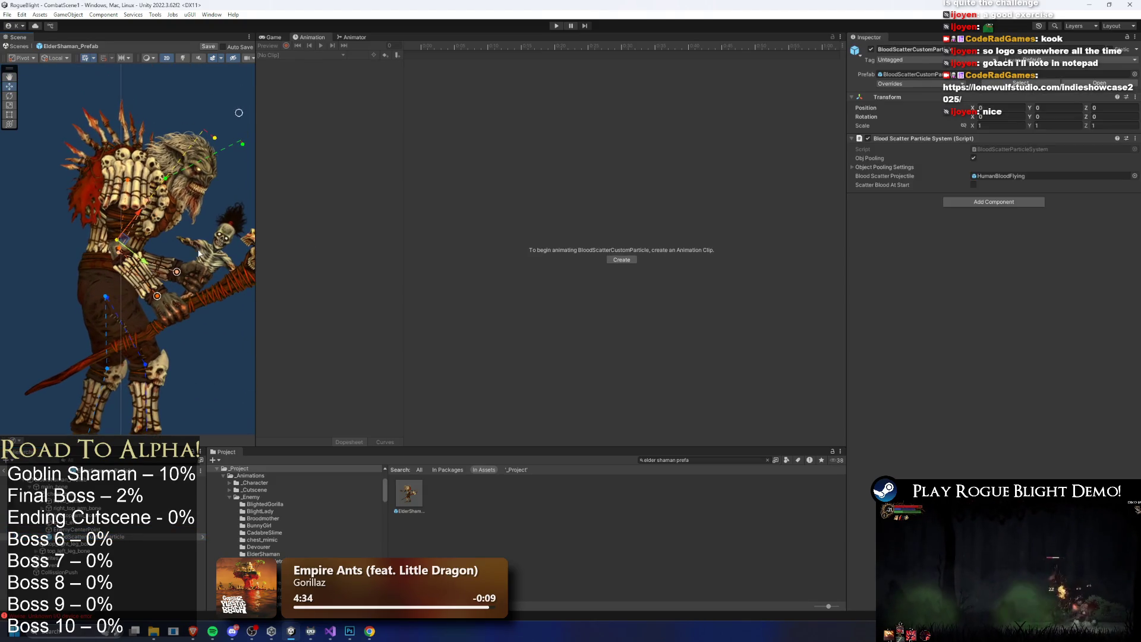
{"action": "scroll", "coordinate": [130, 239], "scroll_direction": "up", "scroll_amount": 1}
{"action": "left_click_drag", "start_coordinate": [124, 244], "coordinate": [145, 213]}
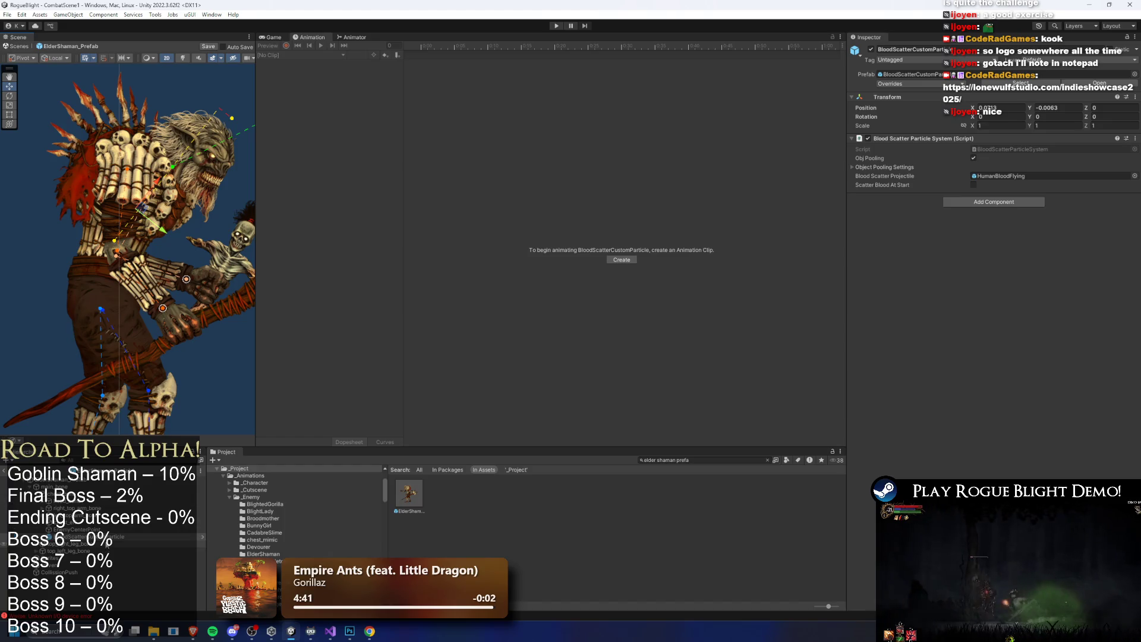
{"action": "left_click", "coordinate": [79, 572]}
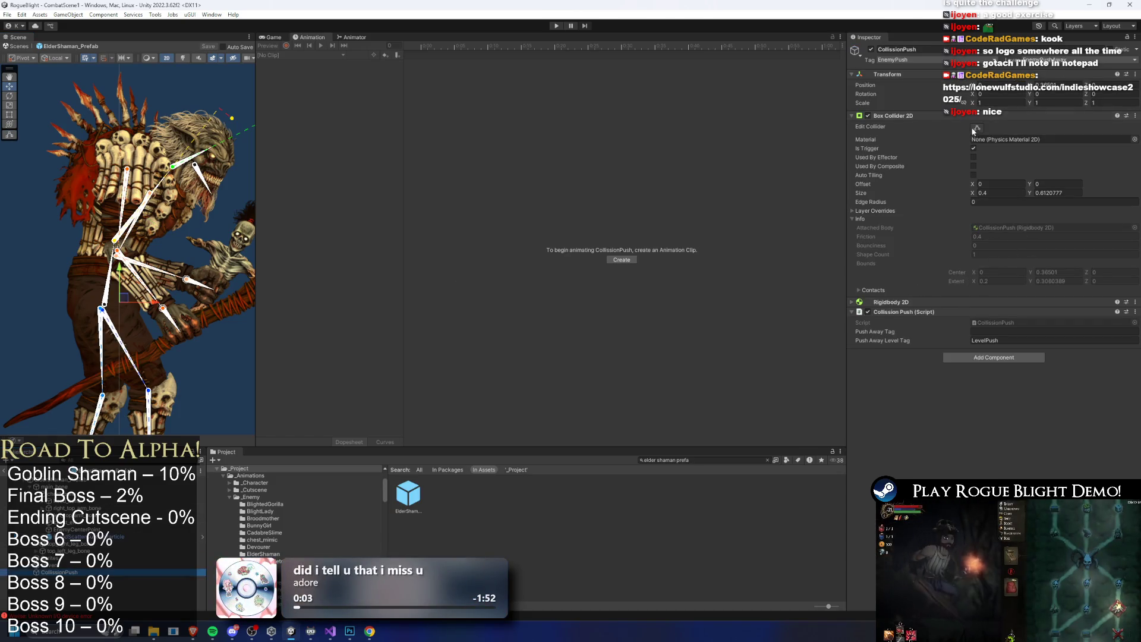
Stretch the CollissionPush box collider down to the feet and up toward the head
{"action": "left_click", "coordinate": [977, 127]}
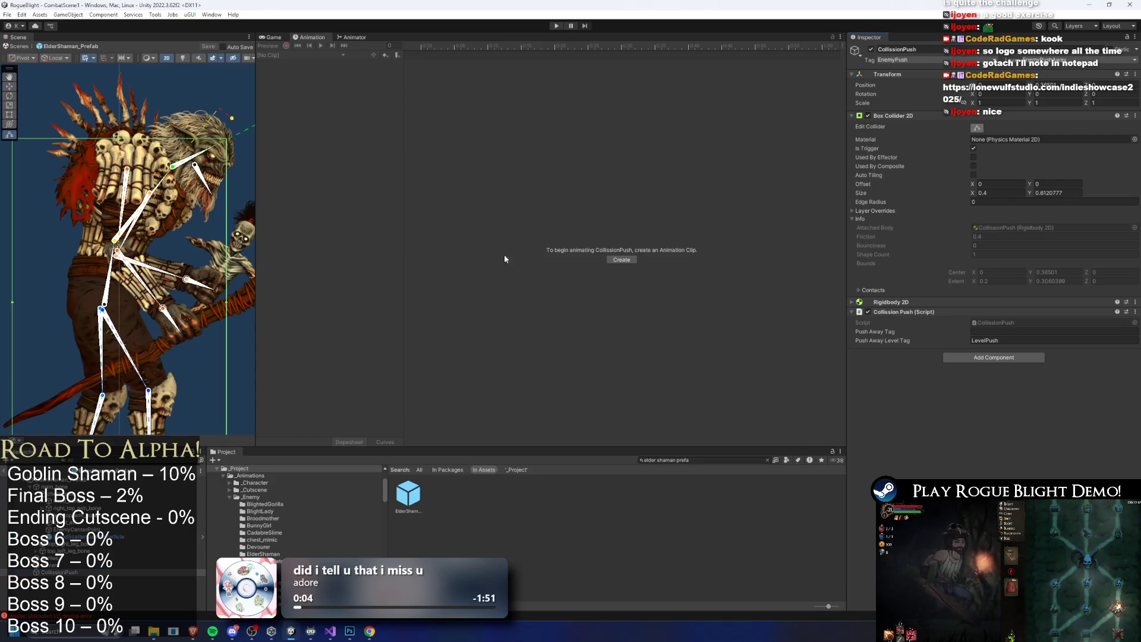
{"action": "scroll", "coordinate": [134, 244], "scroll_direction": "down", "scroll_amount": 3}
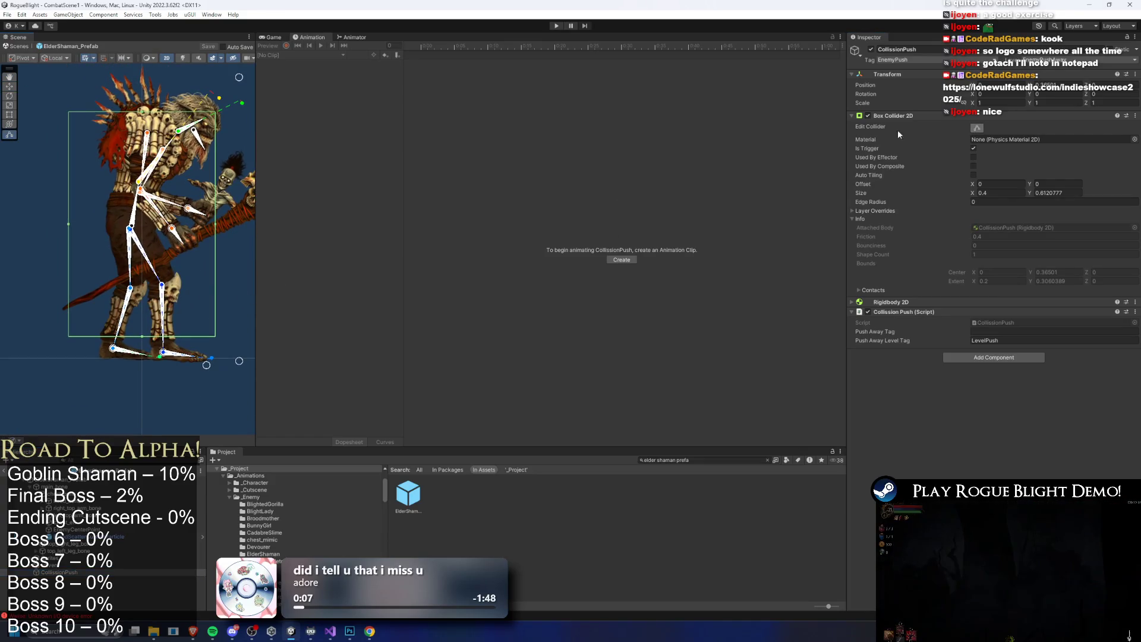
{"action": "double_click", "coordinate": [1066, 85]}
{"action": "type", "text": "0"}
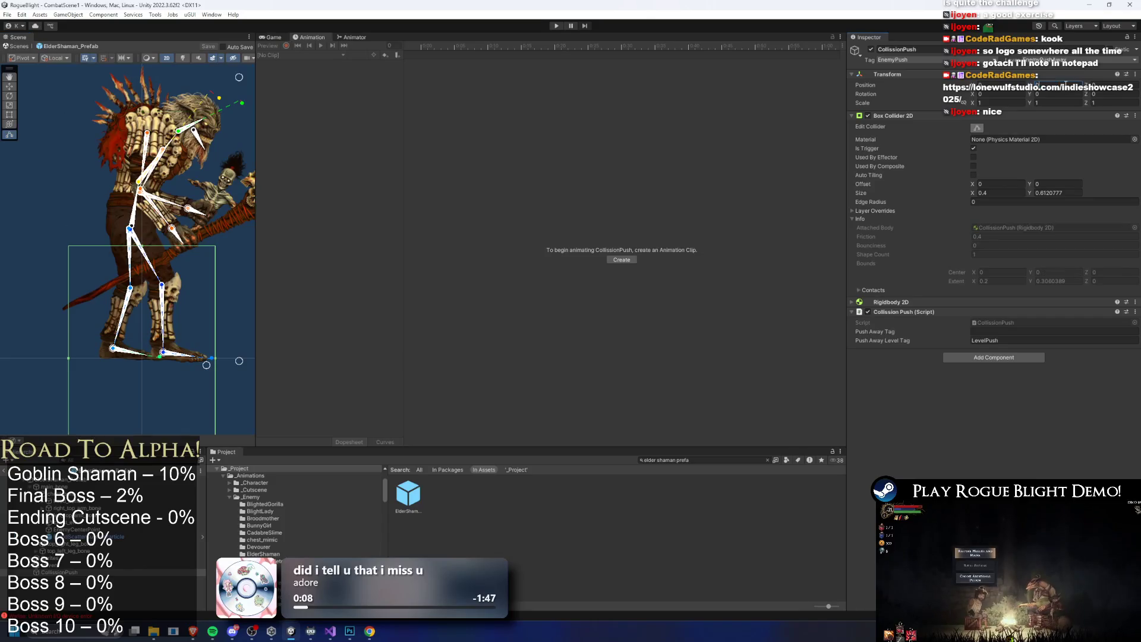
{"action": "key", "text": "ctrl+z"}
{"action": "left_click_drag", "start_coordinate": [141, 337], "coordinate": [139, 361]}
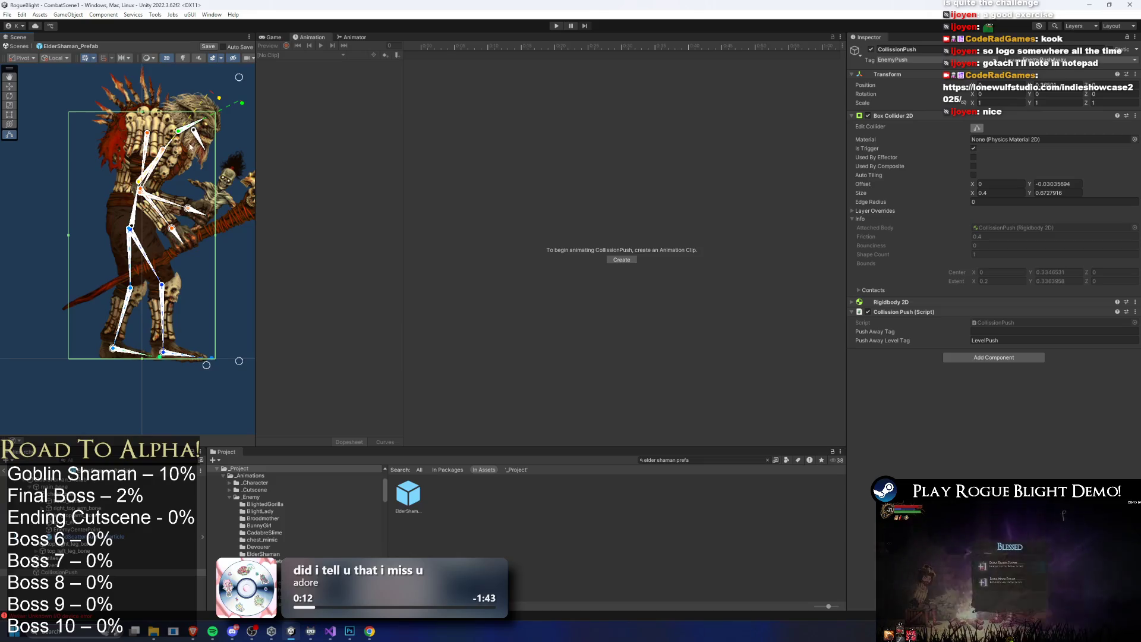
{"action": "left_click_drag", "start_coordinate": [143, 113], "coordinate": [143, 99]}
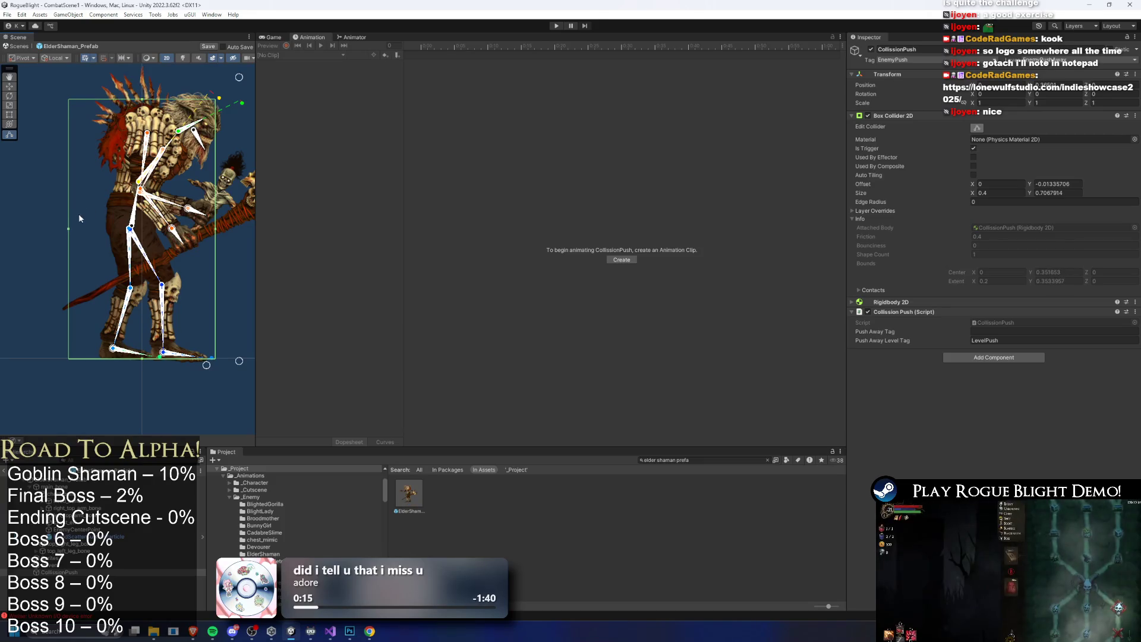
Set the collider's Offset Y to 0 and lower its top edge slightly
{"action": "left_click", "coordinate": [1077, 184]}
{"action": "type", "text": "0"}
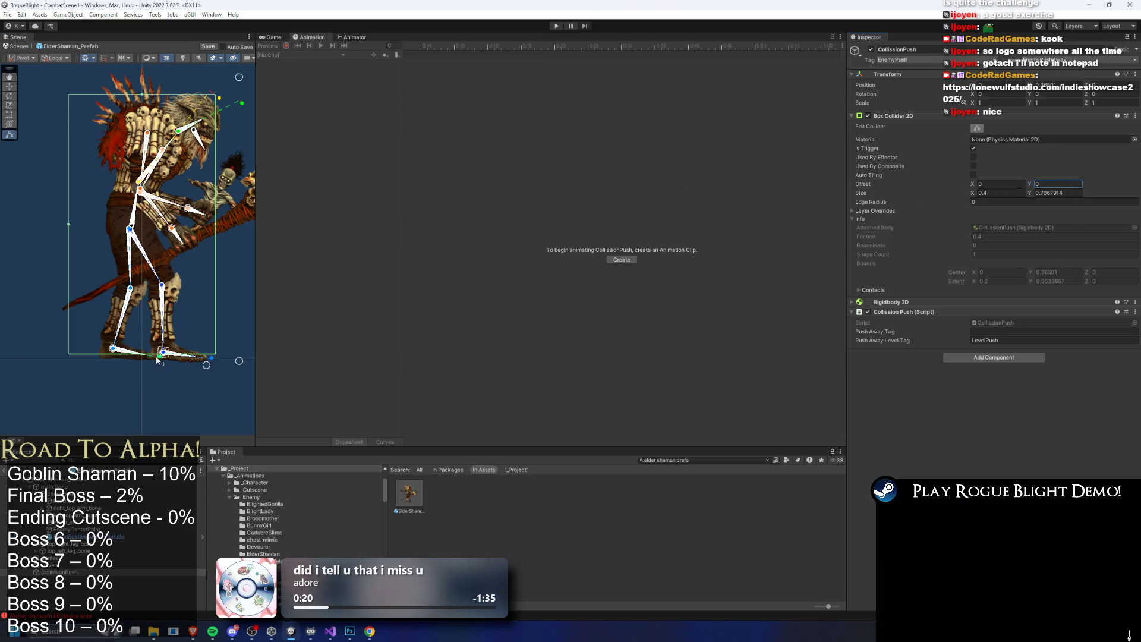
{"action": "scroll", "coordinate": [162, 330], "scroll_direction": "up", "scroll_amount": 2}
{"action": "scroll", "coordinate": [190, 252], "scroll_direction": "down", "scroll_amount": 2}
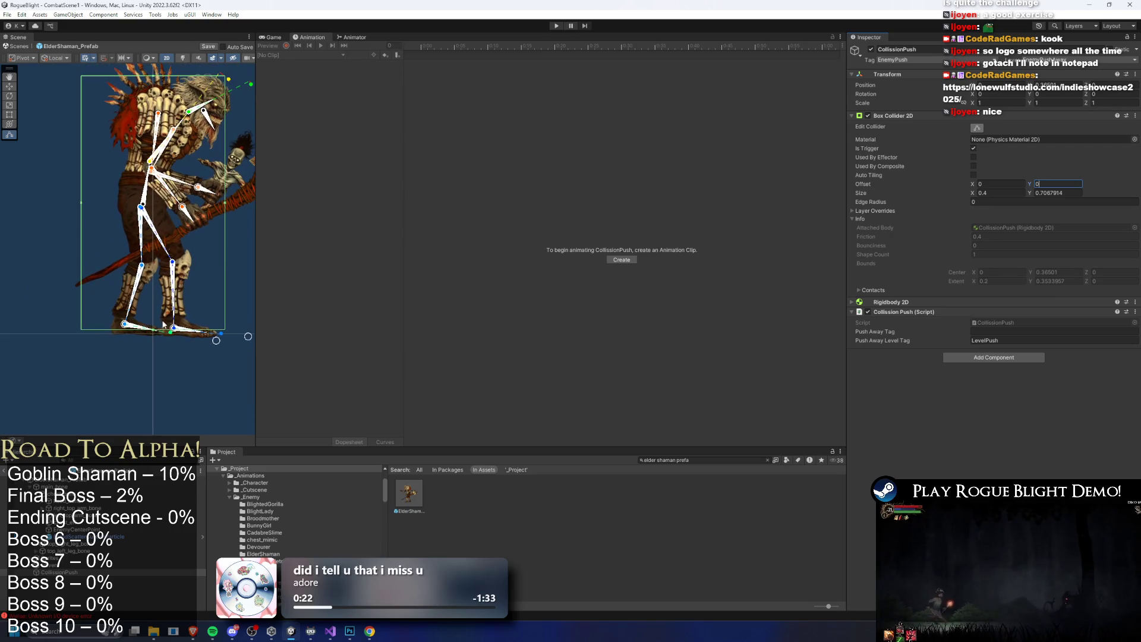
{"action": "scroll", "coordinate": [161, 330], "scroll_direction": "up", "scroll_amount": 3}
{"action": "scroll", "coordinate": [184, 236], "scroll_direction": "down", "scroll_amount": 1}
{"action": "scroll", "coordinate": [184, 237], "scroll_direction": "down", "scroll_amount": 3}
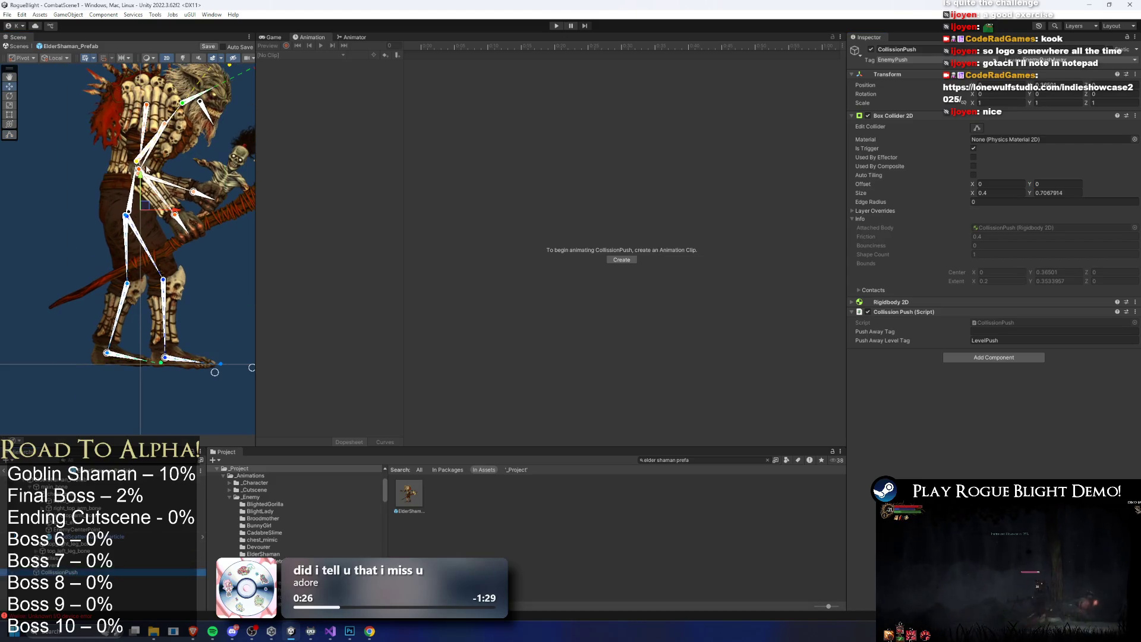
{"action": "left_click_drag", "start_coordinate": [146, 209], "coordinate": [146, 208]}
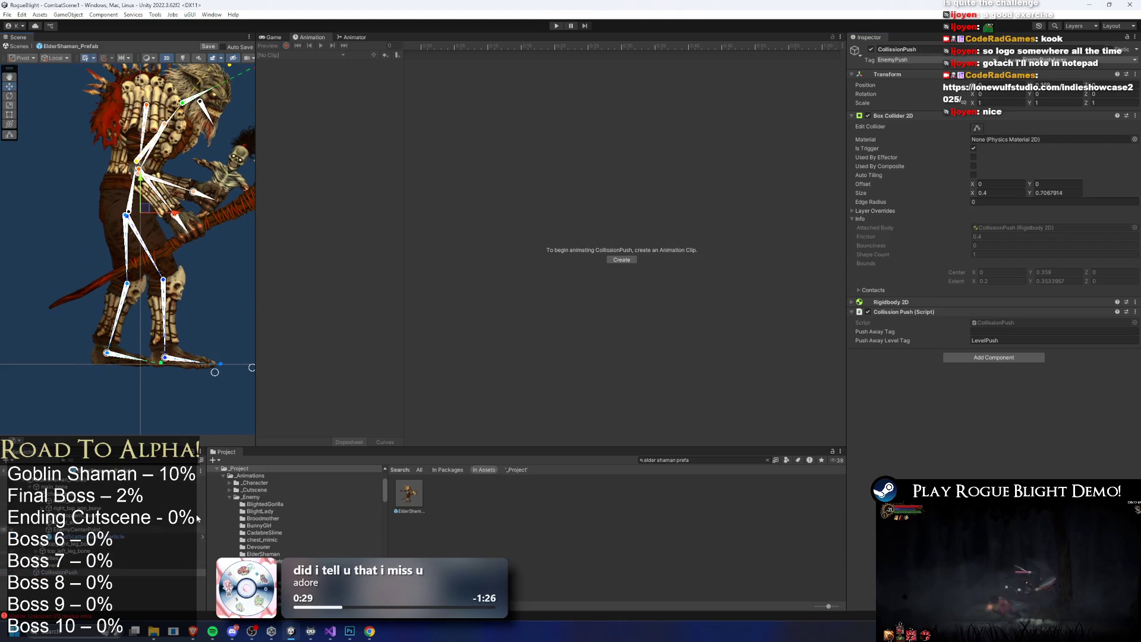
{"action": "scroll", "coordinate": [141, 241], "scroll_direction": "down", "scroll_amount": 2}
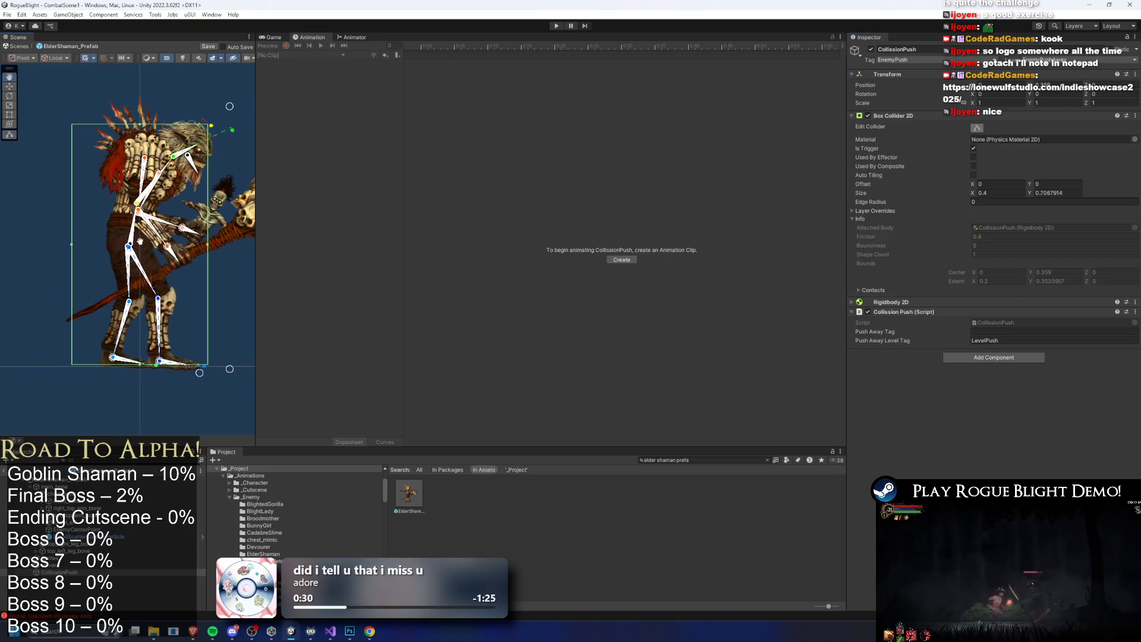
{"action": "left_click_drag", "start_coordinate": [140, 126], "coordinate": [140, 129]}
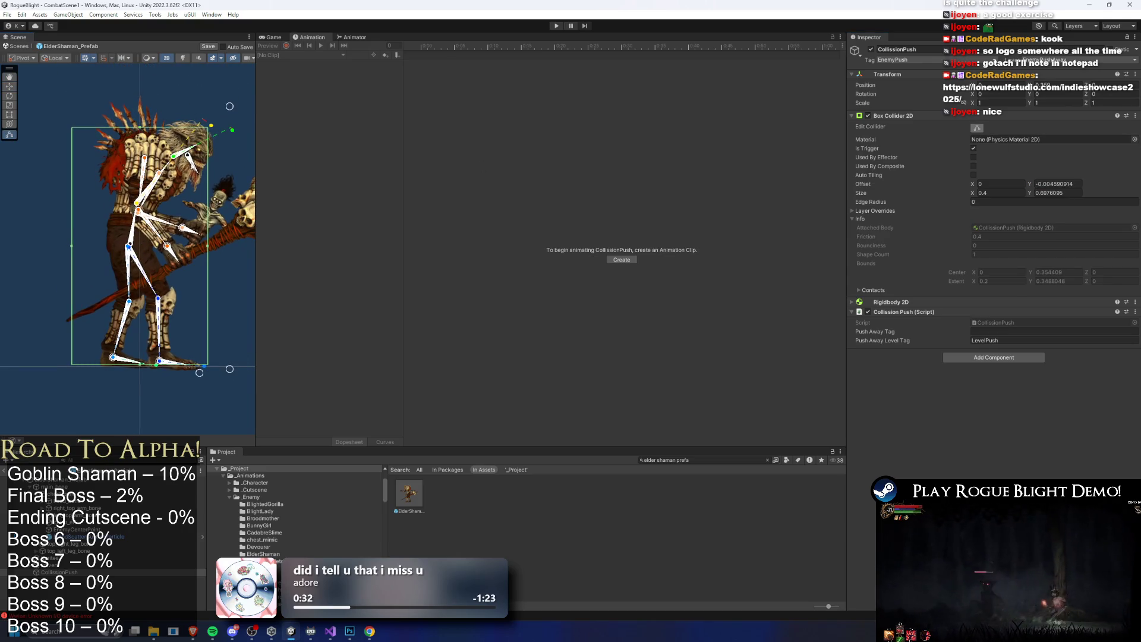
{"action": "double_click", "coordinate": [1040, 184]}
{"action": "type", "text": "0"}
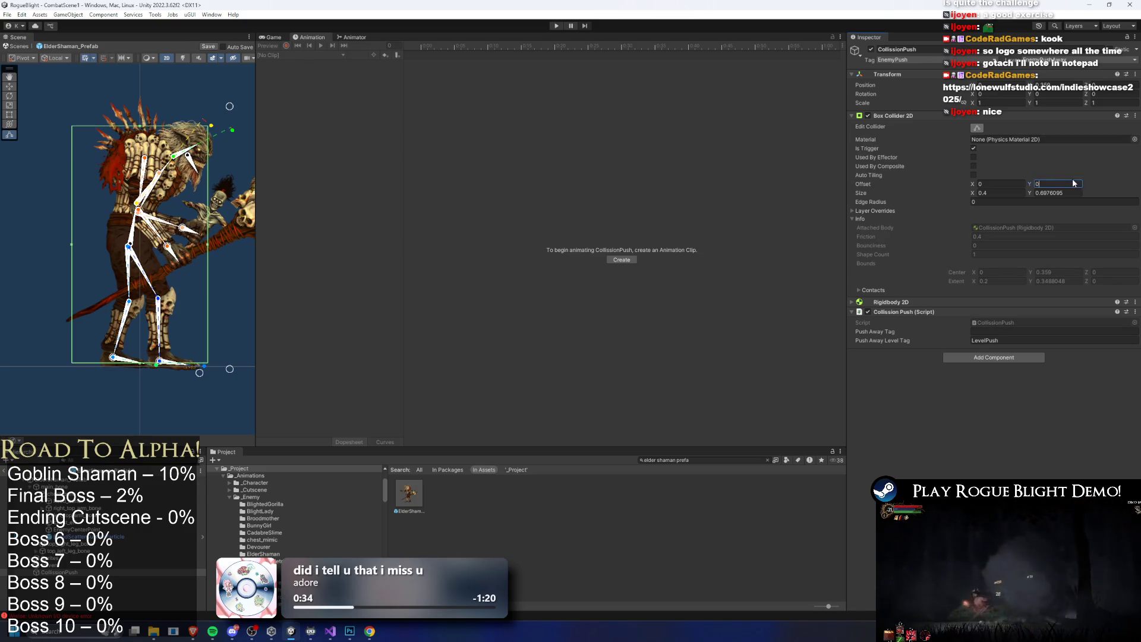
{"action": "key", "text": "Return"}
Set the collider's Size X to 0.35, undoing an accidental character shift
{"action": "key", "text": "w"}
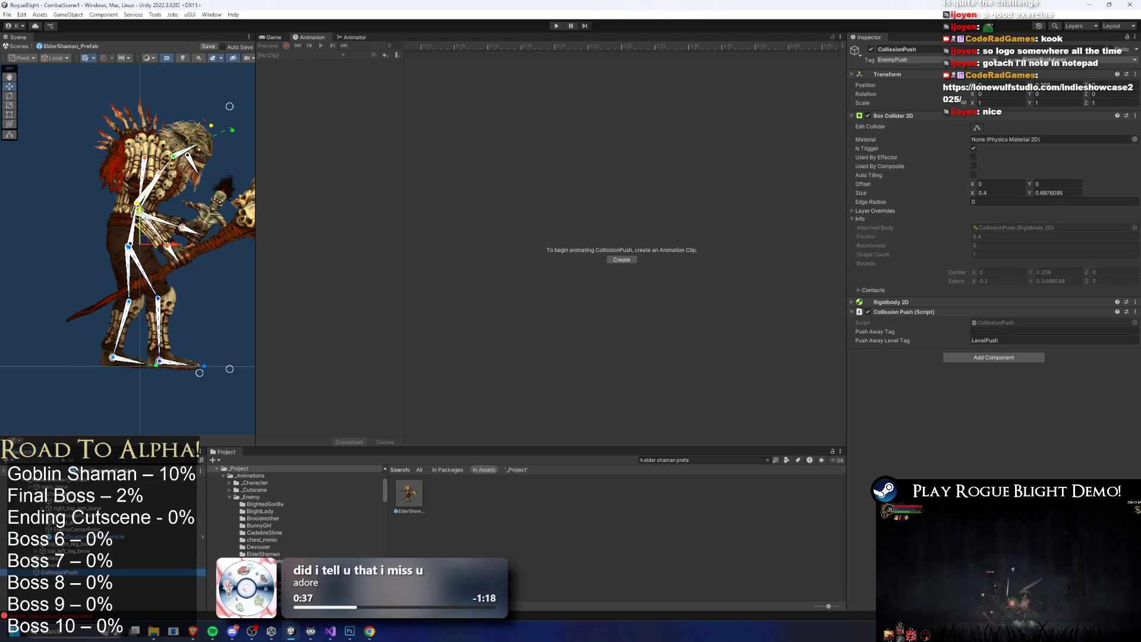
{"action": "left_click", "coordinate": [977, 128]}
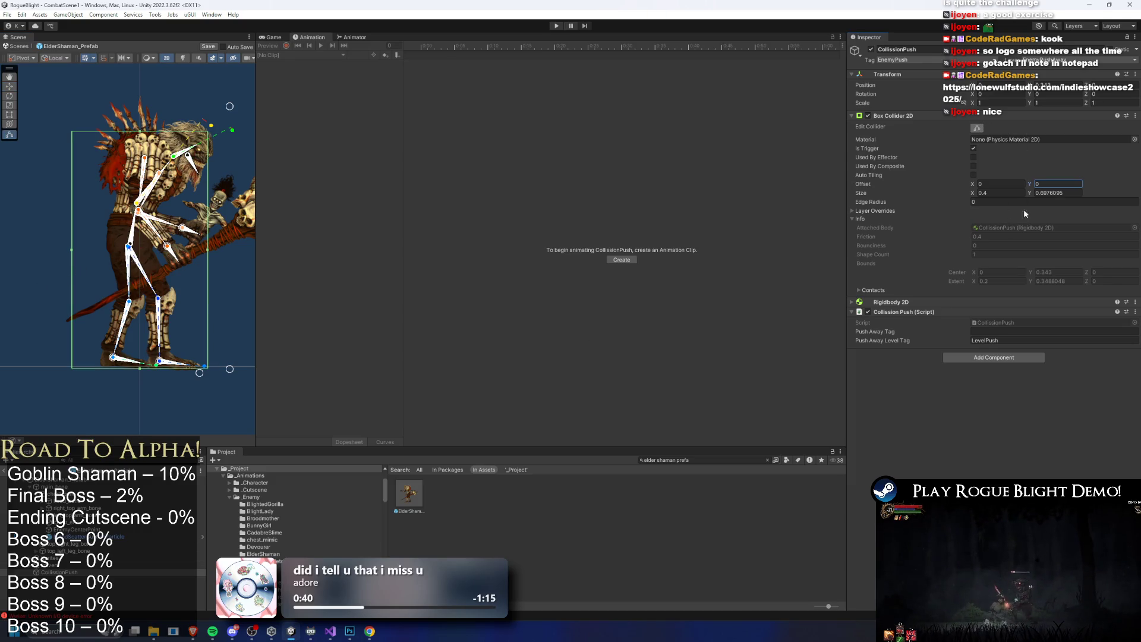
{"action": "left_click", "coordinate": [988, 193]}
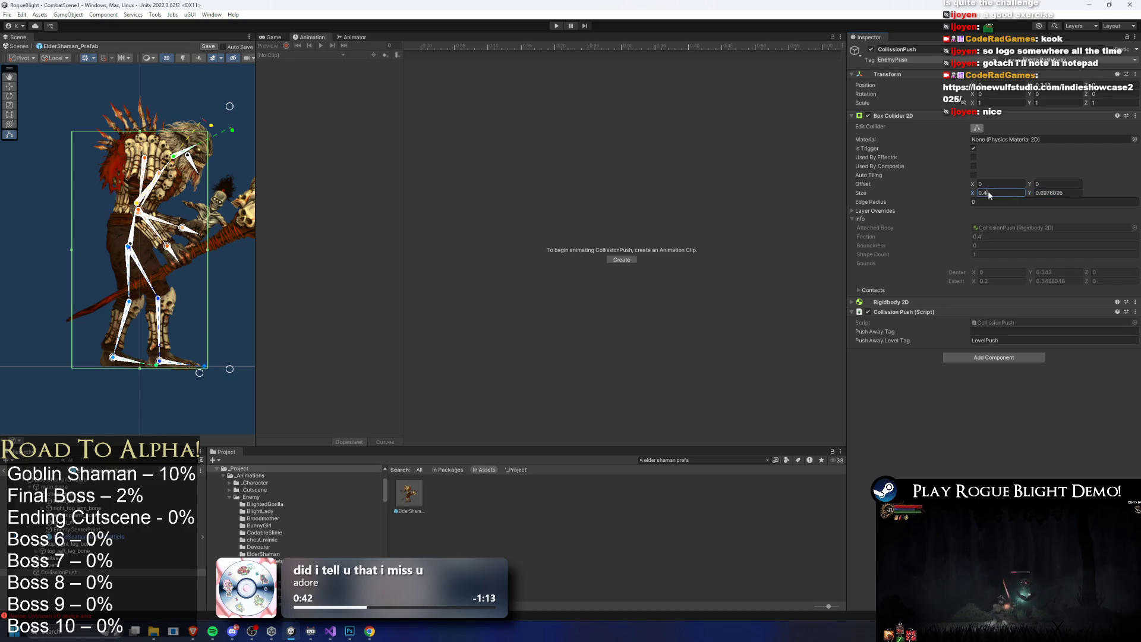
{"action": "type", "text": "0.3"}
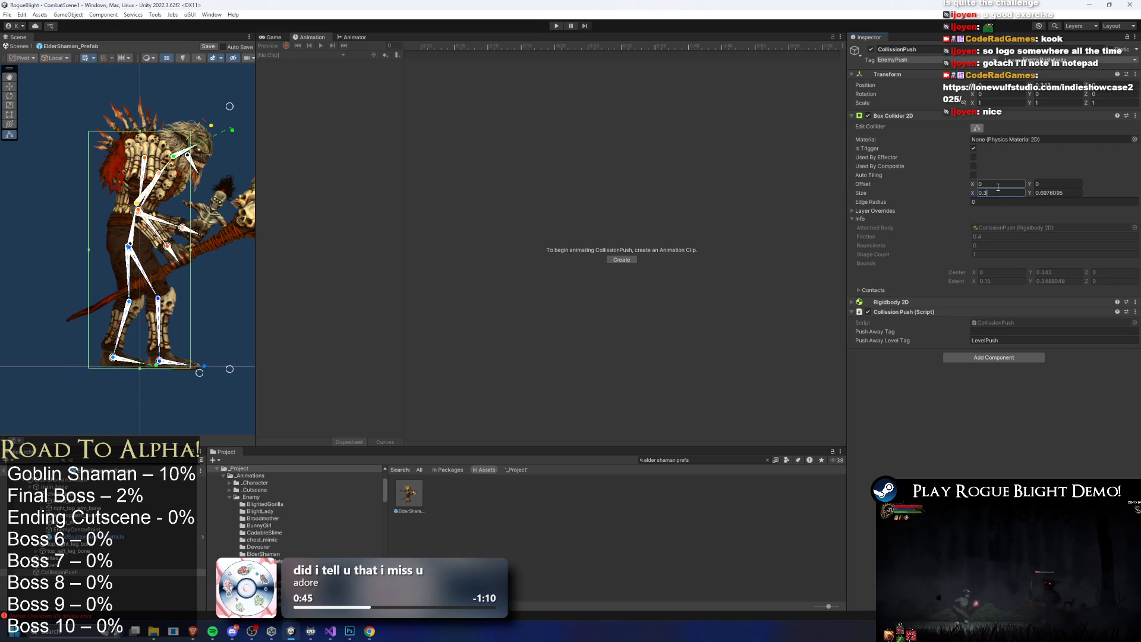
{"action": "type", "text": "5"}
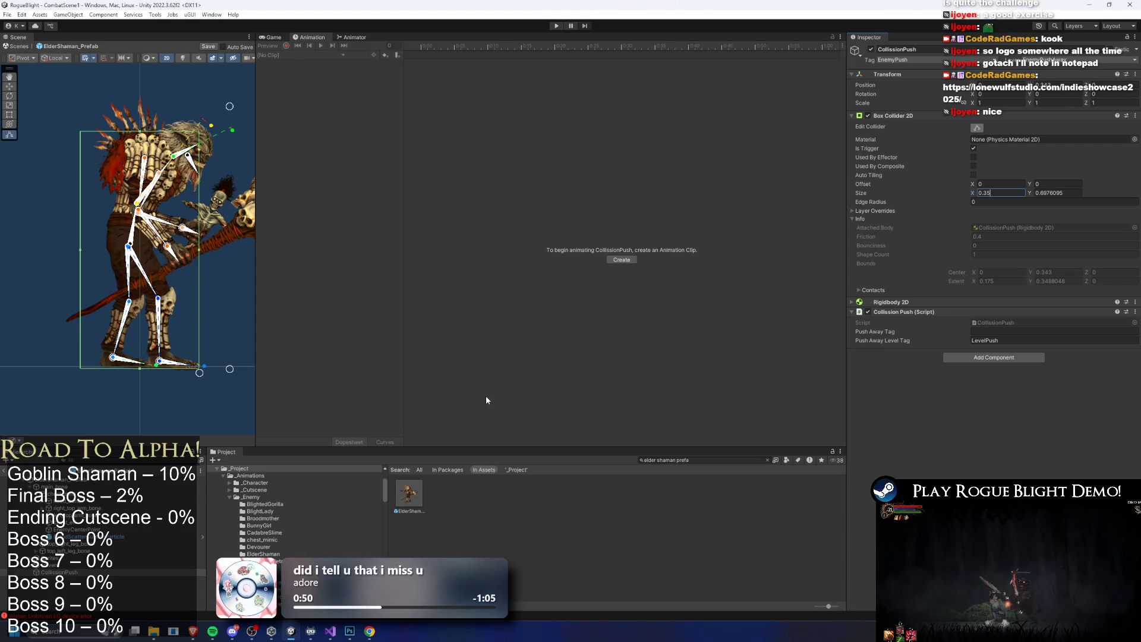
{"action": "left_click", "coordinate": [53, 486]}
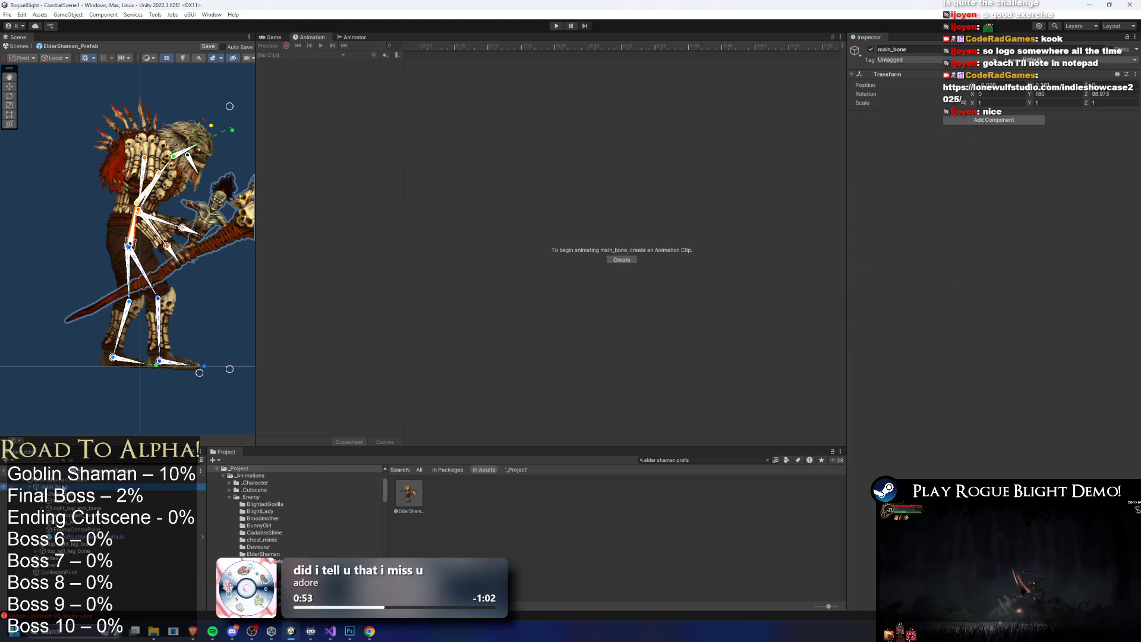
{"action": "left_click", "coordinate": [54, 501]}
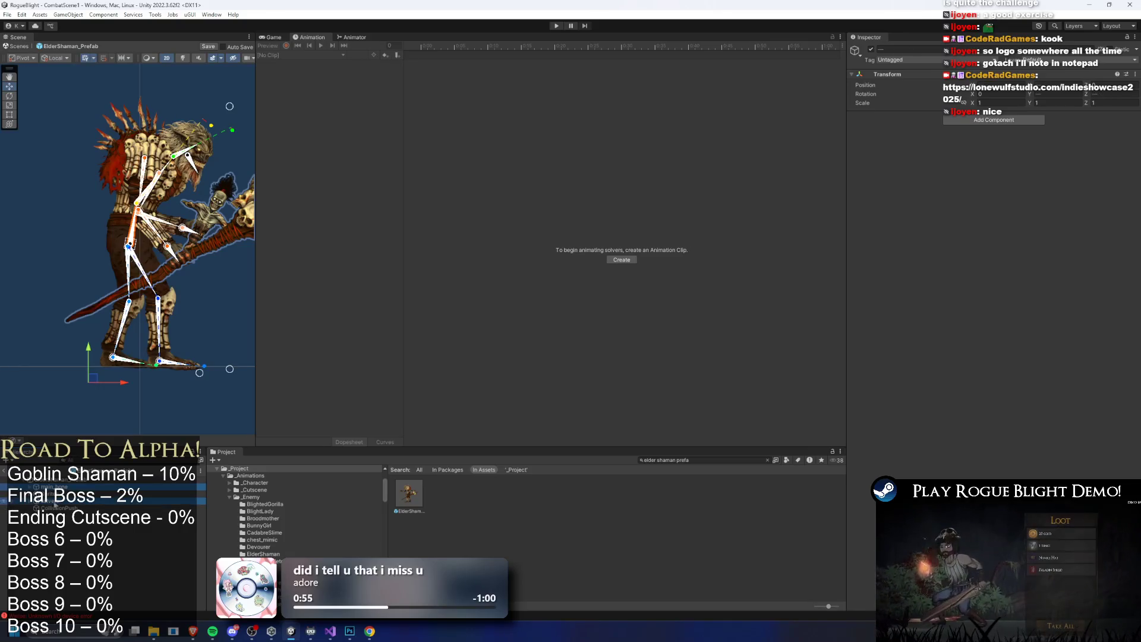
{"action": "left_click_drag", "start_coordinate": [126, 389], "coordinate": [121, 388]}
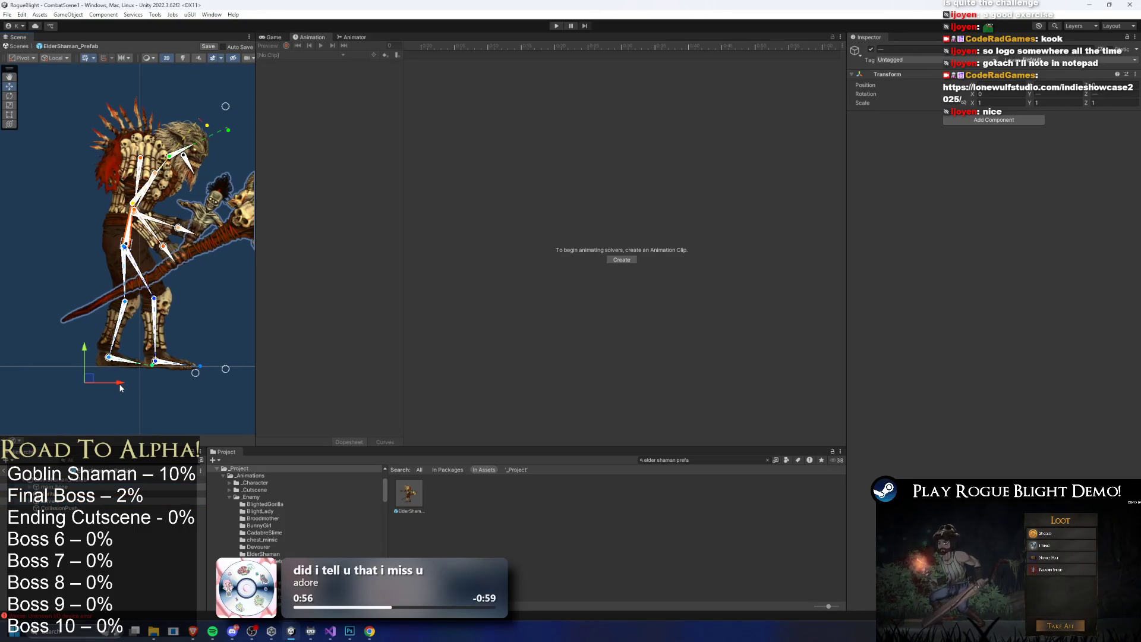
{"action": "key", "text": "ctrl+z"}
{"action": "key", "text": "ctrl+z"}
{"action": "key", "text": "ctrl+z"}
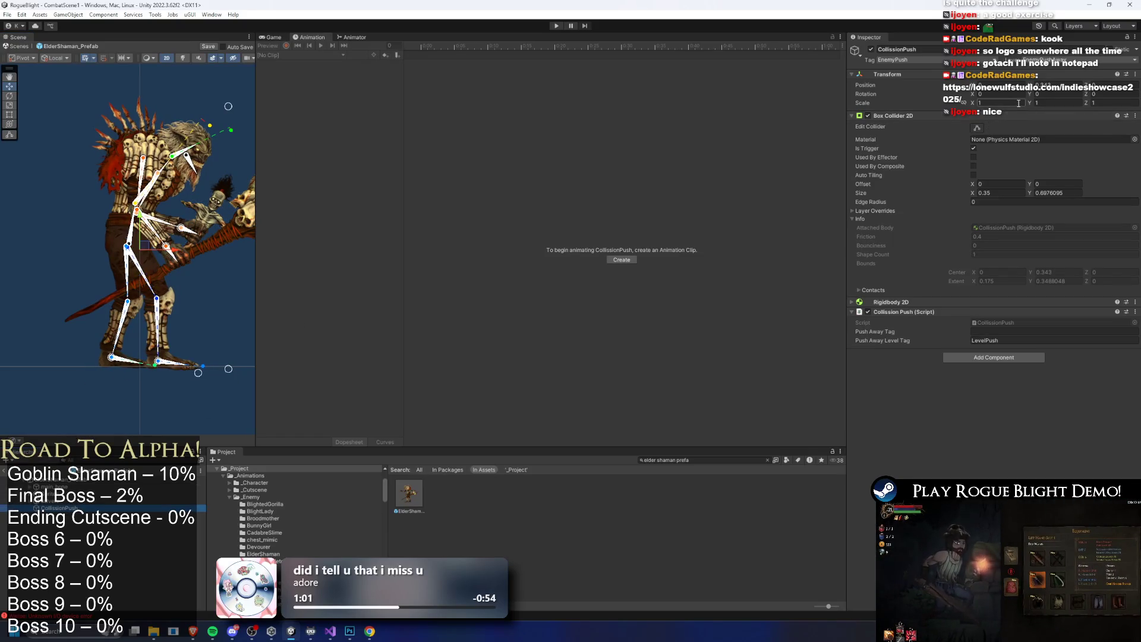
Save the ElderShaman_Prefab changes
{"action": "left_click", "coordinate": [977, 126]}
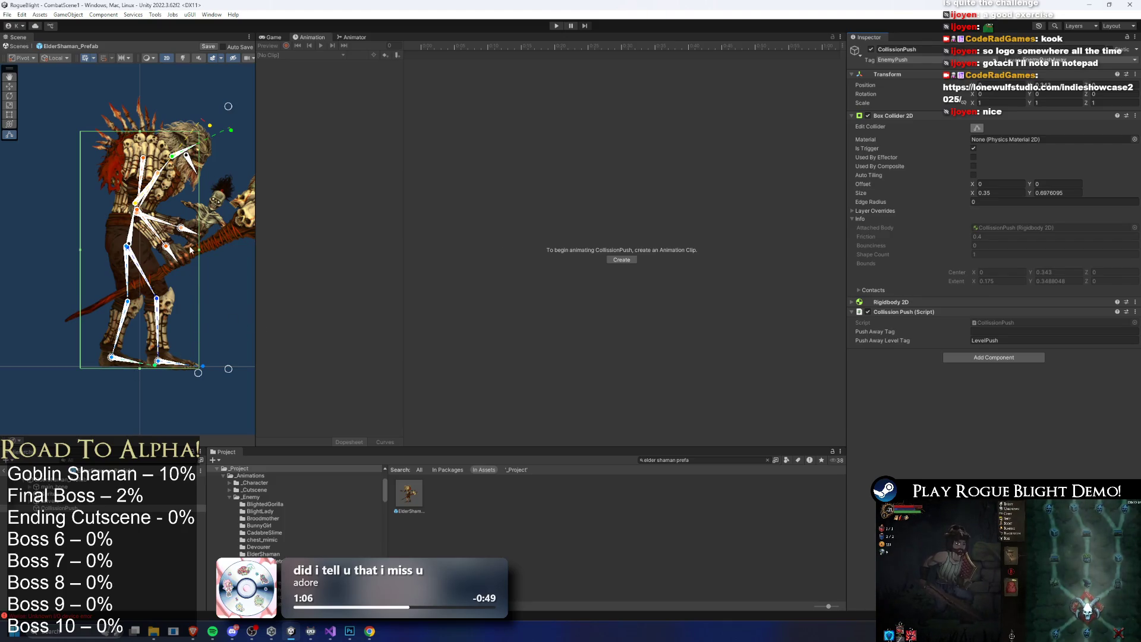
{"action": "scroll", "coordinate": [191, 250], "scroll_direction": "down", "scroll_amount": 2}
{"action": "key", "text": "ctrl+s"}
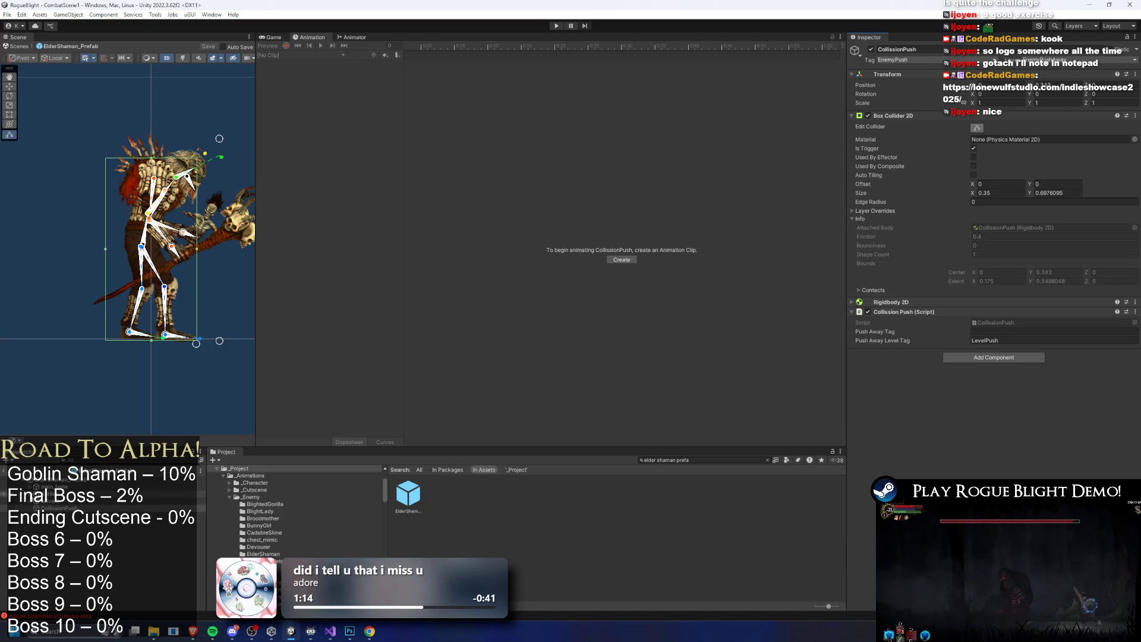
Assign CollissionPush as the Enemy Controller's Collision Push Obj and expand Enemy Stats
{"action": "left_click", "coordinate": [143, 480]}
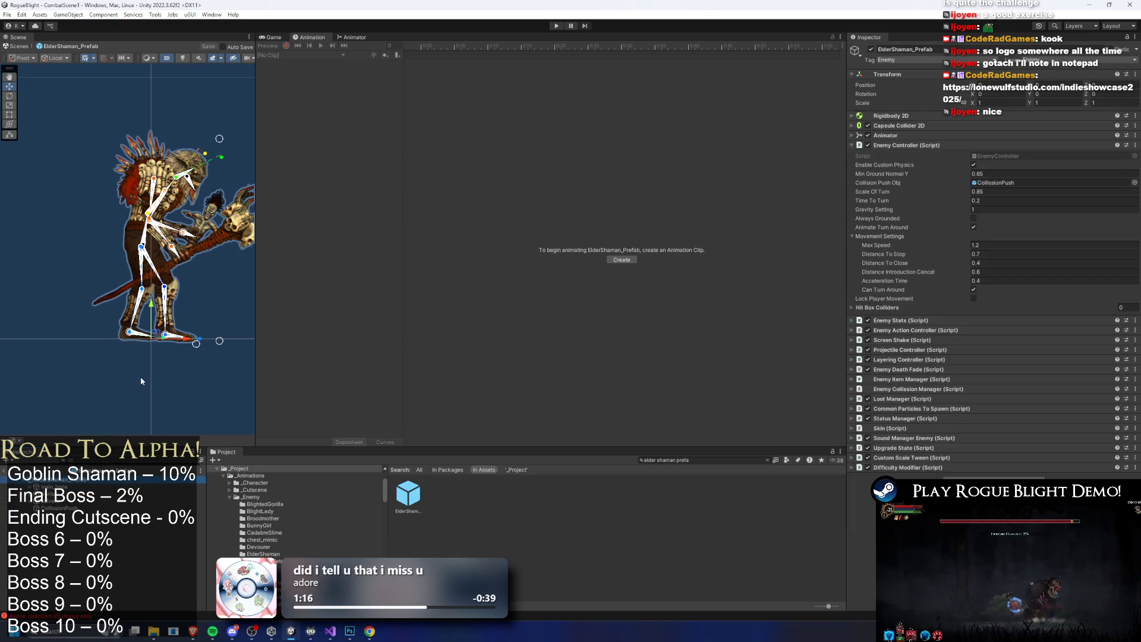
{"action": "mouse_move", "coordinate": [59, 509]}
{"action": "left_mouse_down"}
{"action": "mouse_move", "coordinate": [535, 297]}
{"action": "mouse_move", "coordinate": [1002, 184]}
{"action": "left_mouse_up"}
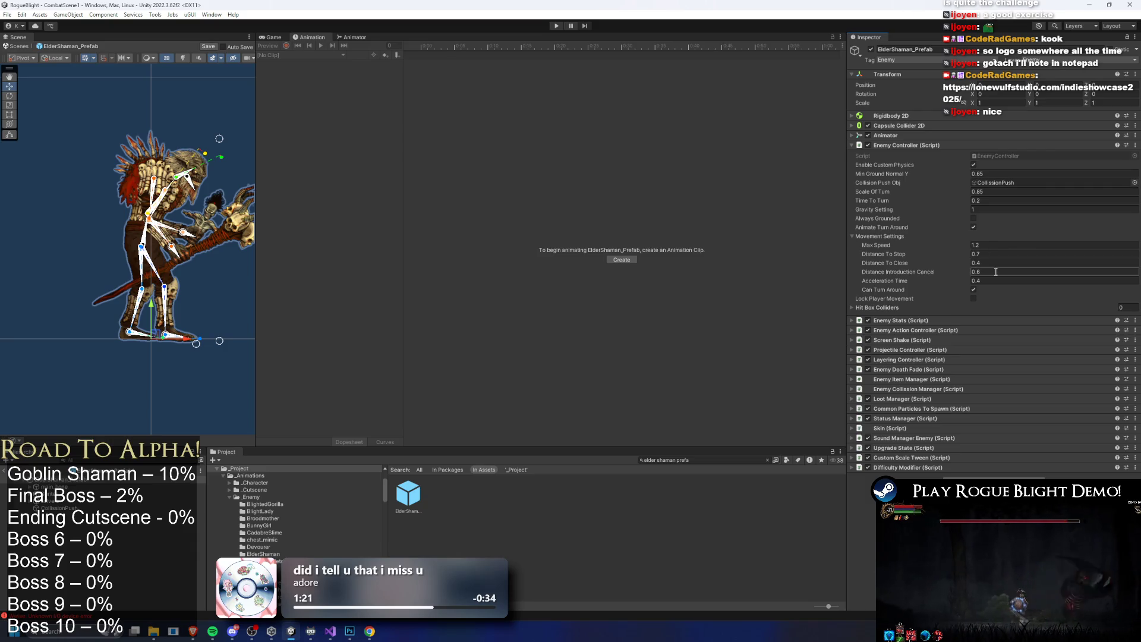
{"action": "left_click", "coordinate": [914, 146]}
{"action": "left_click", "coordinate": [913, 156]}
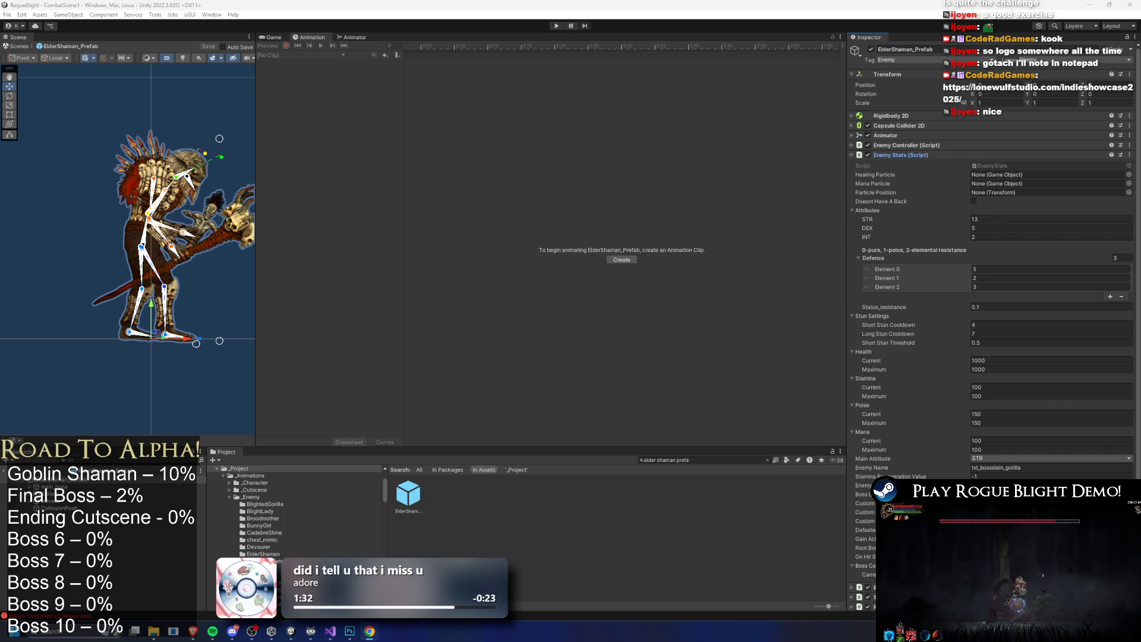
Switch to the Rogue_Blight_Localization spreadsheet in the browser and scroll down
{"action": "key", "text": "alt+Tab"}
{"action": "scroll", "coordinate": [600, 263], "scroll_direction": "down", "scroll_amount": 15}
{"action": "scroll", "coordinate": [1123, 308], "scroll_direction": "down", "scroll_amount": 20}
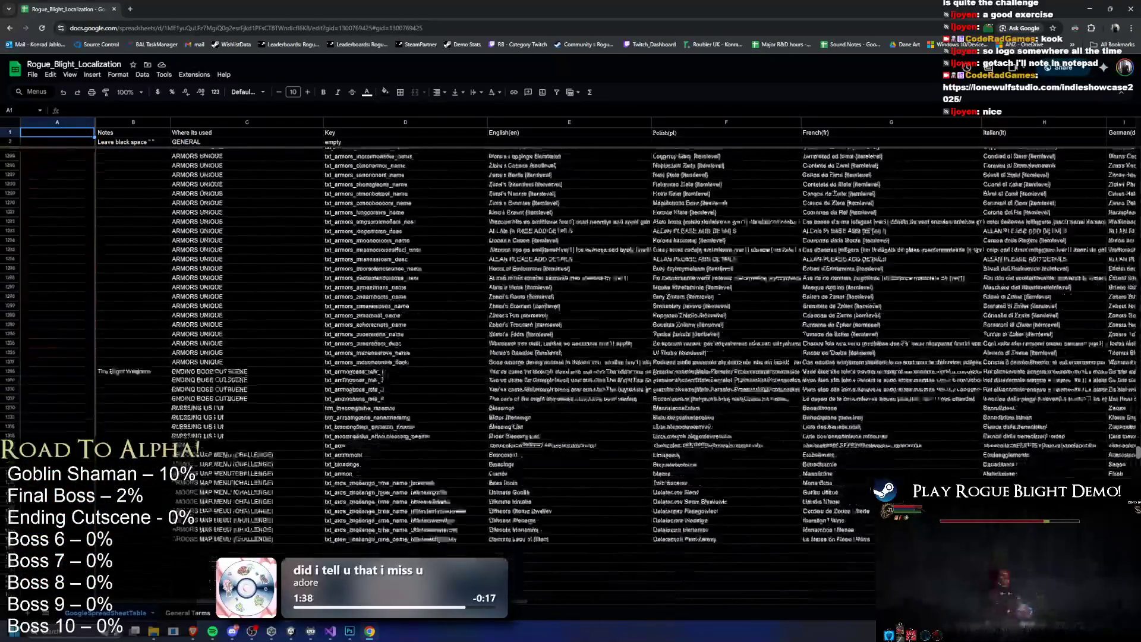
Search the sheet for 'jester'
{"action": "left_click", "coordinate": [533, 386]}
{"action": "key", "text": "ctrl+f"}
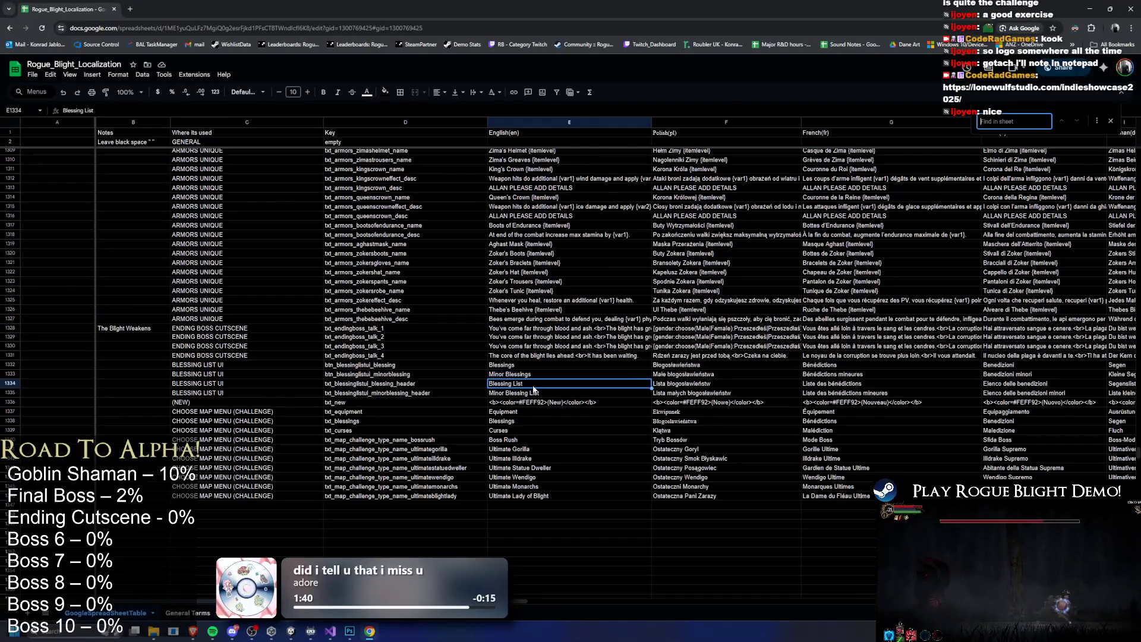
{"action": "type", "text": "jester"}
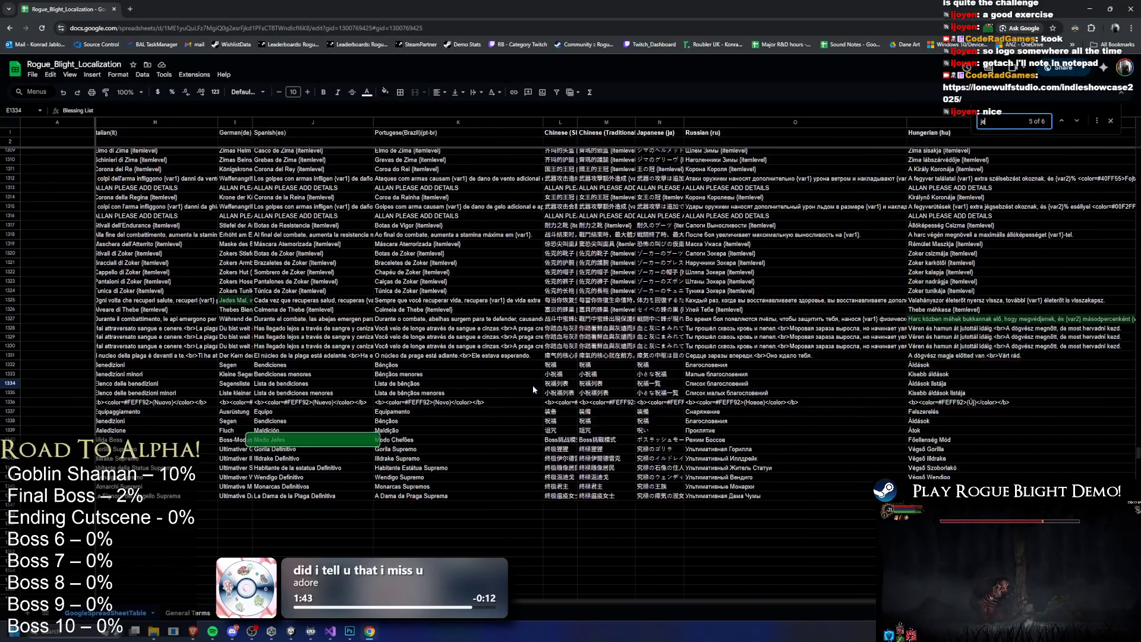
{"action": "scroll", "coordinate": [694, 324], "scroll_direction": "down", "scroll_amount": 5}
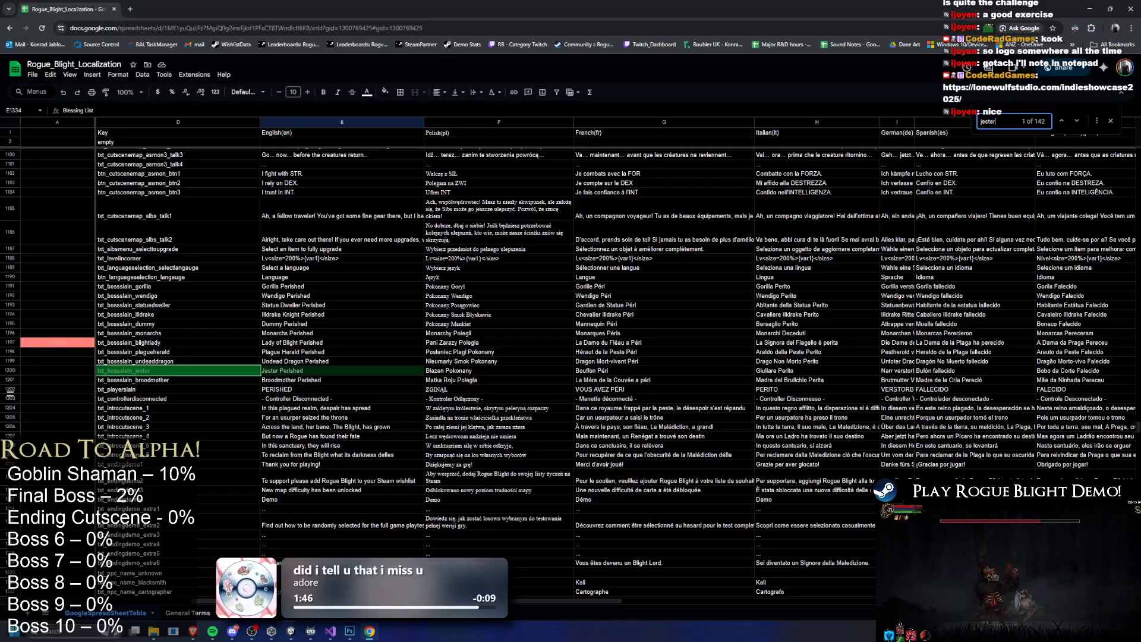
Unhide the Notes and Where its used columns and select rows from PLAYER SLAIN downward
{"action": "left_click", "coordinate": [106, 392]}
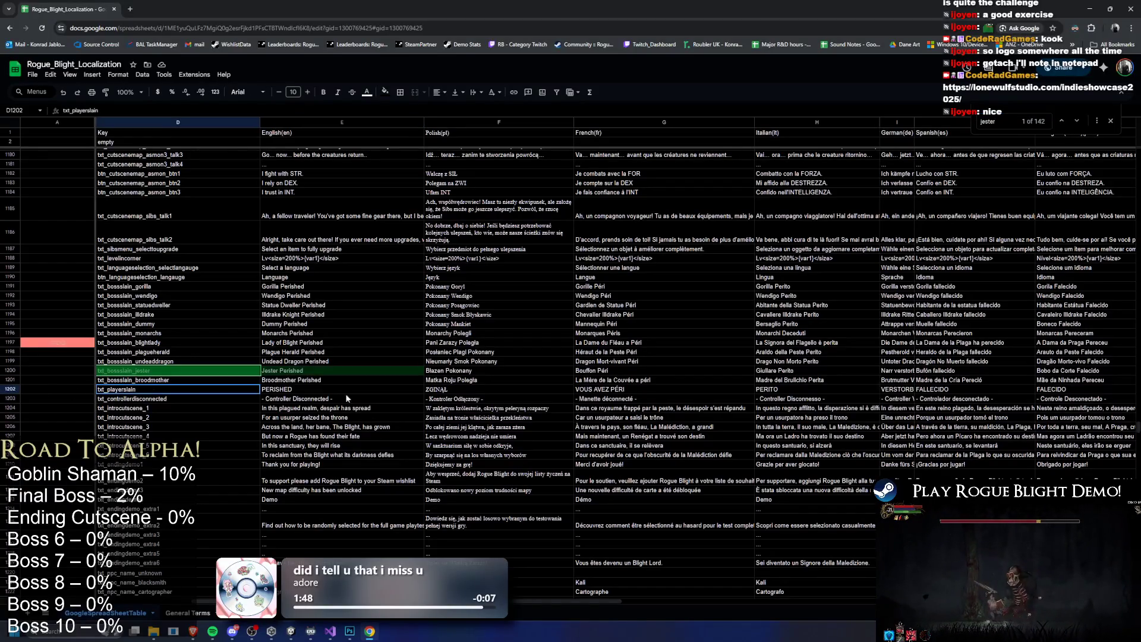
{"action": "key", "text": "ctrl+shift+0"}
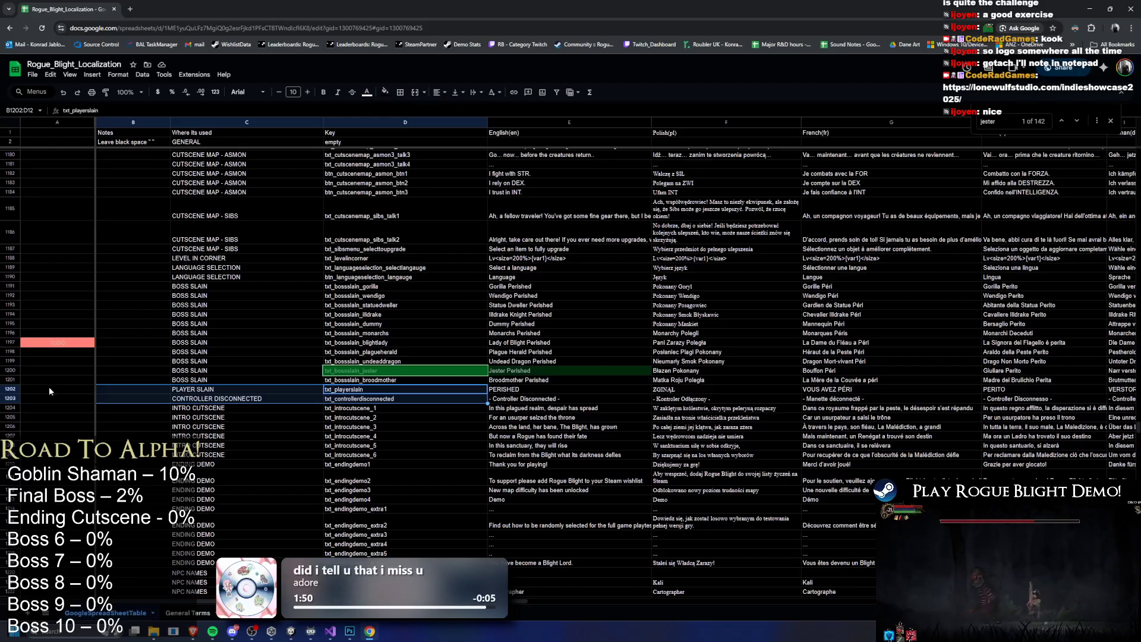
{"action": "left_click", "coordinate": [8, 390]}
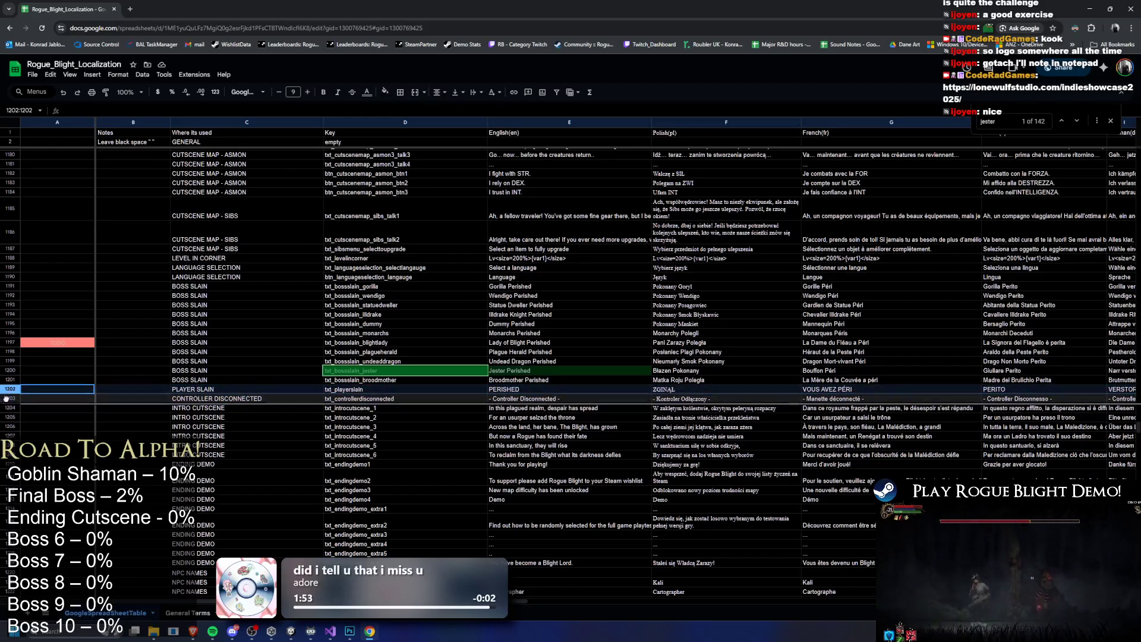
{"action": "left_click", "coordinate": [64, 392]}
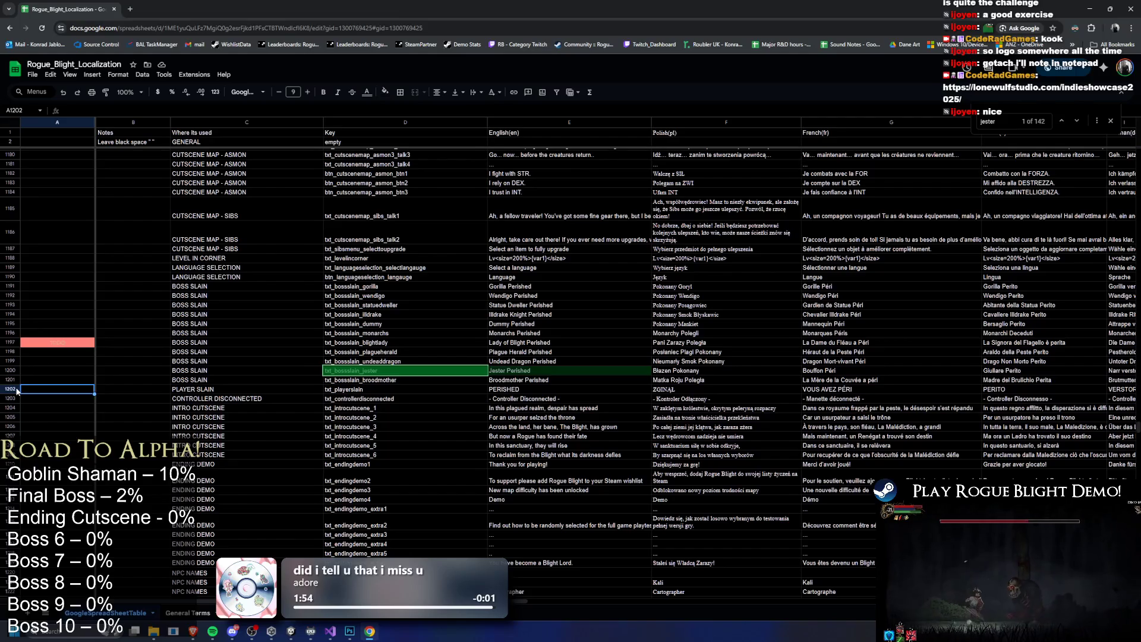
{"action": "mouse_move", "coordinate": [9, 391]}
{"action": "left_mouse_down"}
{"action": "mouse_move", "coordinate": [10, 601]}
{"action": "mouse_move", "coordinate": [74, 324]}
{"action": "left_mouse_up"}
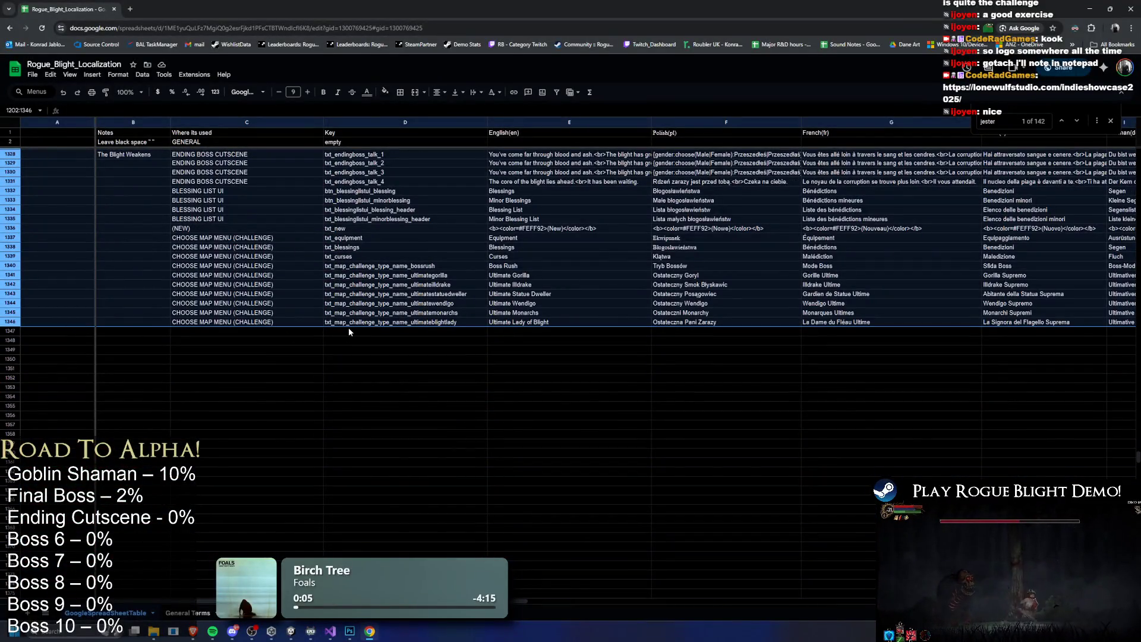
Shift the rows down to open an empty row and copy the BOSS SLAIN label into it
{"action": "left_click_drag", "start_coordinate": [348, 327], "coordinate": [351, 335]}
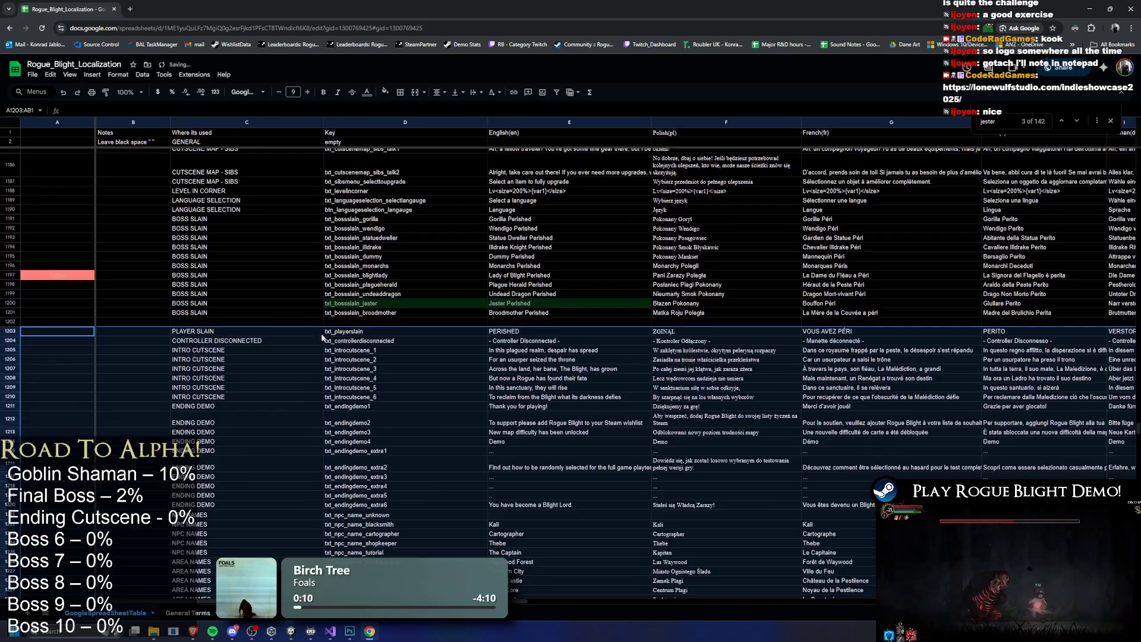
{"action": "left_click", "coordinate": [240, 314]}
{"action": "key", "text": "ctrl+c"}
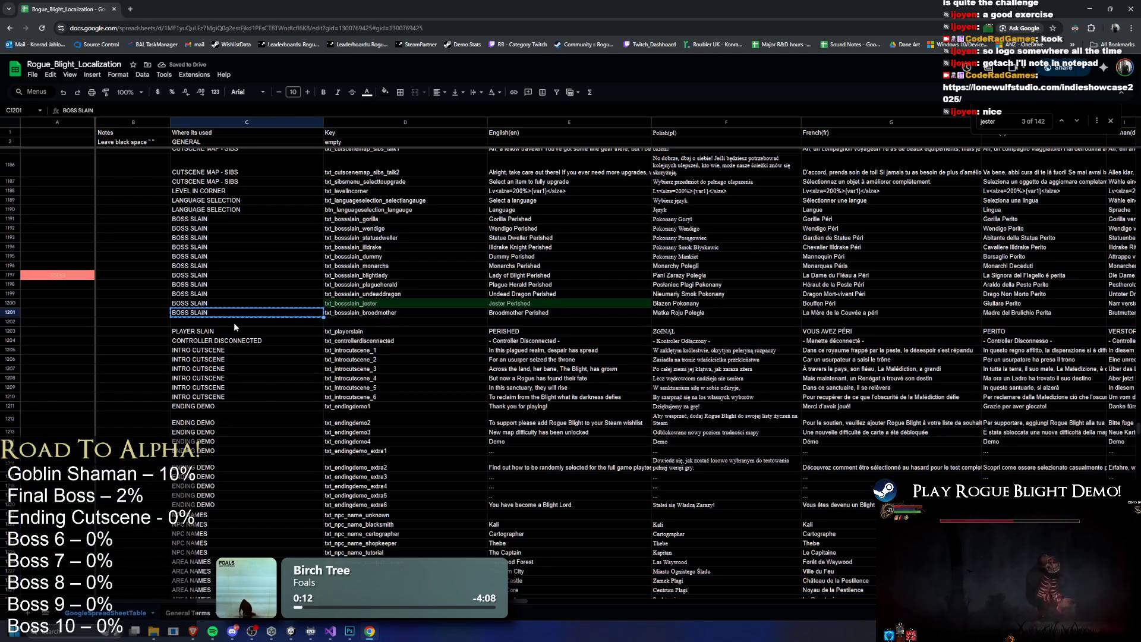
{"action": "left_click", "coordinate": [234, 322]}
{"action": "key", "text": "ctrl+v"}
Open a second empty row, fill it with BOSS SLAIN, and copy the broodmother key
{"action": "left_click", "coordinate": [7, 331]}
{"action": "mouse_move", "coordinate": [7, 331]}
{"action": "left_mouse_down"}
{"action": "mouse_move", "coordinate": [15, 638]}
{"action": "mouse_move", "coordinate": [58, 423]}
{"action": "mouse_move", "coordinate": [206, 447]}
{"action": "left_mouse_up"}
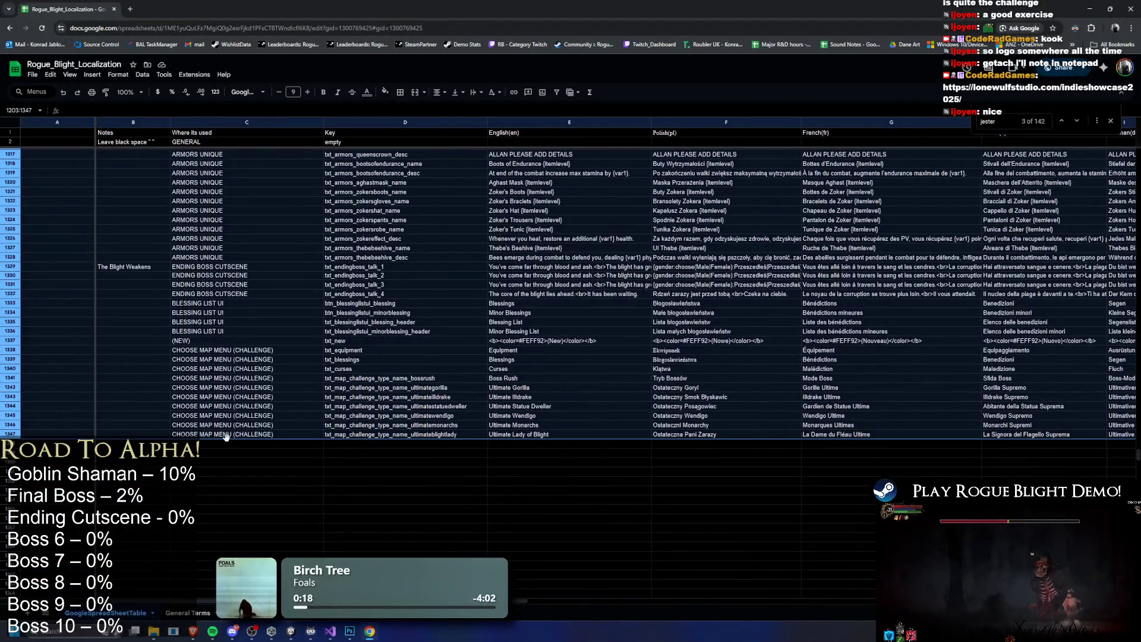
{"action": "scroll", "coordinate": [227, 440], "scroll_direction": "up", "scroll_amount": 20}
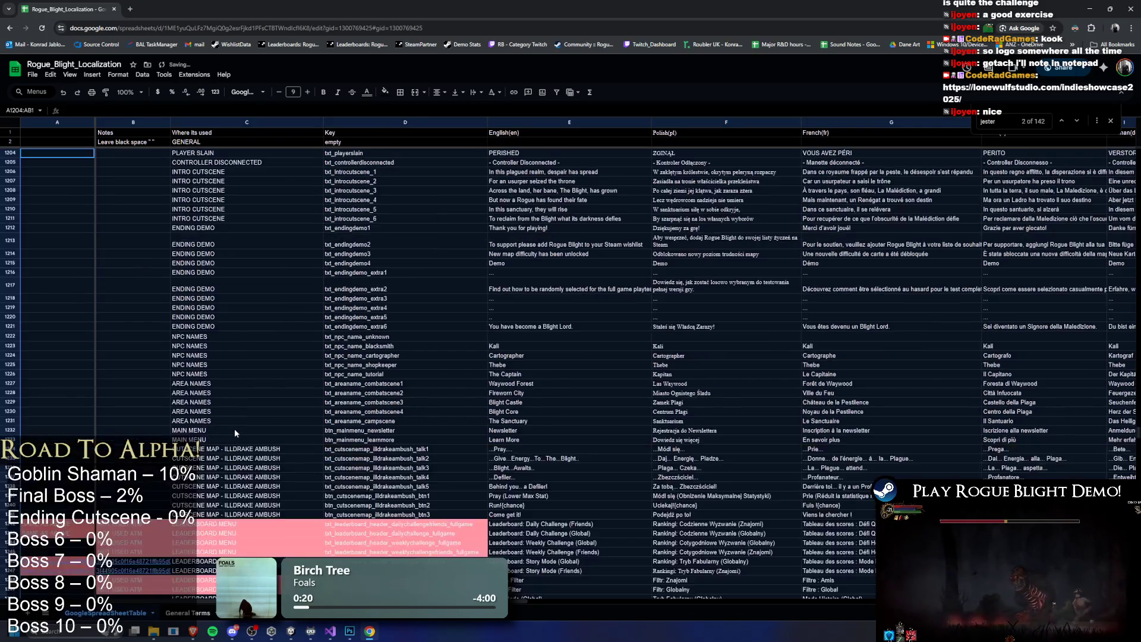
{"action": "scroll", "coordinate": [234, 312], "scroll_direction": "down", "scroll_amount": 4}
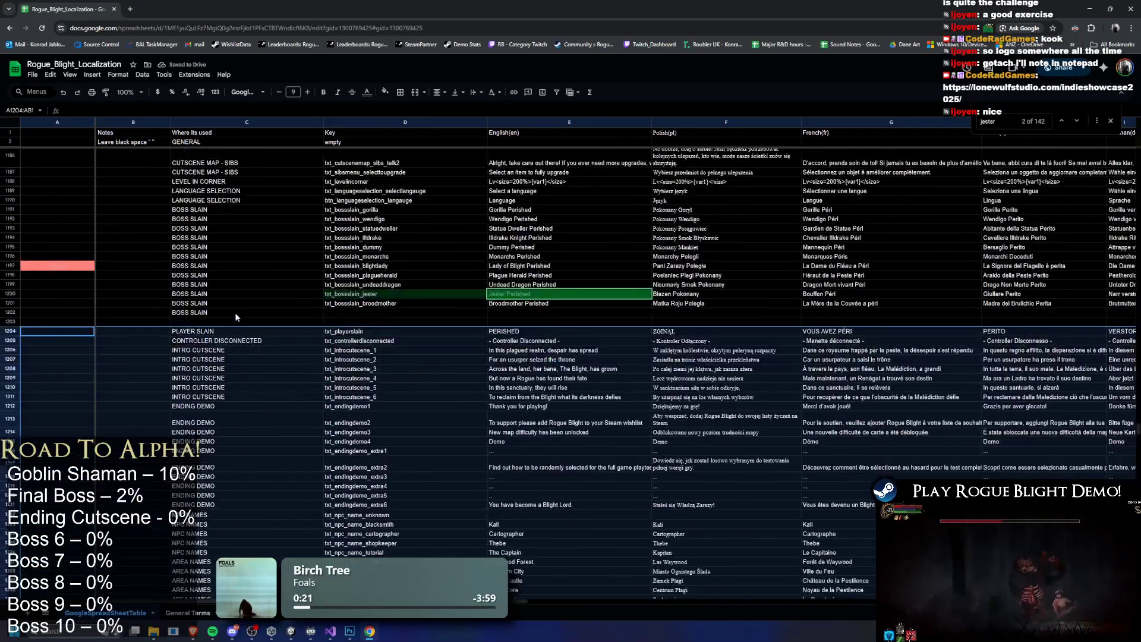
{"action": "left_click", "coordinate": [237, 312]}
{"action": "left_click_drag", "start_coordinate": [324, 317], "coordinate": [324, 326]}
{"action": "left_click", "coordinate": [387, 312]}
{"action": "left_click", "coordinate": [400, 299]}
{"action": "key", "text": "ctrl+c"}
Add key txt_bossslain_eldershaman with English text 'Elder Shaman Perished'
{"action": "left_click", "coordinate": [393, 312]}
{"action": "key", "text": "ctrl+v"}
{"action": "double_click", "coordinate": [398, 312]}
{"action": "left_click_drag", "start_coordinate": [396, 312], "coordinate": [366, 320]}
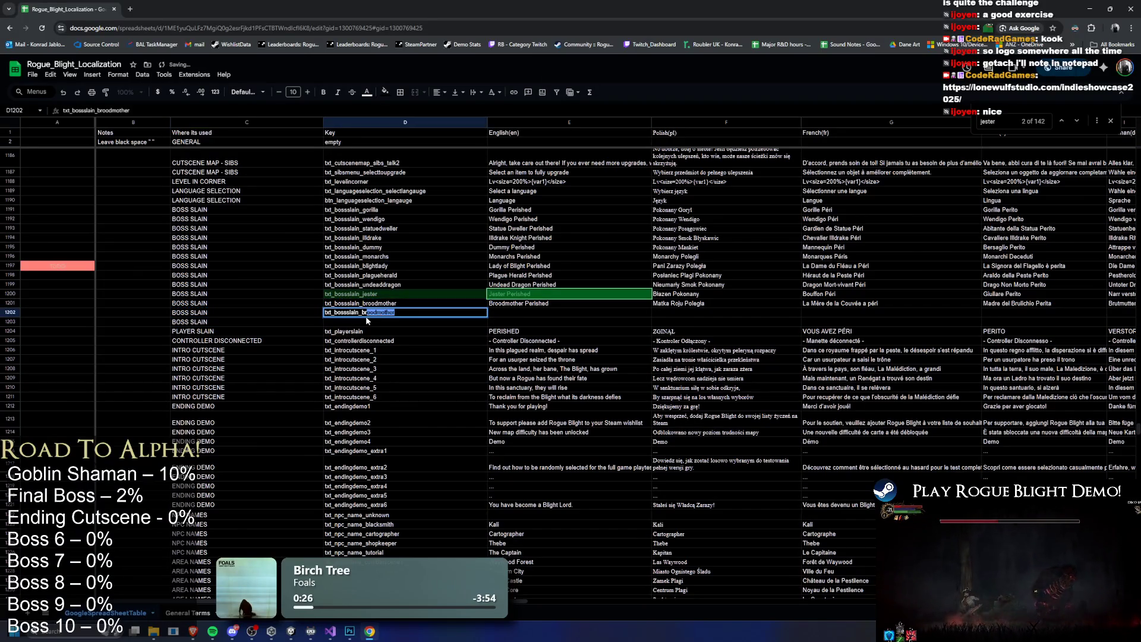
{"action": "type", "text": "e"}
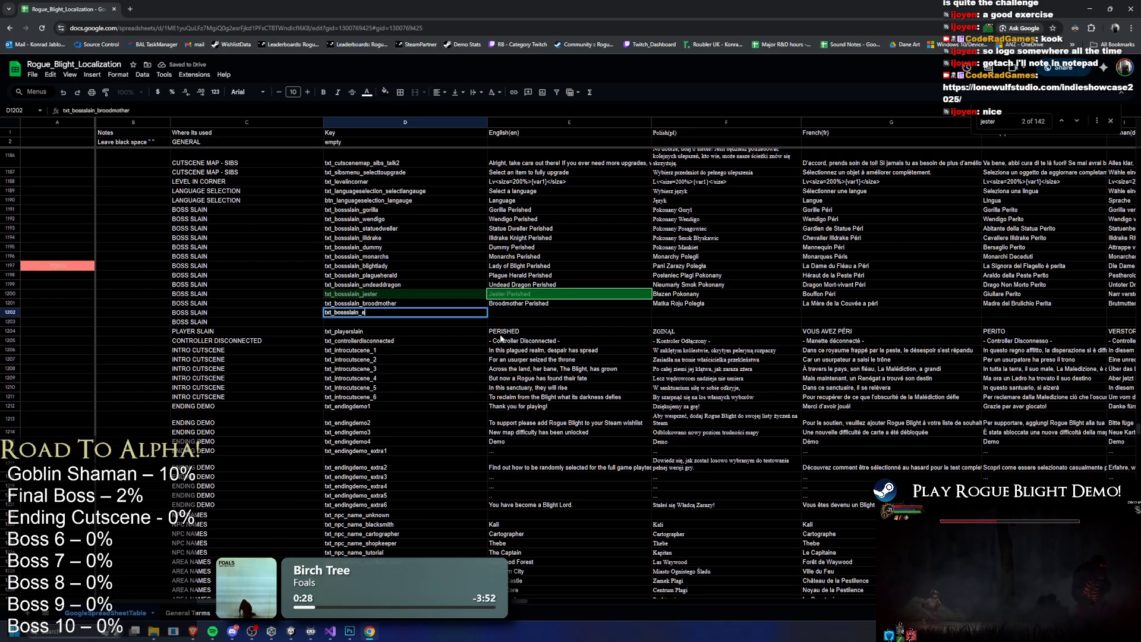
{"action": "type", "text": "ldershaman"}
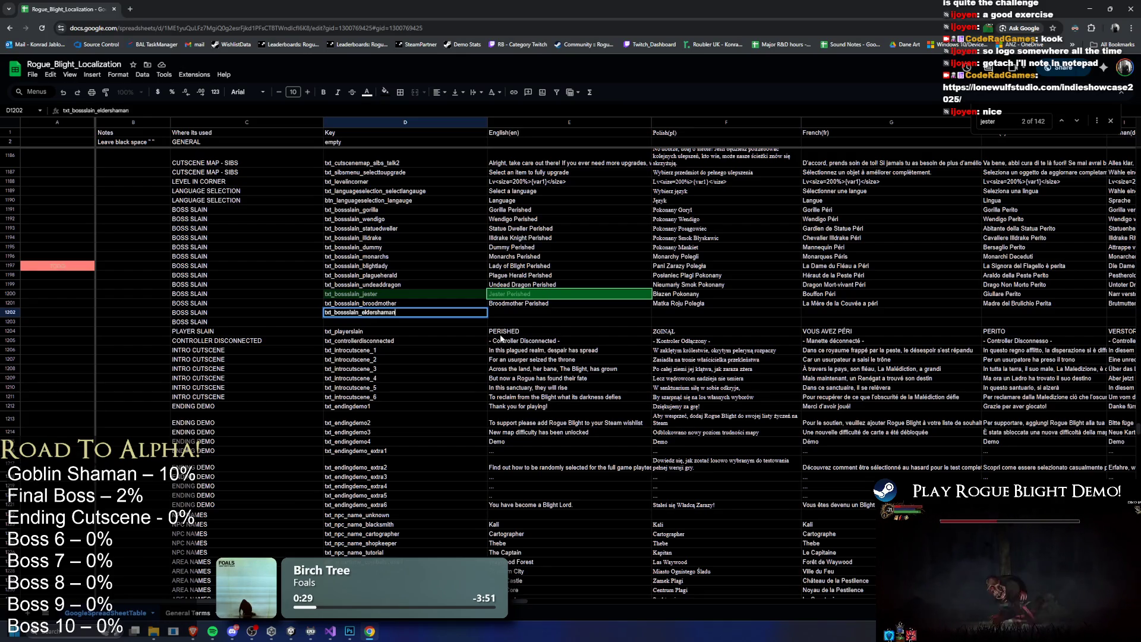
{"action": "key", "text": "Return"}
{"action": "key", "text": "Tab"}
{"action": "left_click", "coordinate": [537, 311]}
{"action": "type", "text": "E"}
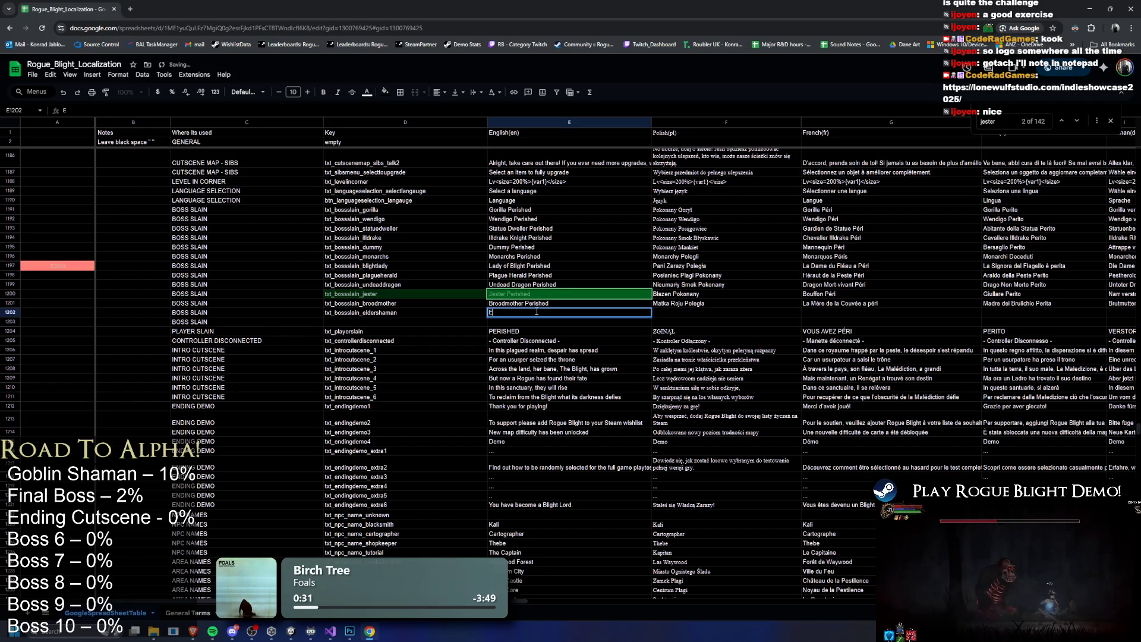
{"action": "type", "text": "lder Shaman Perished"}
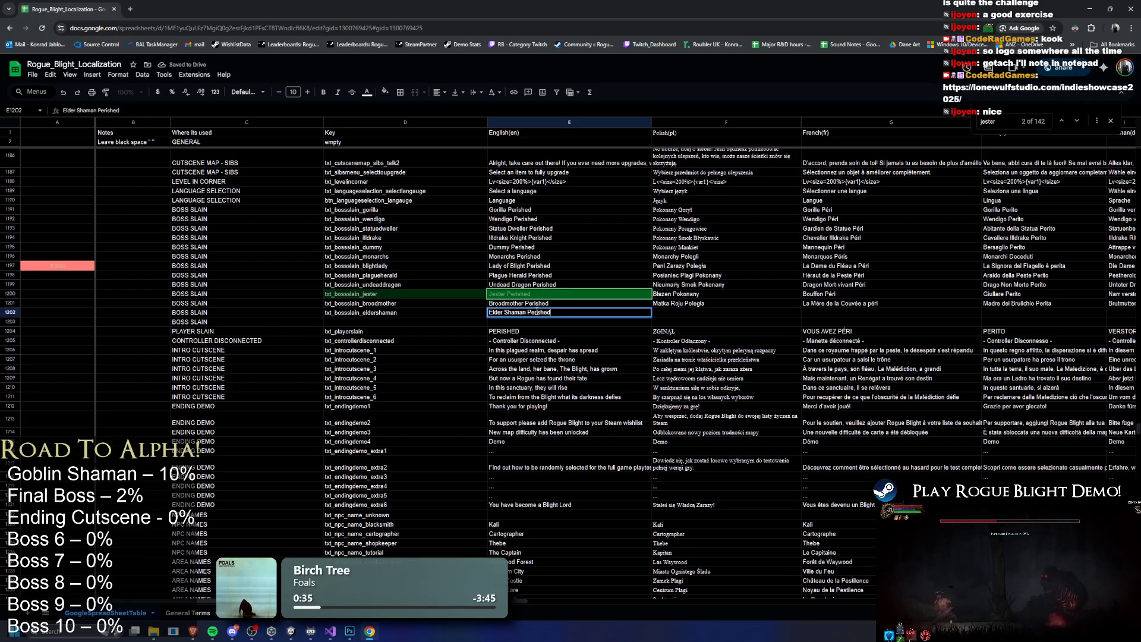
{"action": "key", "text": "Return"}
Add key txt_bossslain_blight with English text 'Blight Perished'
{"action": "left_click", "coordinate": [385, 309]}
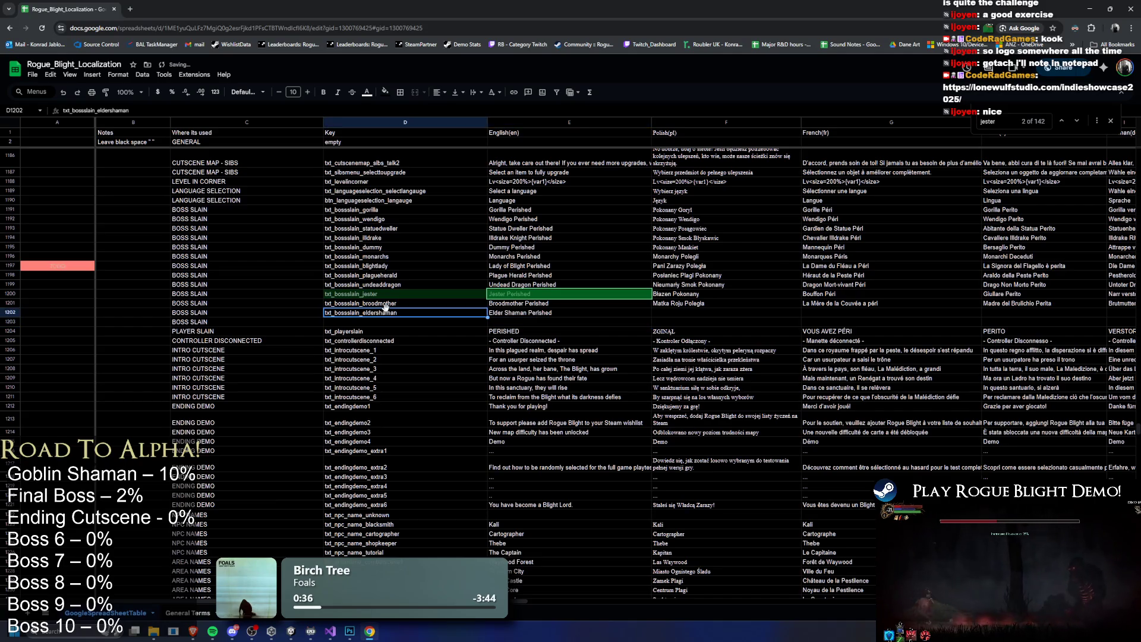
{"action": "left_click", "coordinate": [397, 322]}
{"action": "key", "text": "ctrl+v"}
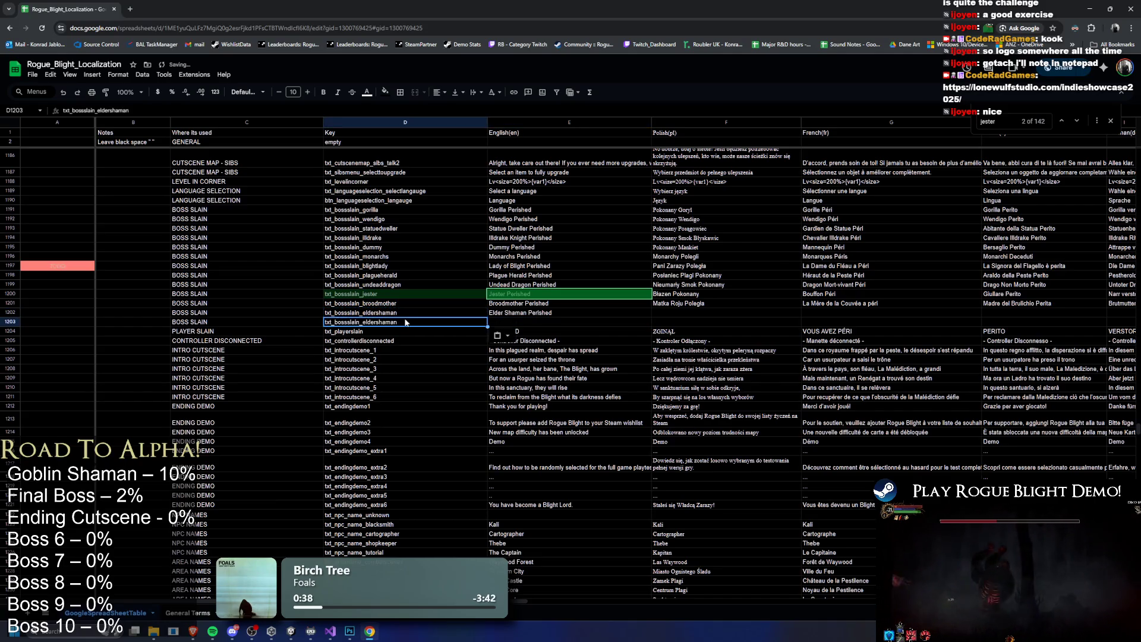
{"action": "double_click", "coordinate": [368, 321]}
{"action": "left_click_drag", "start_coordinate": [361, 321], "coordinate": [469, 320]}
{"action": "type", "text": "blightlady"}
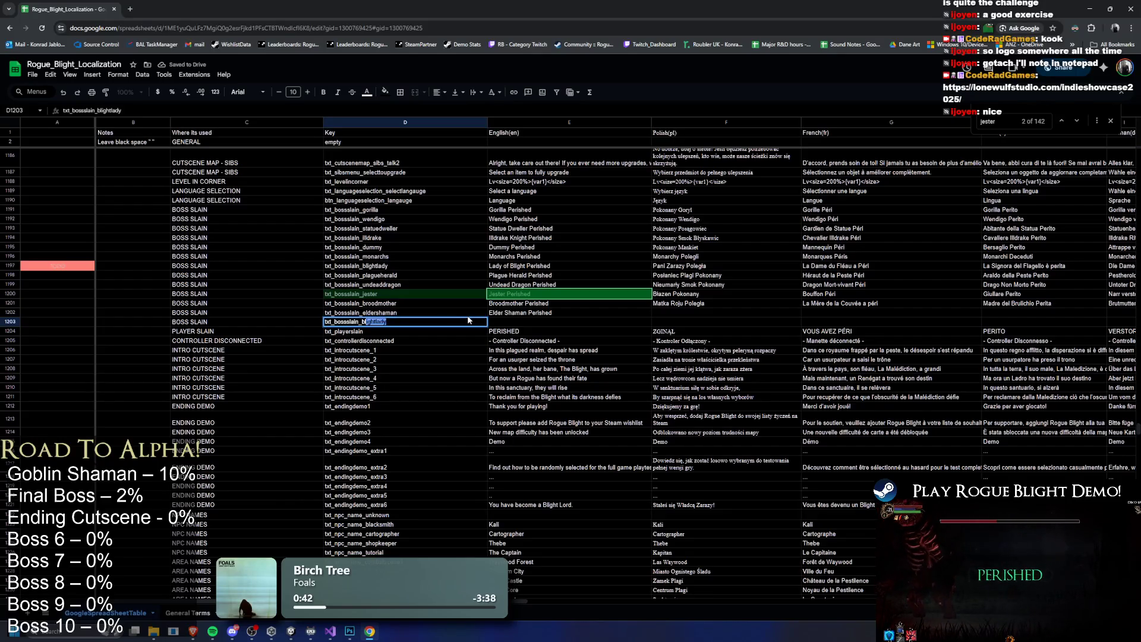
{"action": "key", "text": "Return"}
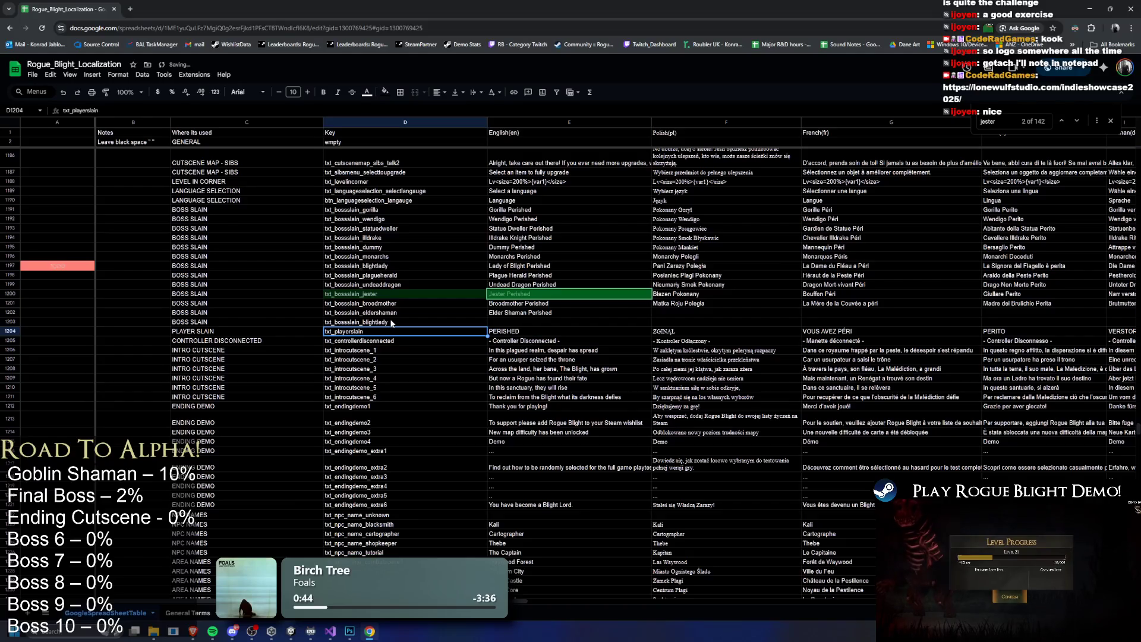
{"action": "left_click", "coordinate": [399, 321]}
{"action": "key", "text": "BackSpace"}
{"action": "key", "text": "BackSpace"}
{"action": "key", "text": "BackSpace"}
{"action": "left_click", "coordinate": [417, 345]}
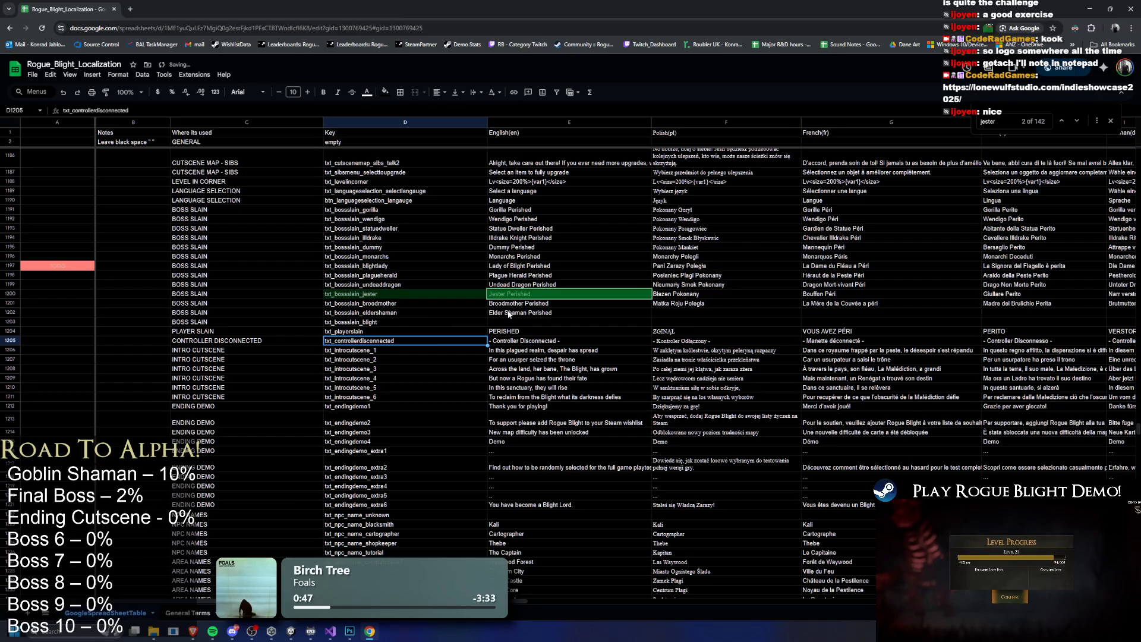
{"action": "left_click", "coordinate": [538, 319]}
{"action": "type", "text": "Blig"}
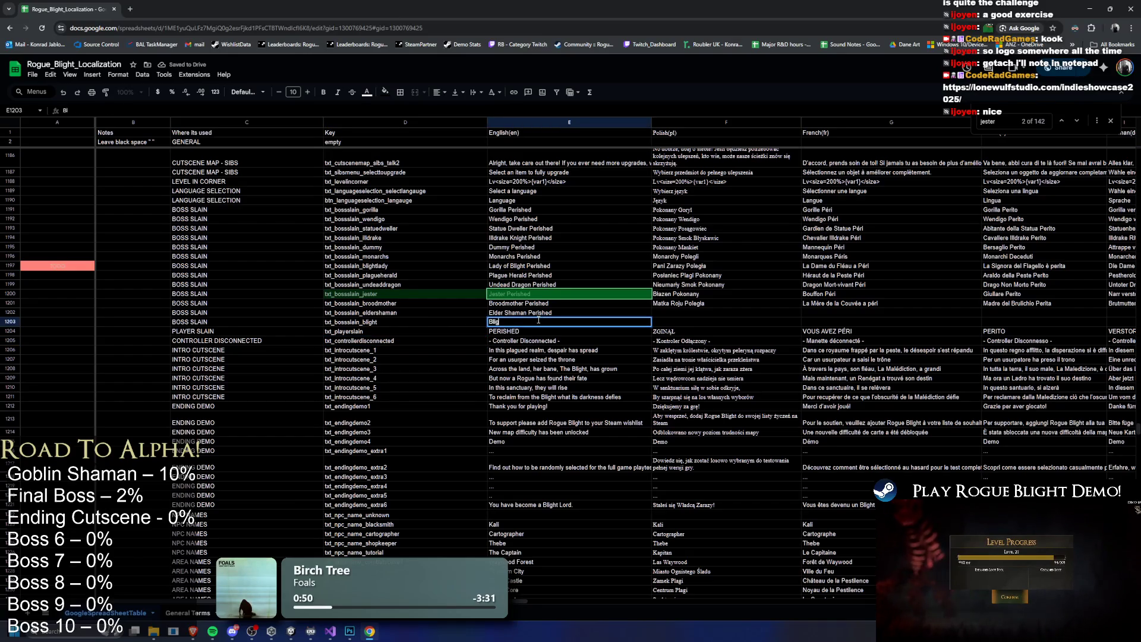
{"action": "type", "text": "ht Perished"}
{"action": "key", "text": "Return"}
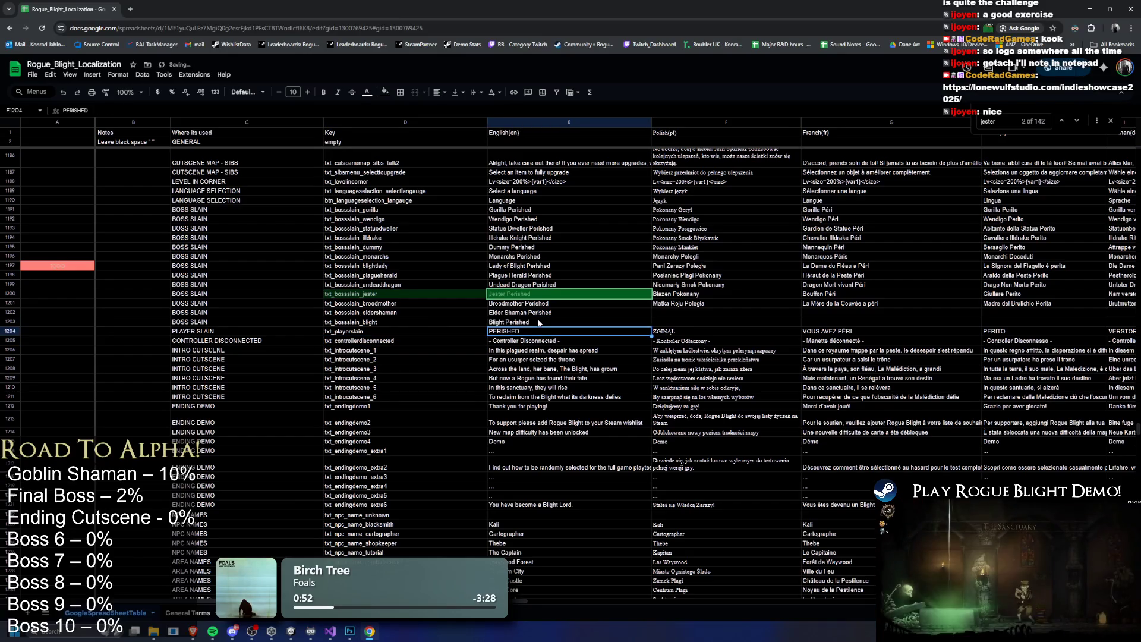
Select both new English boss texts and switch over to Unity Editor
{"action": "left_click_drag", "start_coordinate": [547, 313], "coordinate": [565, 323]}
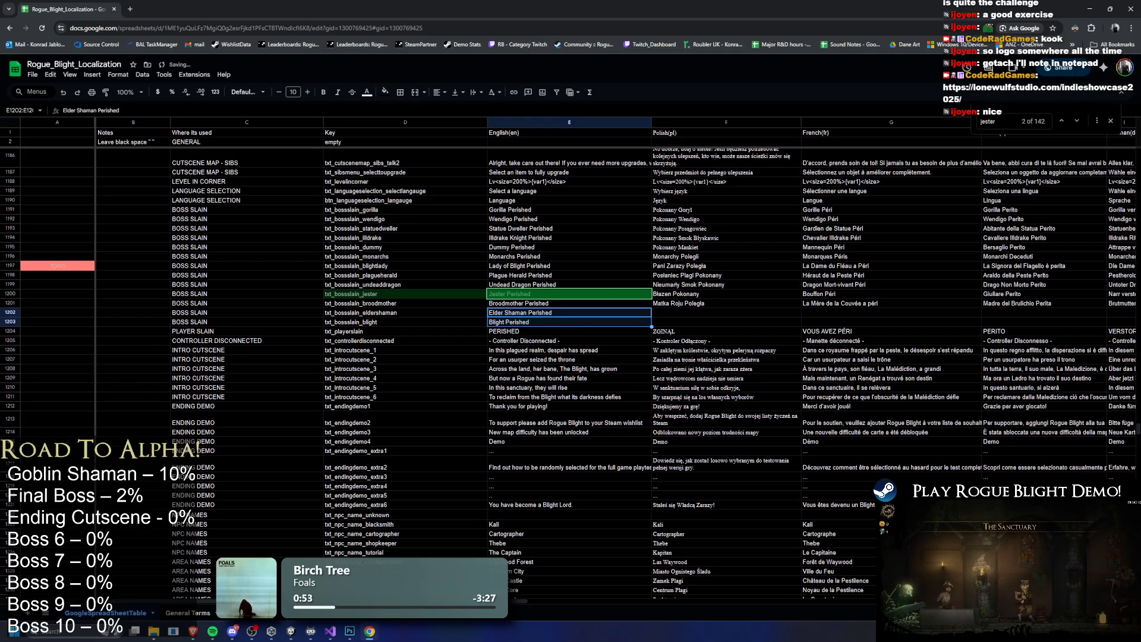
{"action": "key", "text": "alt+Tab"}
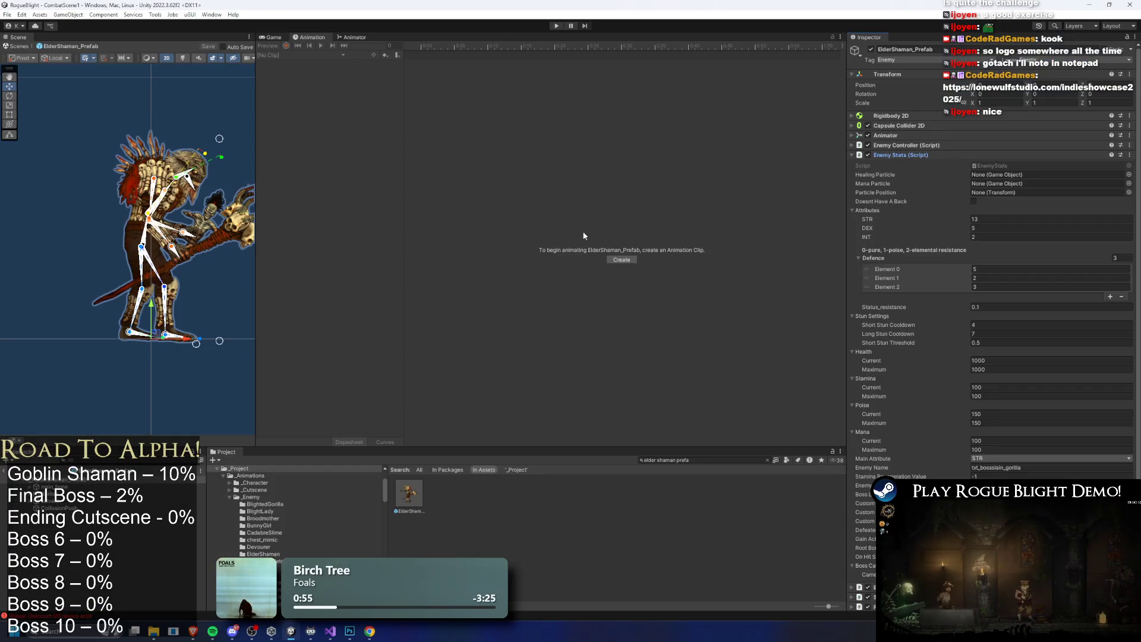
{"action": "key", "text": "alt+Tab"}
{"action": "key", "text": "alt+Tab"}
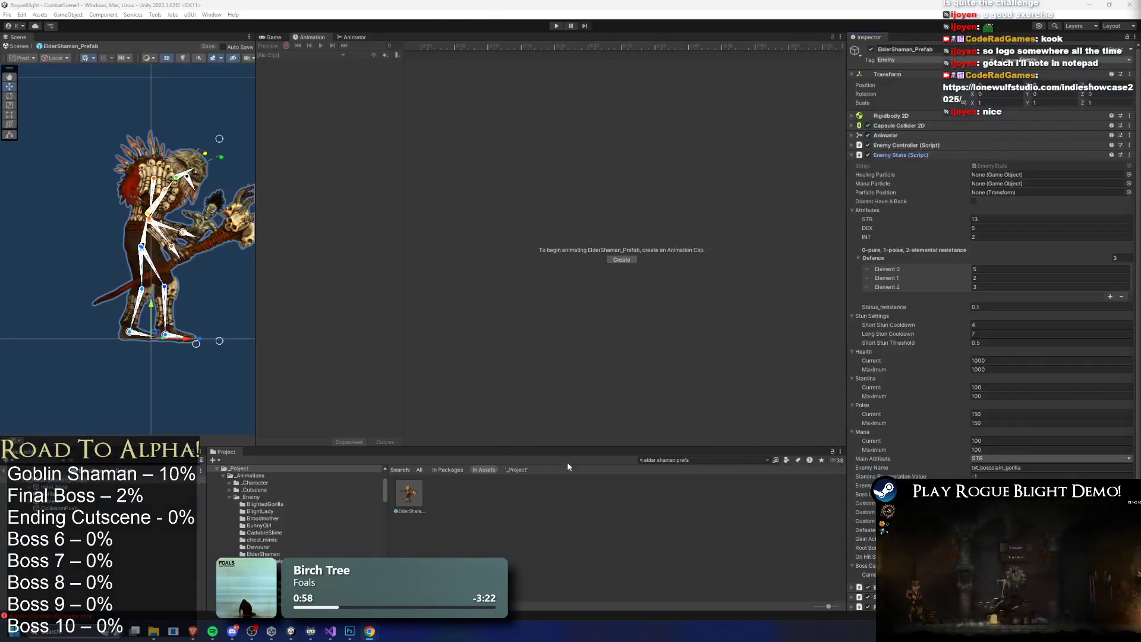
{"action": "key", "text": "alt+Tab"}
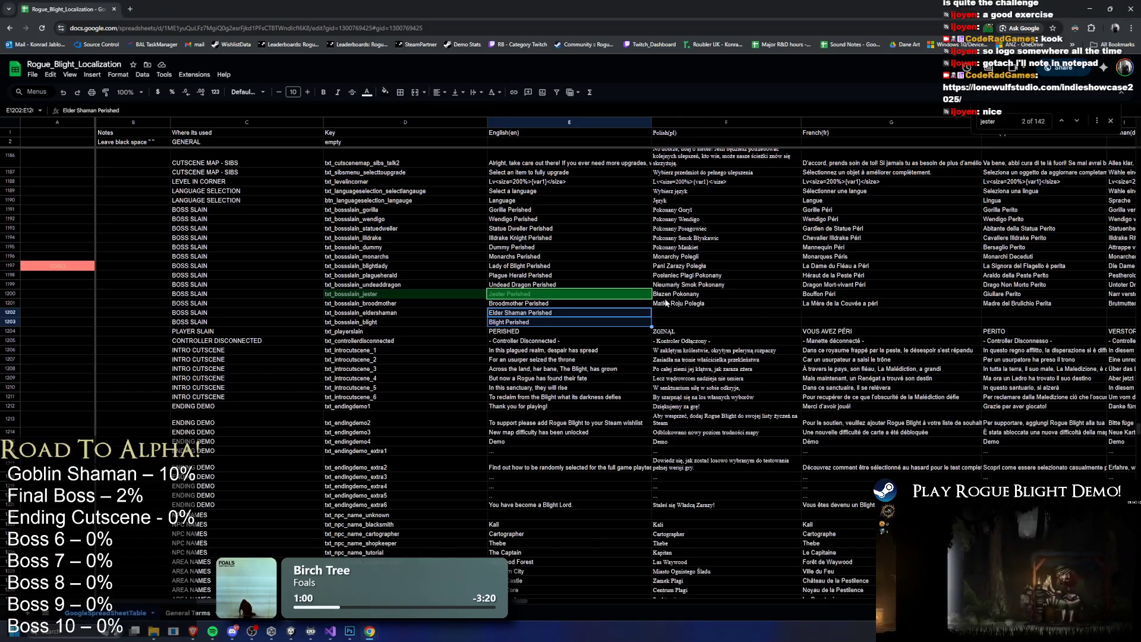
Copy the 'Elder Shaman Perished' English text from cell E1202
{"action": "left_click", "coordinate": [669, 331]}
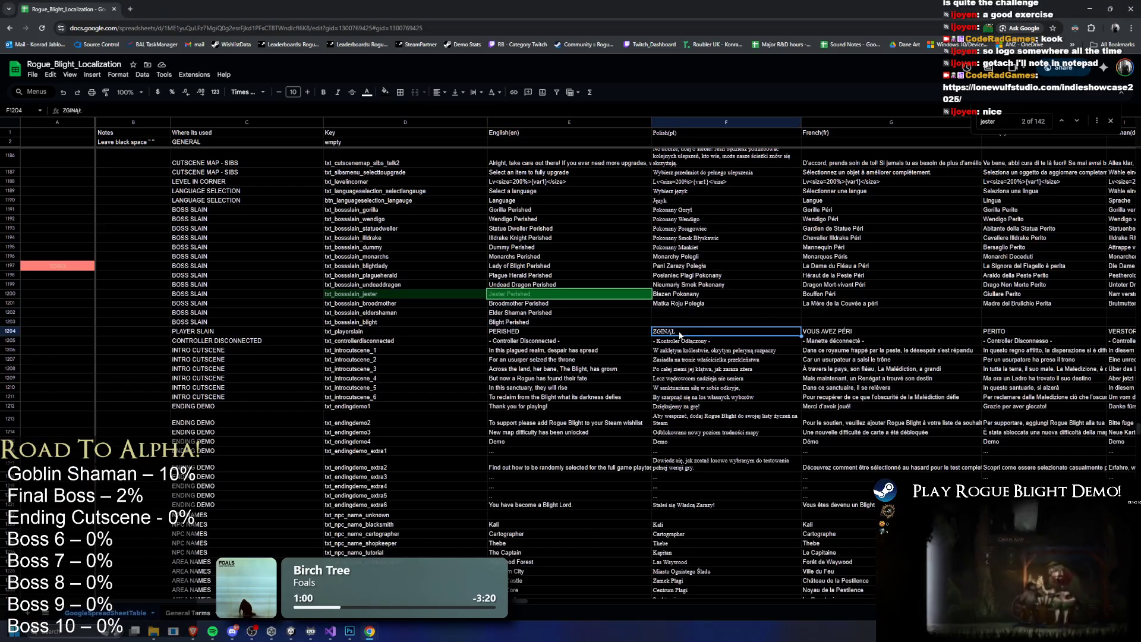
{"action": "left_click", "coordinate": [563, 313]}
{"action": "key", "text": "ctrl+c"}
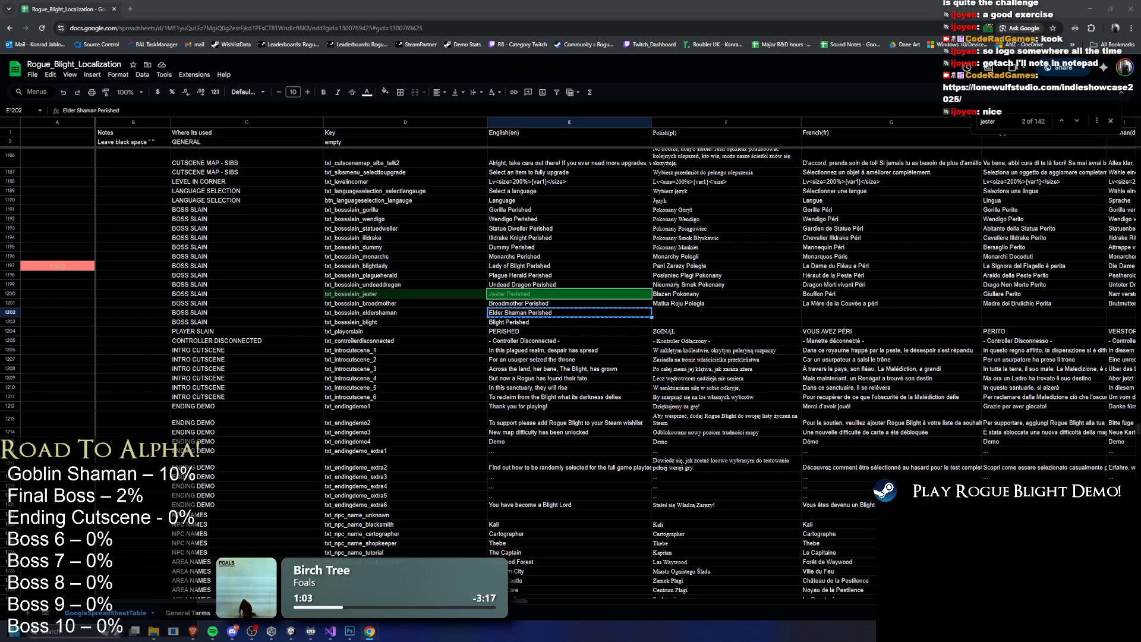
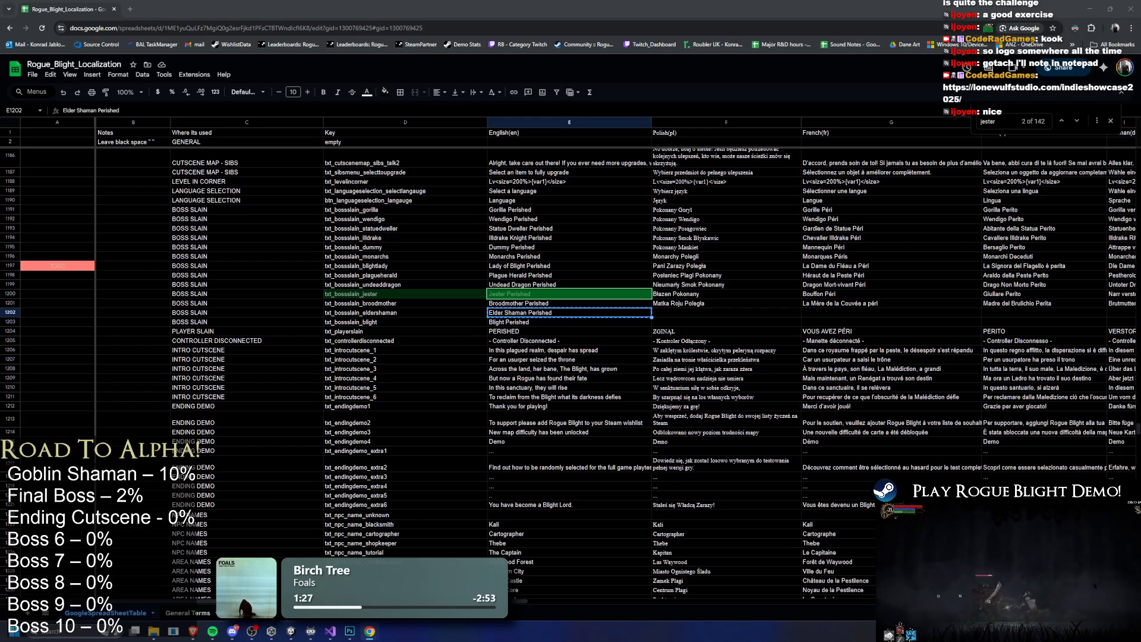
Copy the language headers F1:P1 (Polski through Hungarian), then go back to cell D1202
{"action": "left_click", "coordinate": [698, 133]}
{"action": "key", "text": "ctrl+shift+Right"}
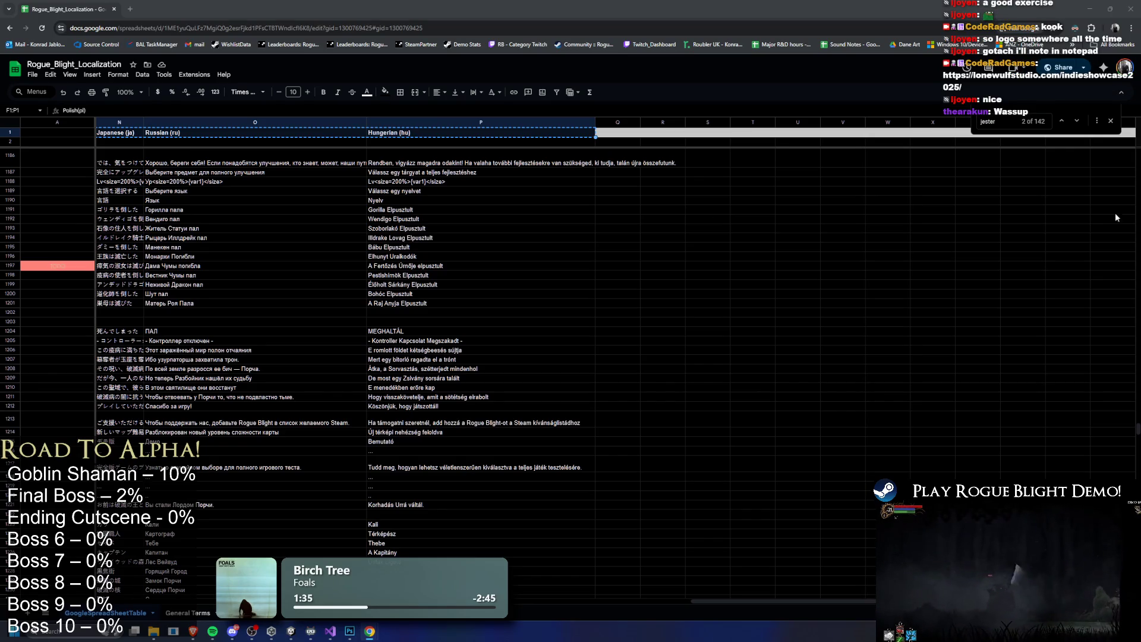
{"action": "scroll", "coordinate": [457, 325], "scroll_direction": "left", "scroll_amount": 10}
{"action": "left_click", "coordinate": [448, 312]}
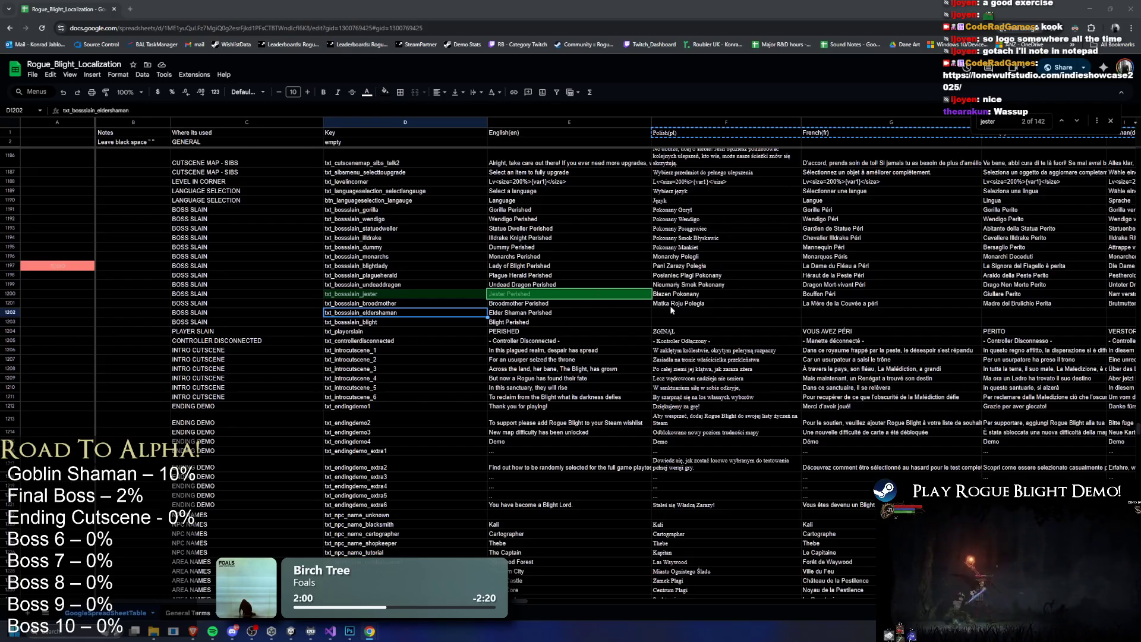
{"action": "left_click", "coordinate": [690, 311]}
{"action": "key", "text": "ctrl+v"}
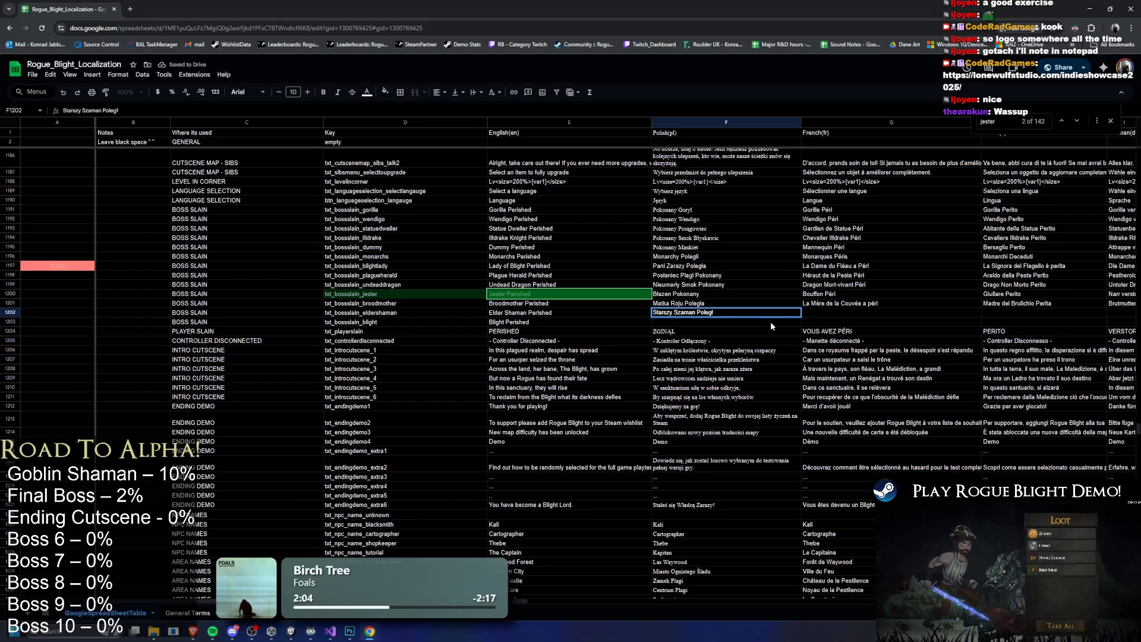
{"action": "key", "text": "Delete"}
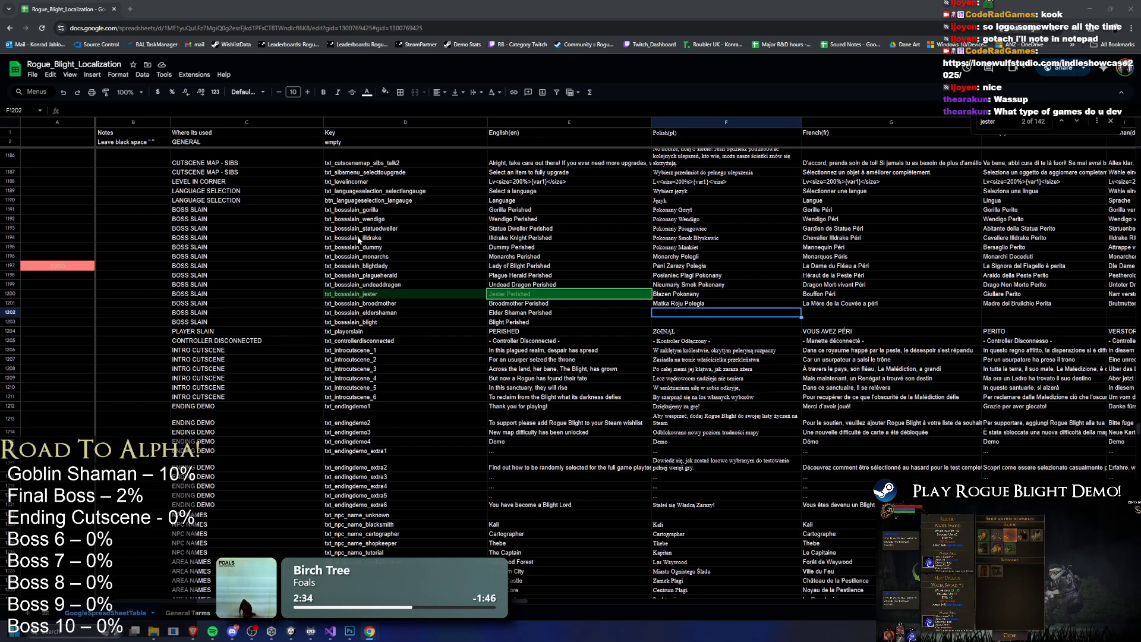
{"action": "left_click", "coordinate": [773, 232]}
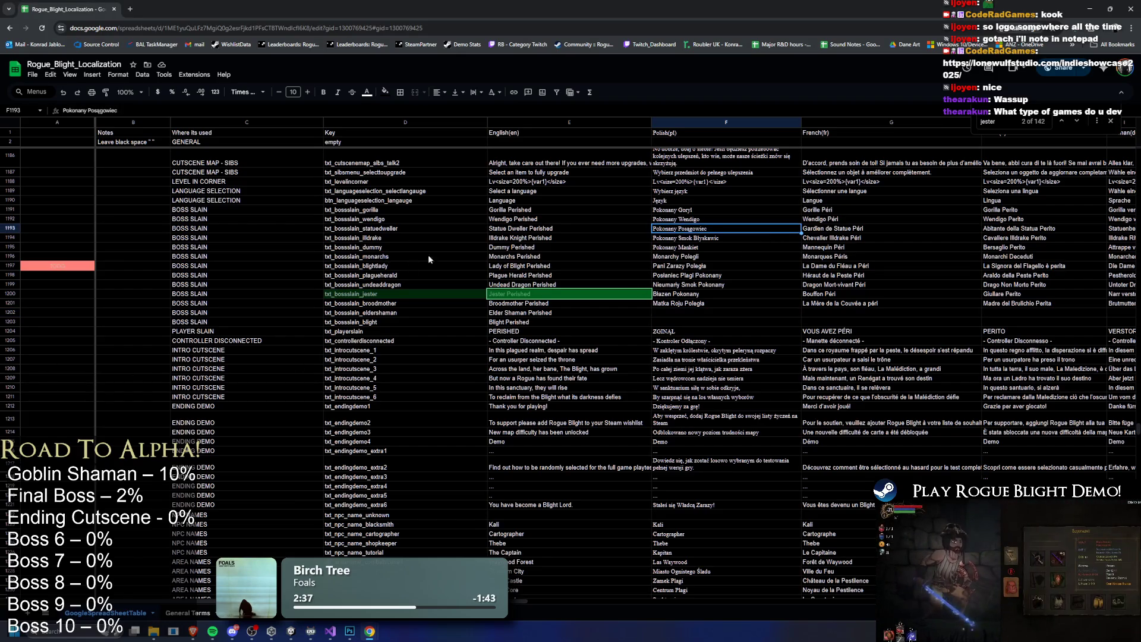
{"action": "left_click", "coordinate": [707, 314]}
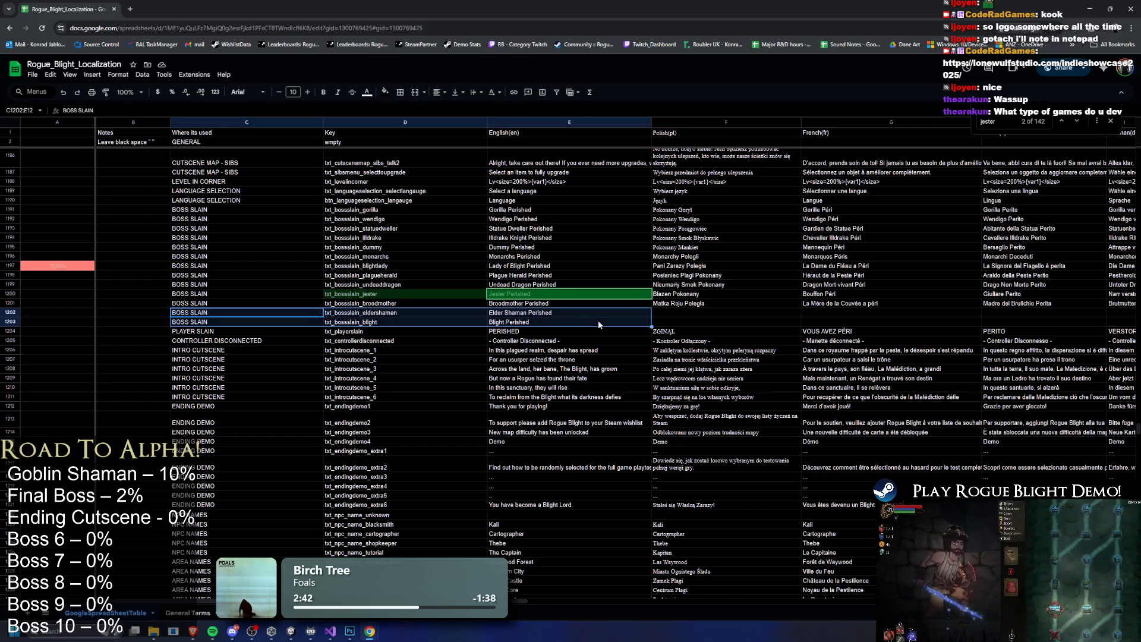
{"action": "left_click", "coordinate": [378, 315]}
{"action": "mouse_move", "coordinate": [594, 318]}
{"action": "left_mouse_down"}
{"action": "mouse_move", "coordinate": [404, 332]}
{"action": "mouse_move", "coordinate": [280, 323]}
{"action": "left_mouse_up"}
{"action": "left_click", "coordinate": [387, 314]}
In Unity, clear the Project search, widen the Scene view and recentre it on the Elder Shaman
{"action": "double_click", "coordinate": [386, 314]}
{"action": "left_click", "coordinate": [1090, 9]}
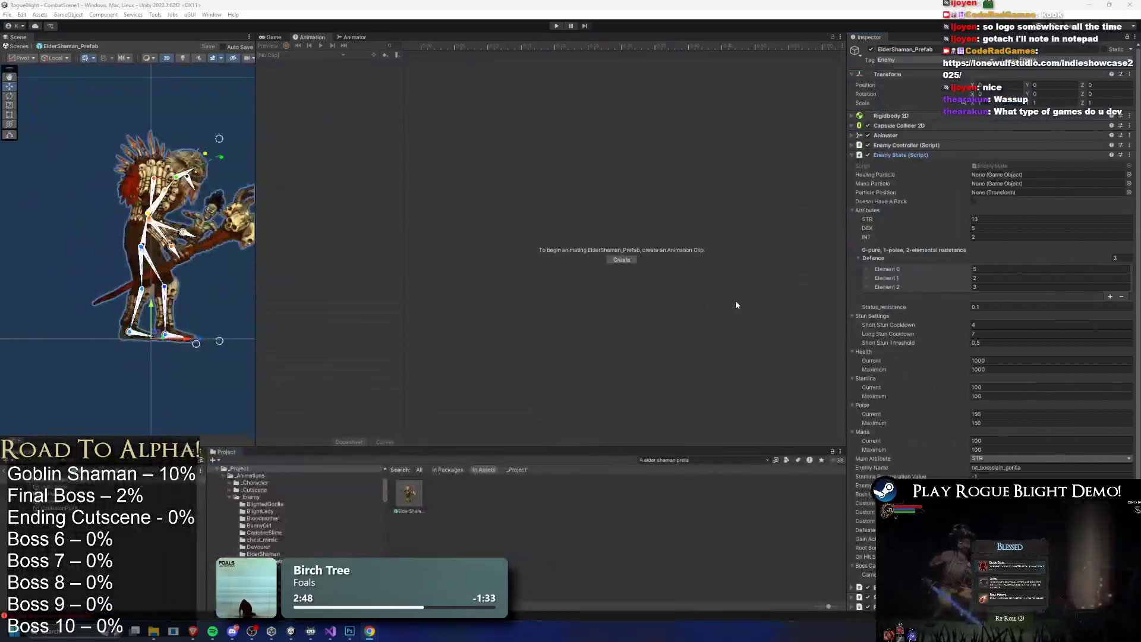
{"action": "left_click", "coordinate": [723, 459]}
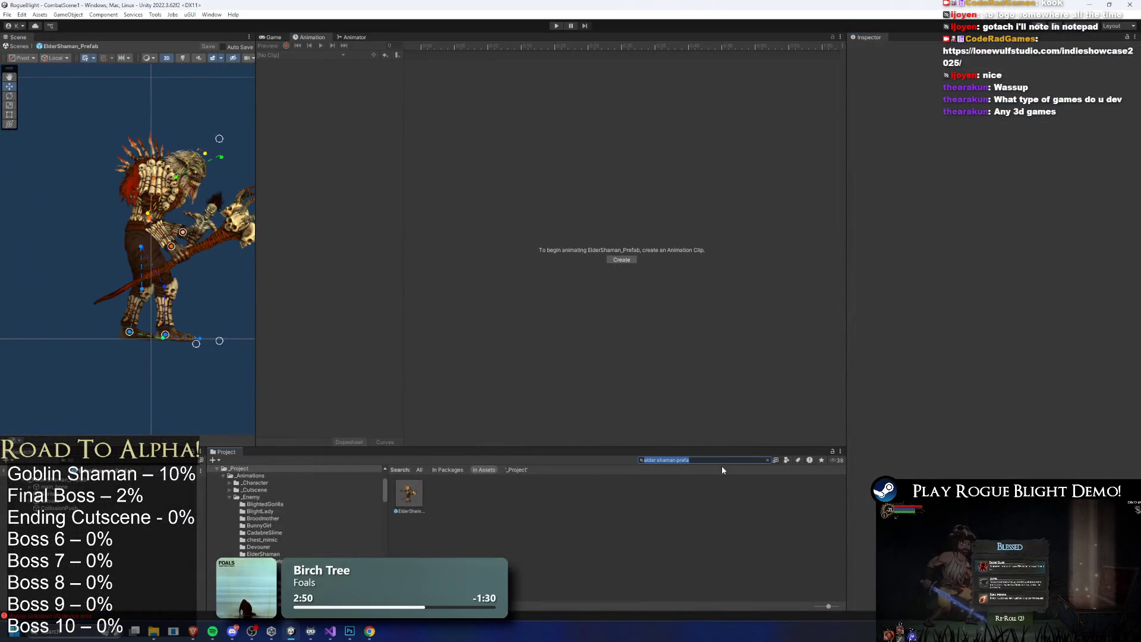
{"action": "key", "text": "BackSpace"}
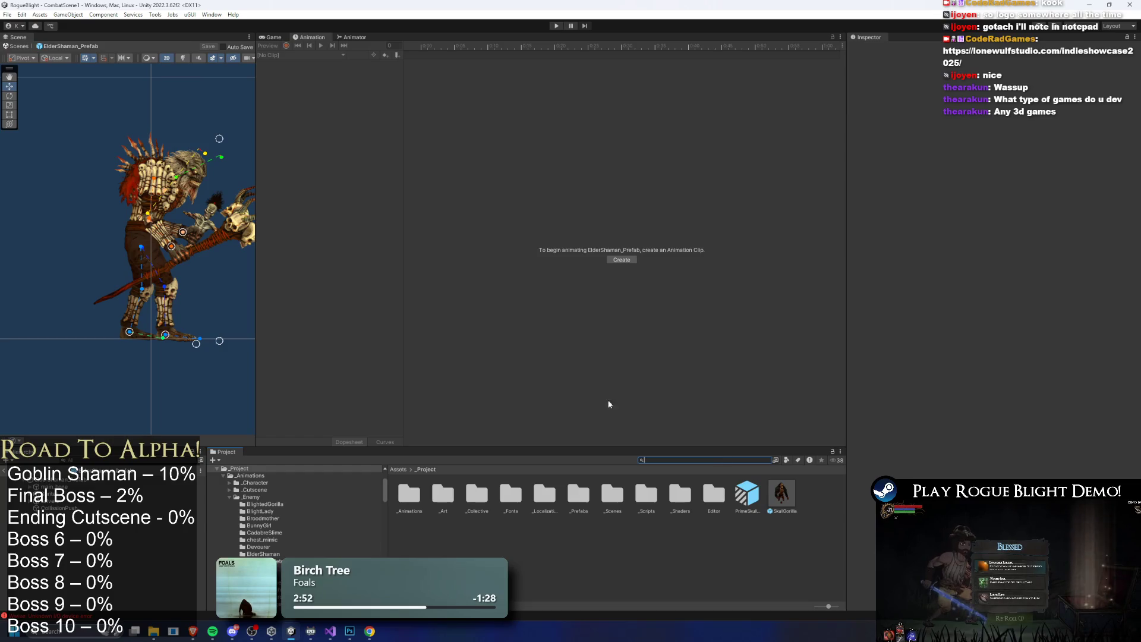
{"action": "left_click_drag", "start_coordinate": [256, 283], "coordinate": [596, 283]}
{"action": "scroll", "coordinate": [399, 220], "scroll_direction": "up", "scroll_amount": 3}
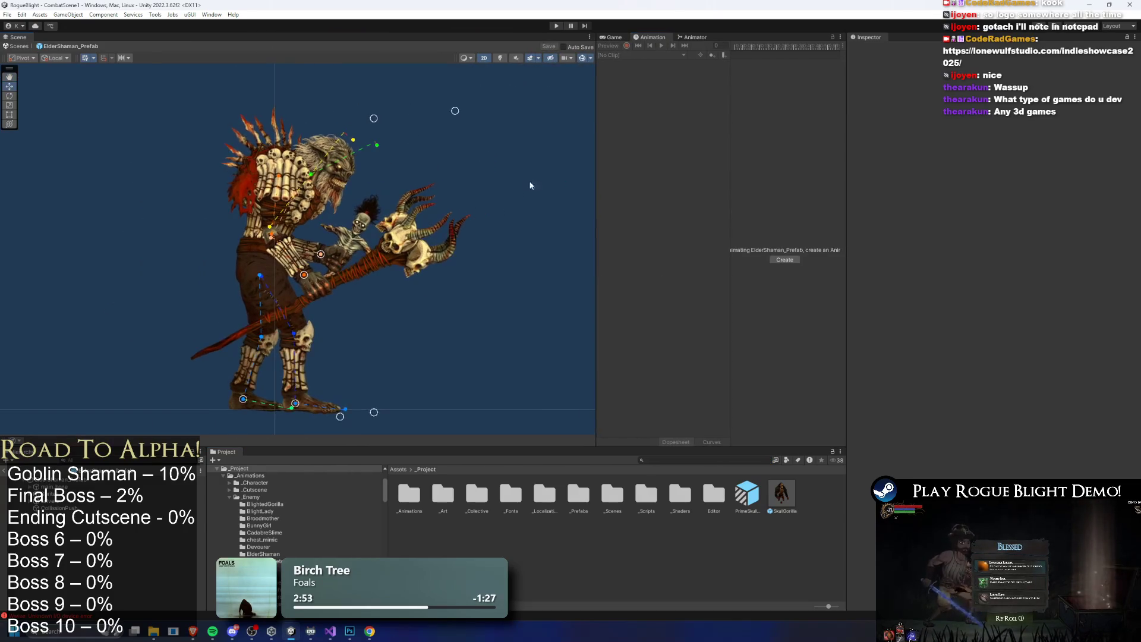
{"action": "left_click_drag", "start_coordinate": [399, 220], "coordinate": [406, 213]}
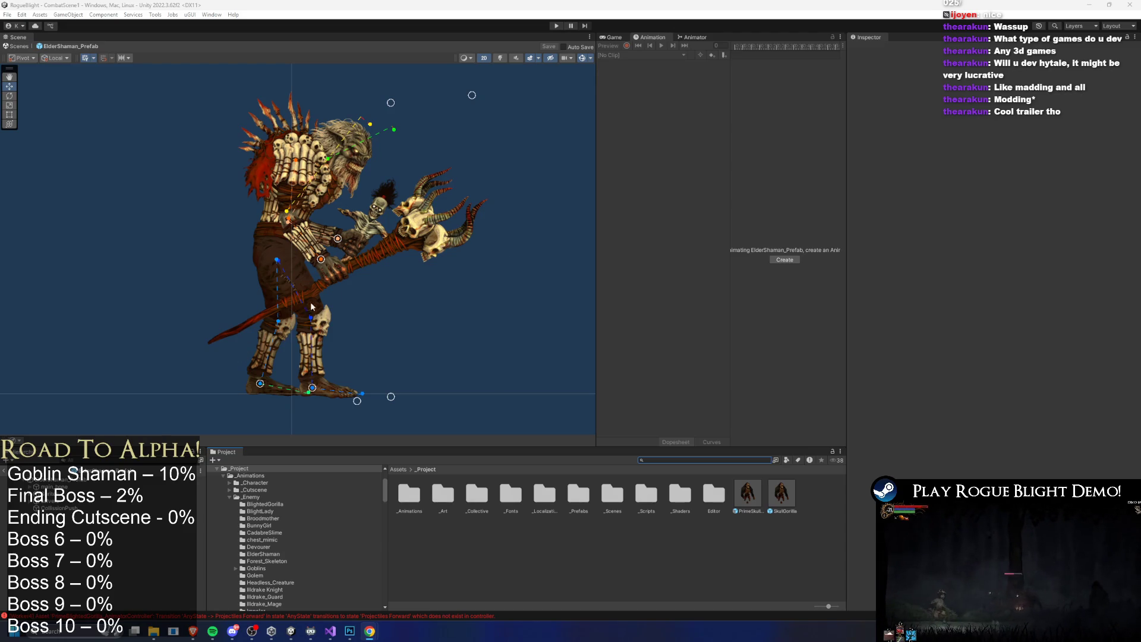
{"action": "left_click", "coordinate": [330, 265]}
{"action": "scroll", "coordinate": [330, 264], "scroll_direction": "up", "scroll_amount": 1}
{"action": "scroll", "coordinate": [332, 222], "scroll_direction": "up", "scroll_amount": 2}
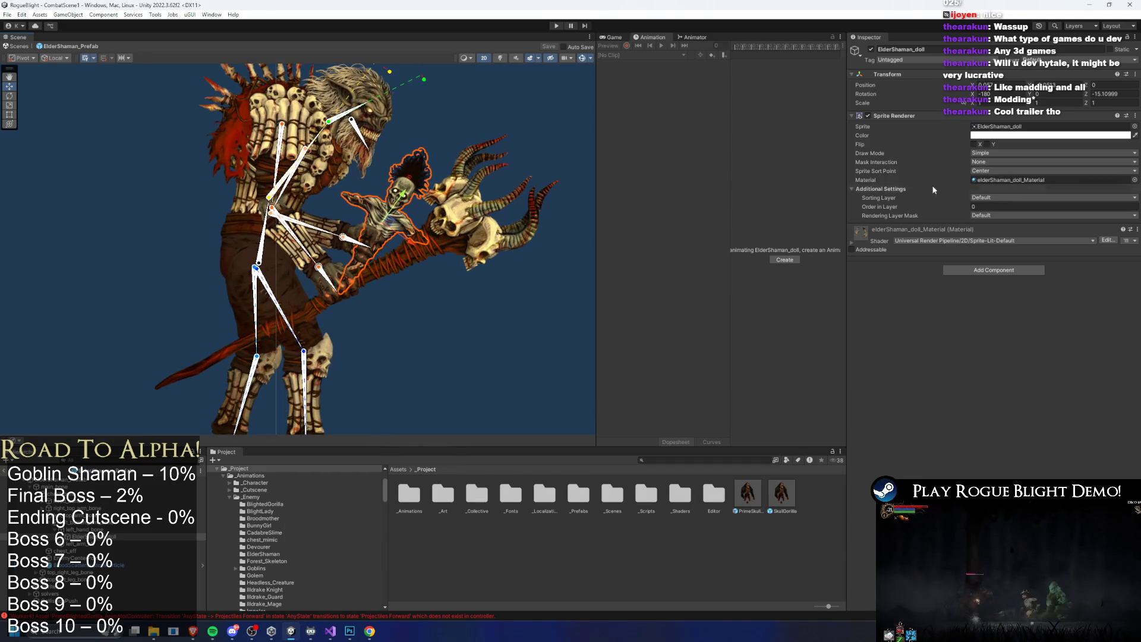
{"action": "left_click", "coordinate": [89, 523]}
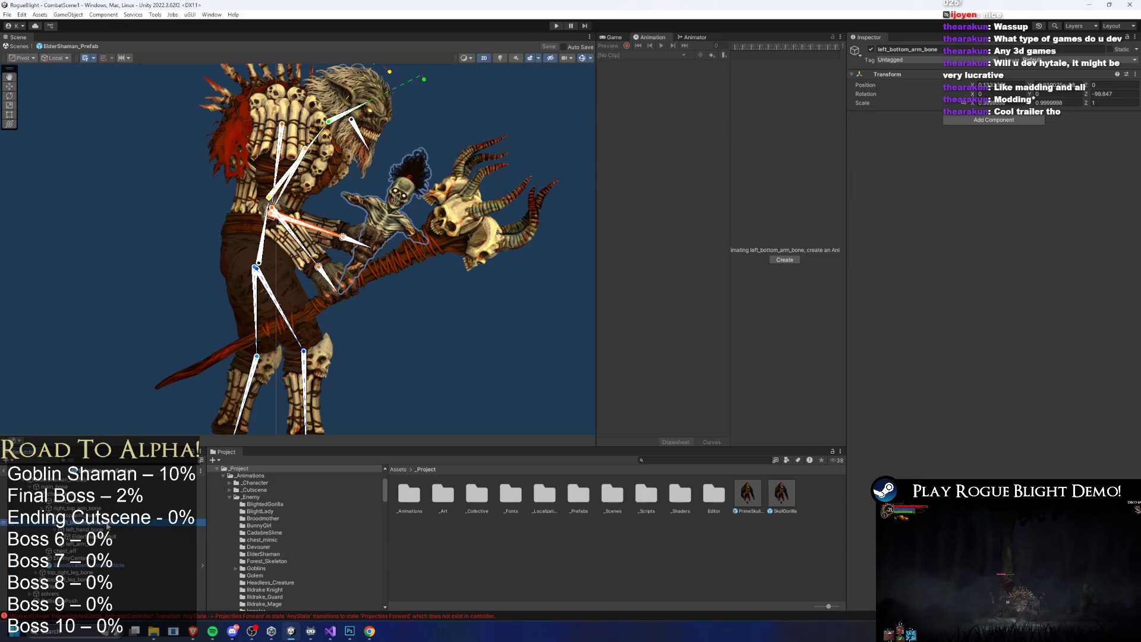
{"action": "scroll", "coordinate": [108, 526], "scroll_direction": "down", "scroll_amount": 1}
{"action": "left_click", "coordinate": [107, 526]}
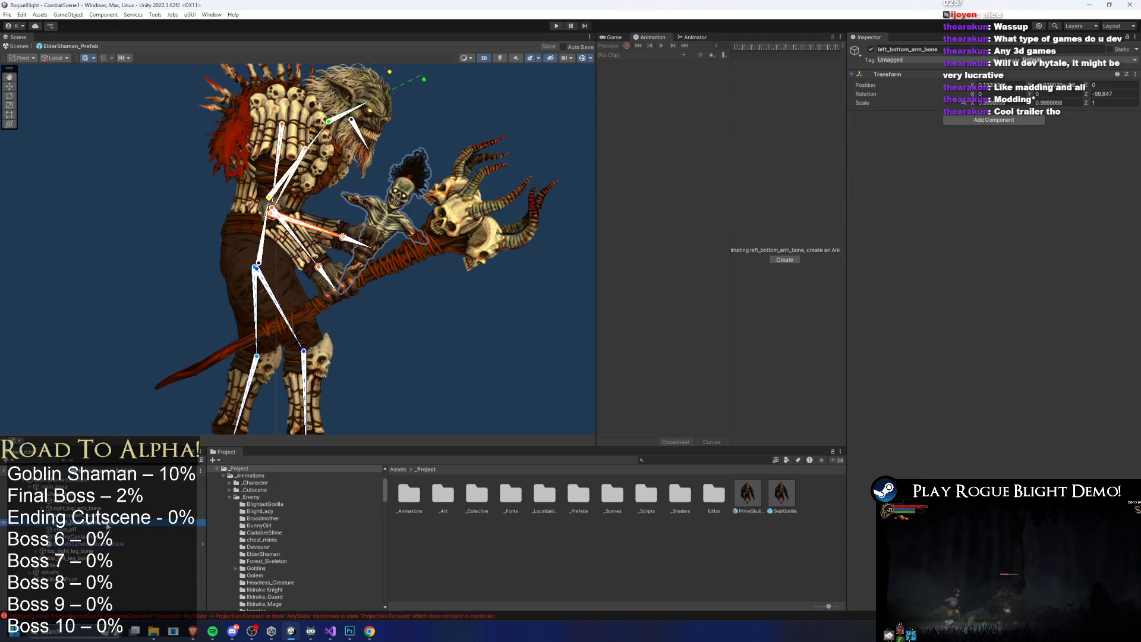
{"action": "scroll", "coordinate": [108, 525], "scroll_direction": "up", "scroll_amount": 1}
{"action": "left_click", "coordinate": [107, 526]}
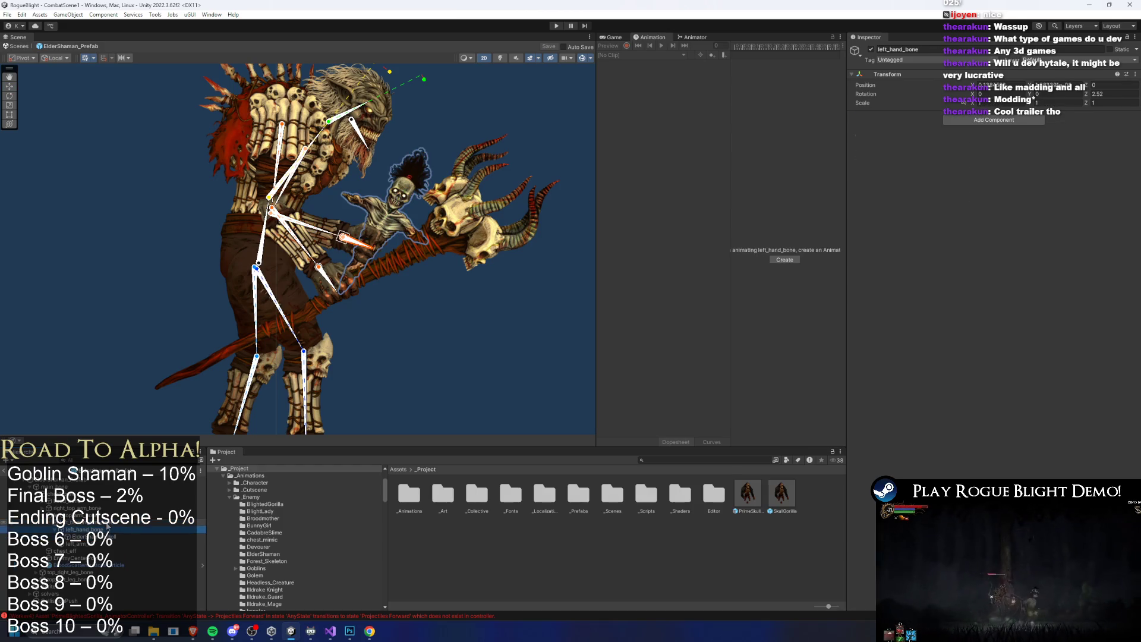
{"action": "key", "text": "Down"}
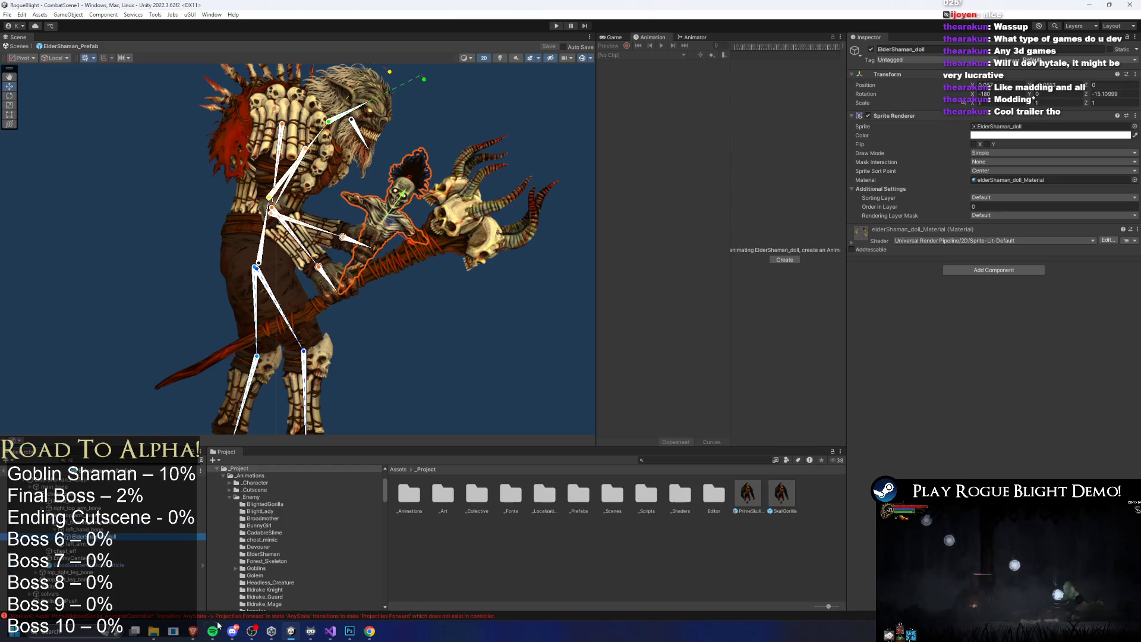
{"action": "mouse_move", "coordinate": [212, 632]}
{"action": "left_click", "coordinate": [475, 549]}
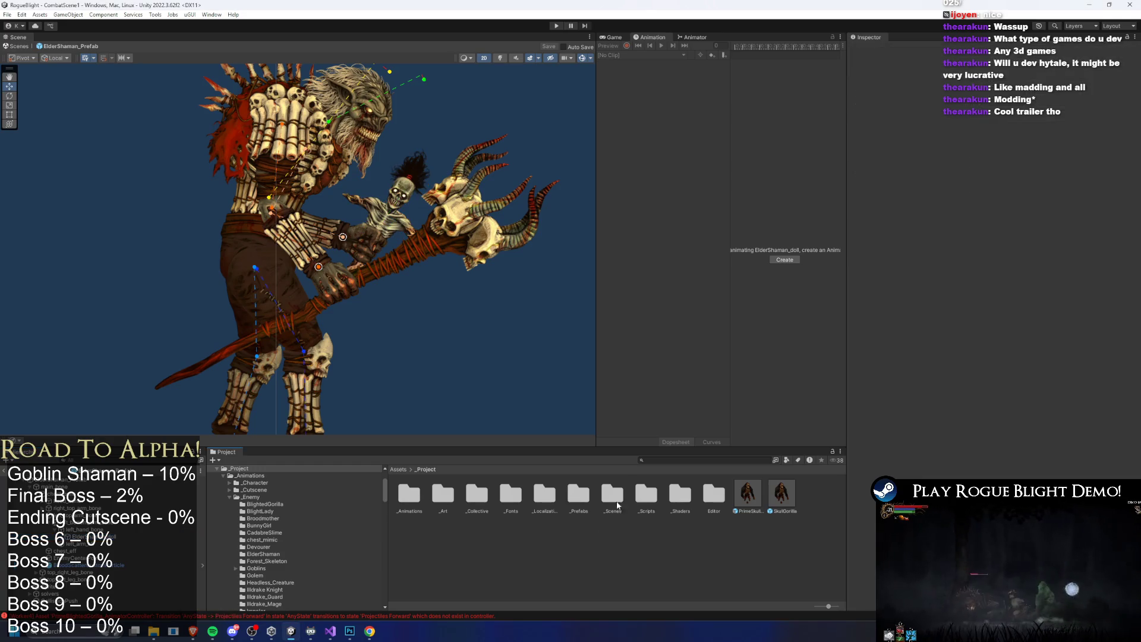
{"action": "mouse_move", "coordinate": [499, 447]}
{"action": "left_mouse_down"}
{"action": "mouse_move", "coordinate": [491, 459]}
{"action": "mouse_move", "coordinate": [473, 420]}
{"action": "mouse_move", "coordinate": [467, 436]}
{"action": "left_mouse_up"}
{"action": "scroll", "coordinate": [320, 194], "scroll_direction": "down", "scroll_amount": 3}
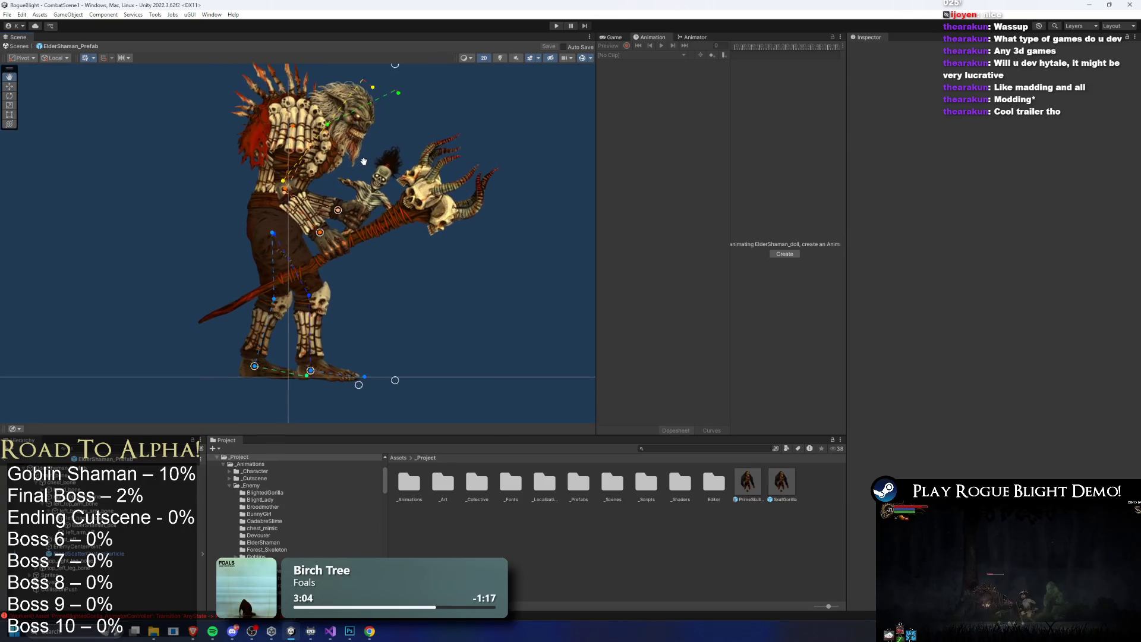
{"action": "left_click", "coordinate": [369, 631]}
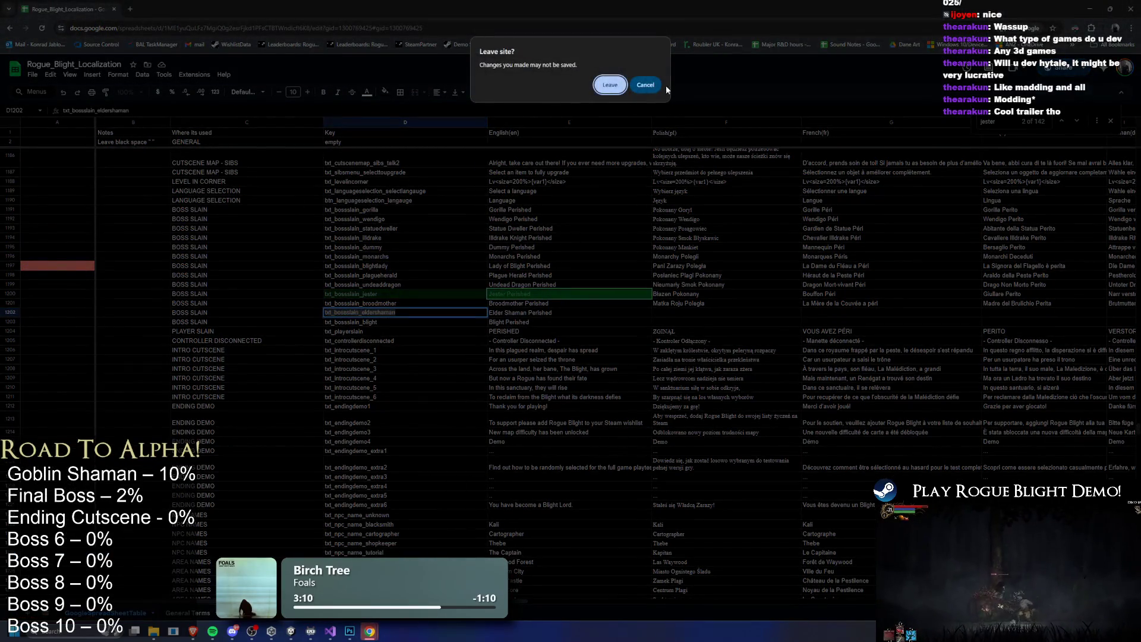
Stay on the sheet instead of leaving, and select the English 'Elder Shaman Perished' cell
{"action": "left_click", "coordinate": [646, 86]}
{"action": "key", "text": "alt+Tab"}
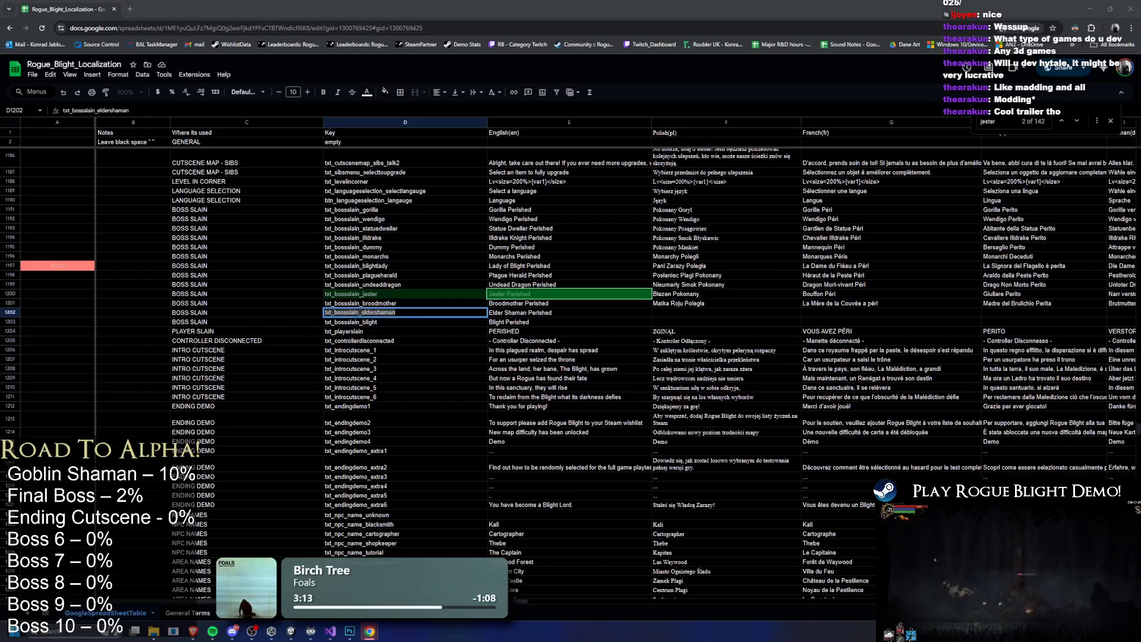
{"action": "left_click_drag", "start_coordinate": [555, 315], "coordinate": [439, 320]}
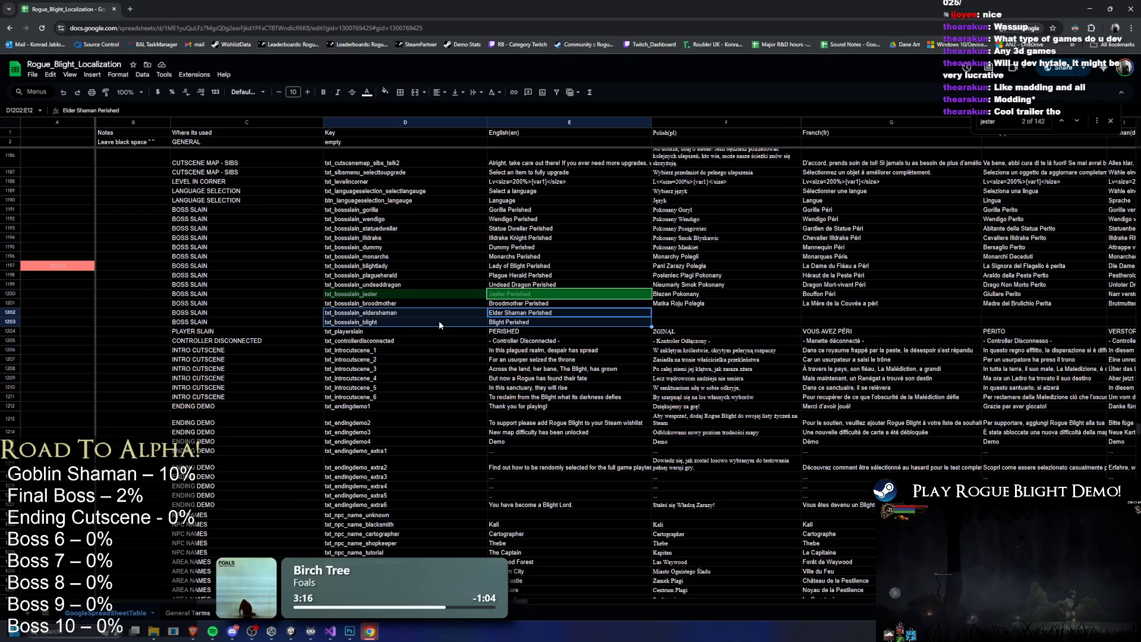
{"action": "left_click", "coordinate": [548, 315]}
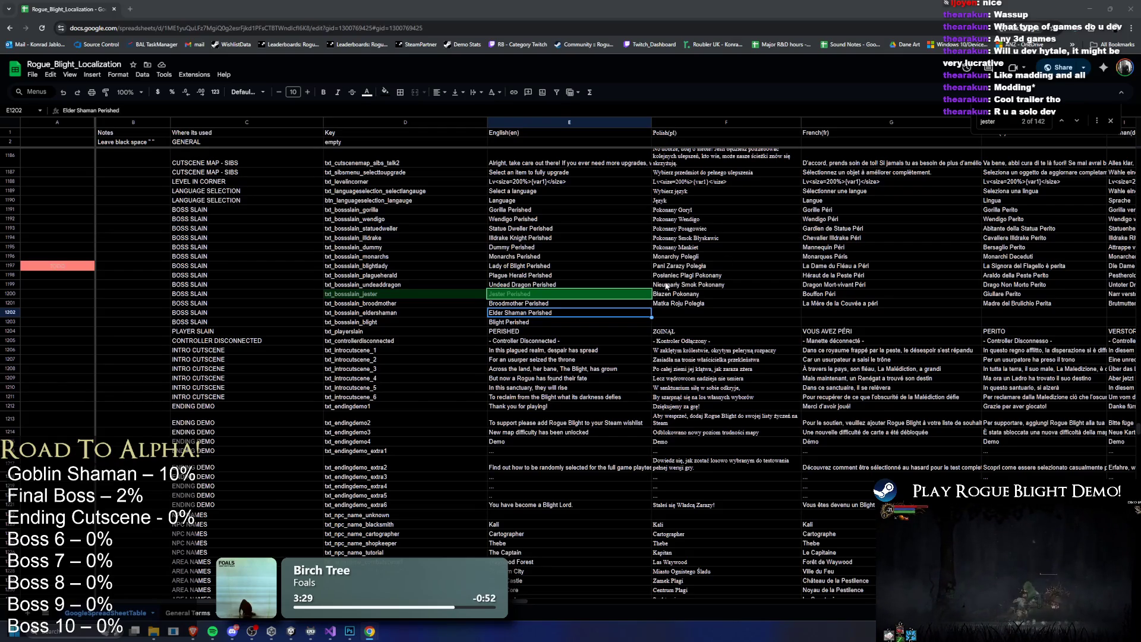
Paste the Polish text into F1202 and change 'Starszy' to 'Stary', giving 'Stary Szaman Poległ'
{"action": "left_click", "coordinate": [683, 314]}
{"action": "type", "text": "Starszy Szaman Poległ"}
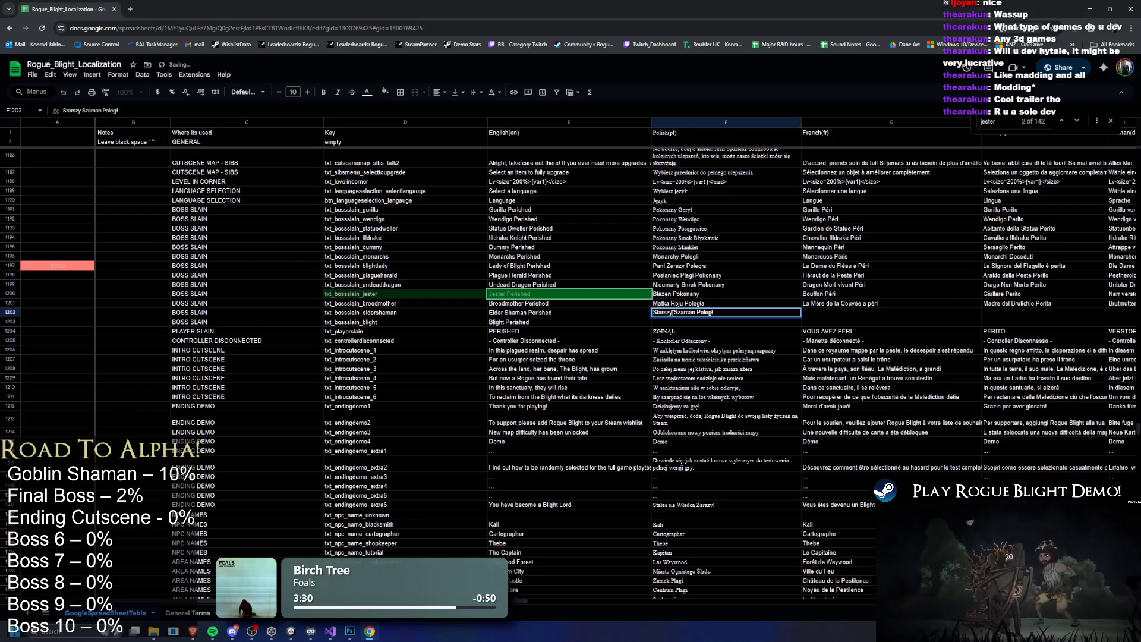
{"action": "double_click", "coordinate": [671, 315]}
{"action": "key", "text": "BackSpace"}
{"action": "key", "text": "BackSpace"}
{"action": "key", "text": "BackSpace"}
{"action": "type", "text": "ry"}
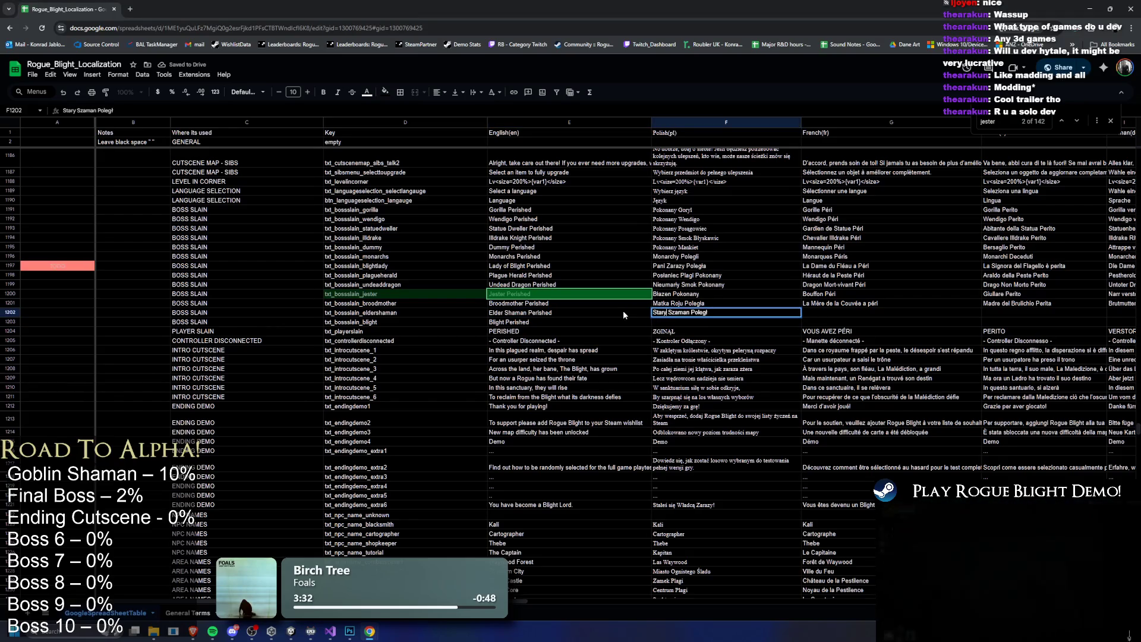
{"action": "left_click", "coordinate": [123, 315]}
{"action": "mouse_move", "coordinate": [123, 315]}
{"action": "left_mouse_down"}
{"action": "mouse_move", "coordinate": [232, 327]}
{"action": "mouse_move", "coordinate": [156, 321]}
{"action": "left_mouse_up"}
Enter 'TODO' in the Notes cell and paste it into the Notes of the boss-slain rows
{"action": "type", "text": "TODO"}
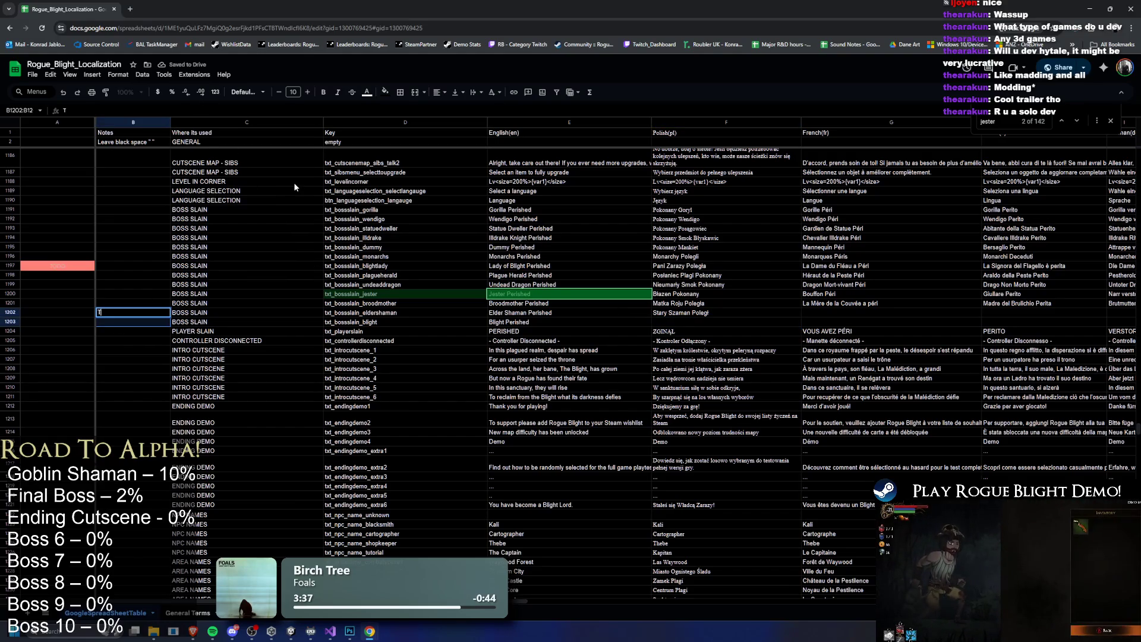
{"action": "key", "text": "Return"}
{"action": "key", "text": "ctrl+c"}
{"action": "key", "text": "Up"}
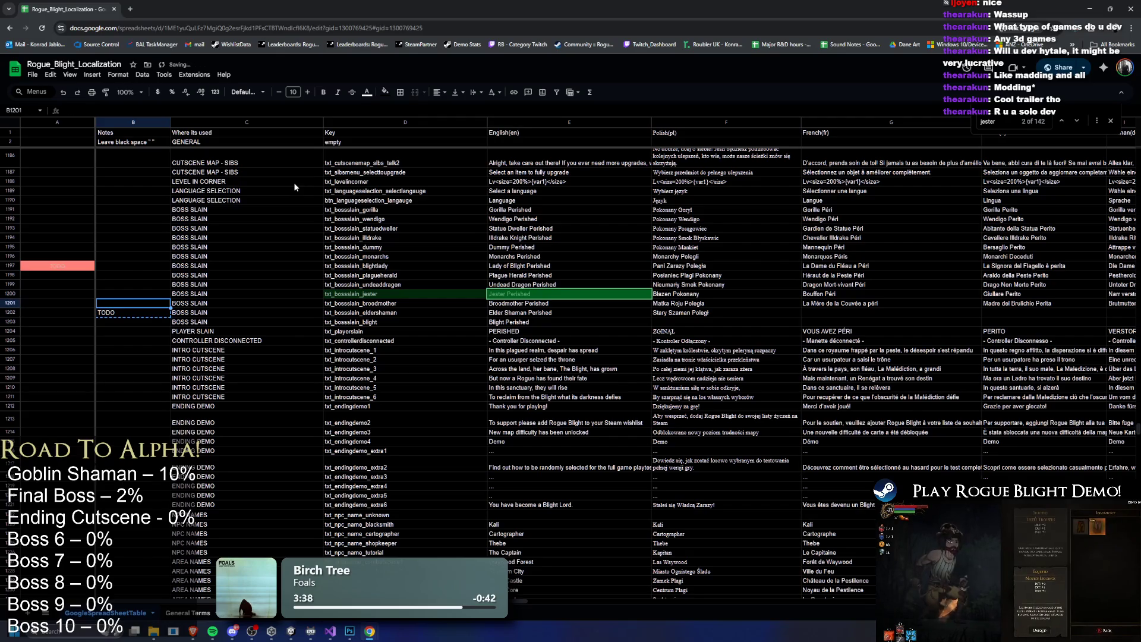
{"action": "key", "text": "shift+Up"}
{"action": "key", "text": "shift+Up"}
{"action": "key", "text": "shift+Up"}
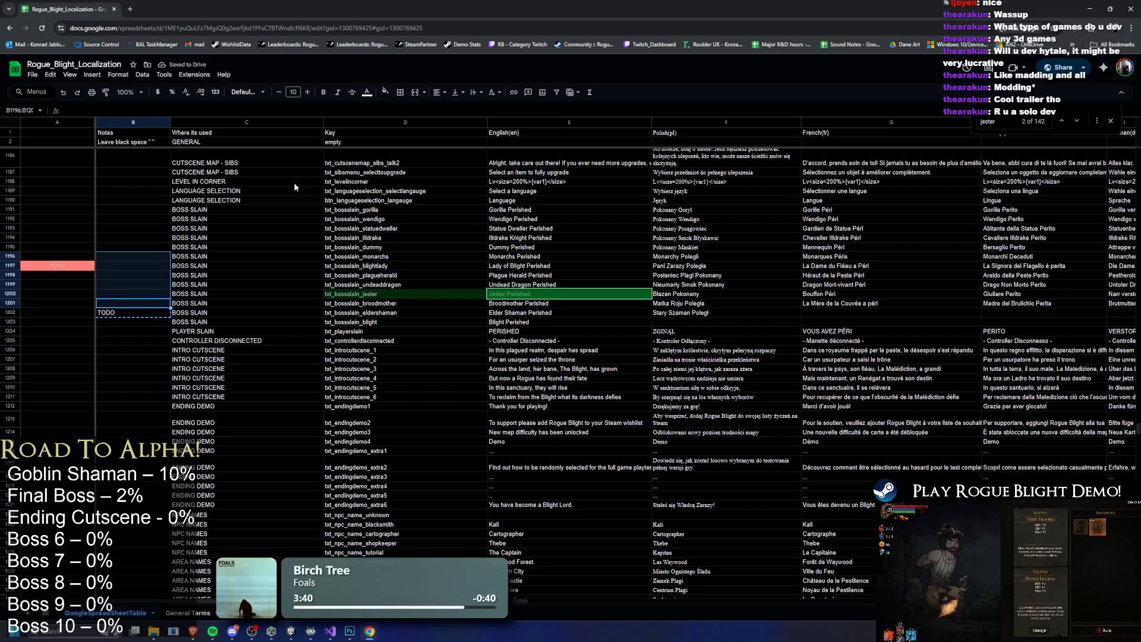
{"action": "key", "text": "shift+Down"}
{"action": "key", "text": "shift+Down"}
{"action": "key", "text": "shift+Up"}
{"action": "key", "text": "ctrl+v"}
{"action": "key", "text": "Down"}
{"action": "key", "text": "Down"}
{"action": "key", "text": "ctrl+v"}
{"action": "key", "text": "shift+Up"}
{"action": "key", "text": "shift+Up"}
{"action": "key", "text": "shift+Up"}
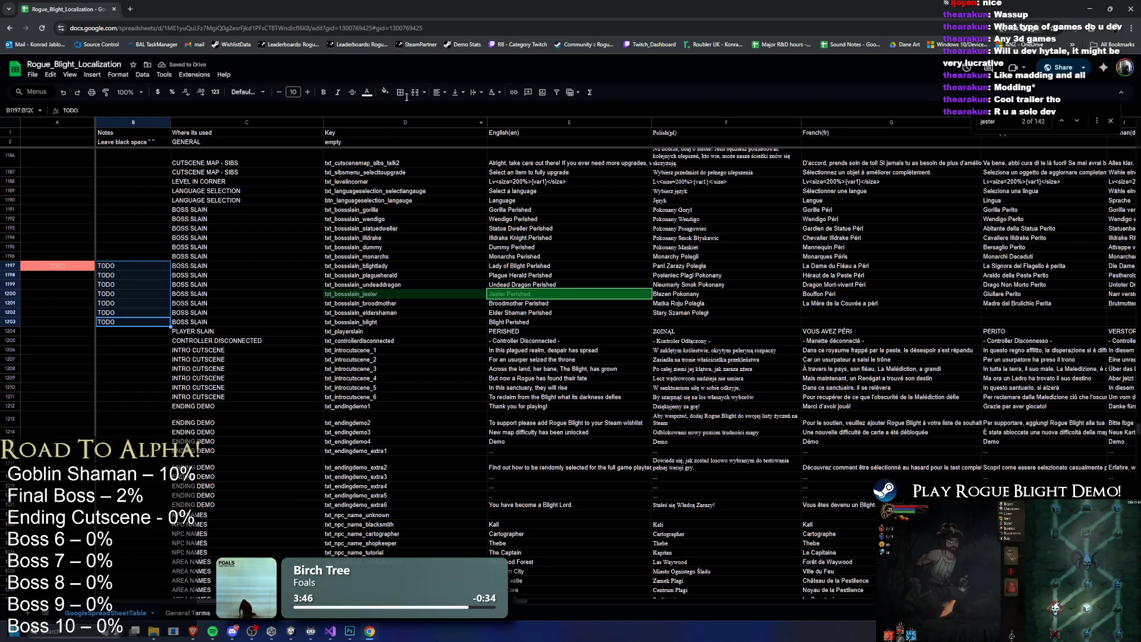
Fill the TODO notes B1197:B1203 with a salmon-red background
{"action": "left_click", "coordinate": [385, 93]}
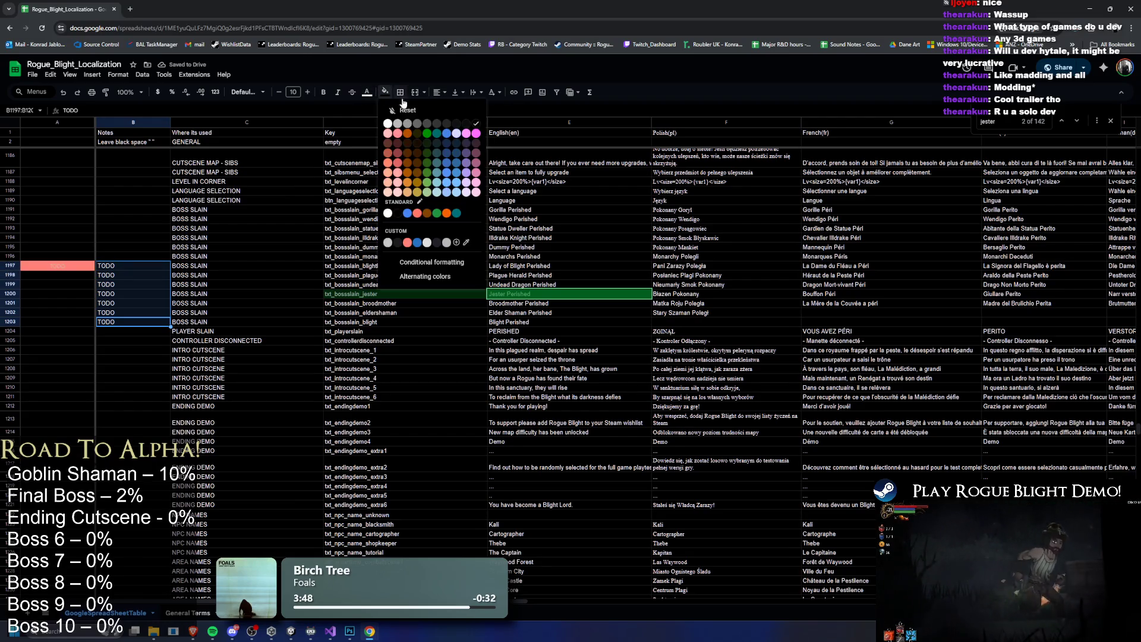
{"action": "left_click", "coordinate": [399, 174]}
{"action": "left_click", "coordinate": [301, 335]}
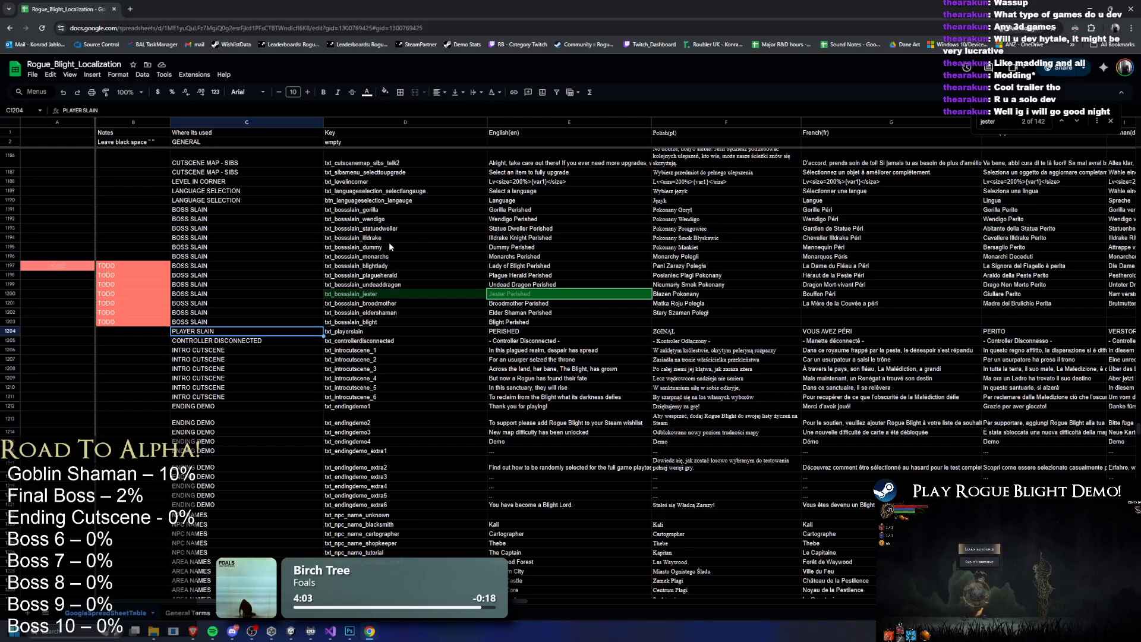
{"action": "left_click_drag", "start_coordinate": [536, 313], "coordinate": [773, 311]}
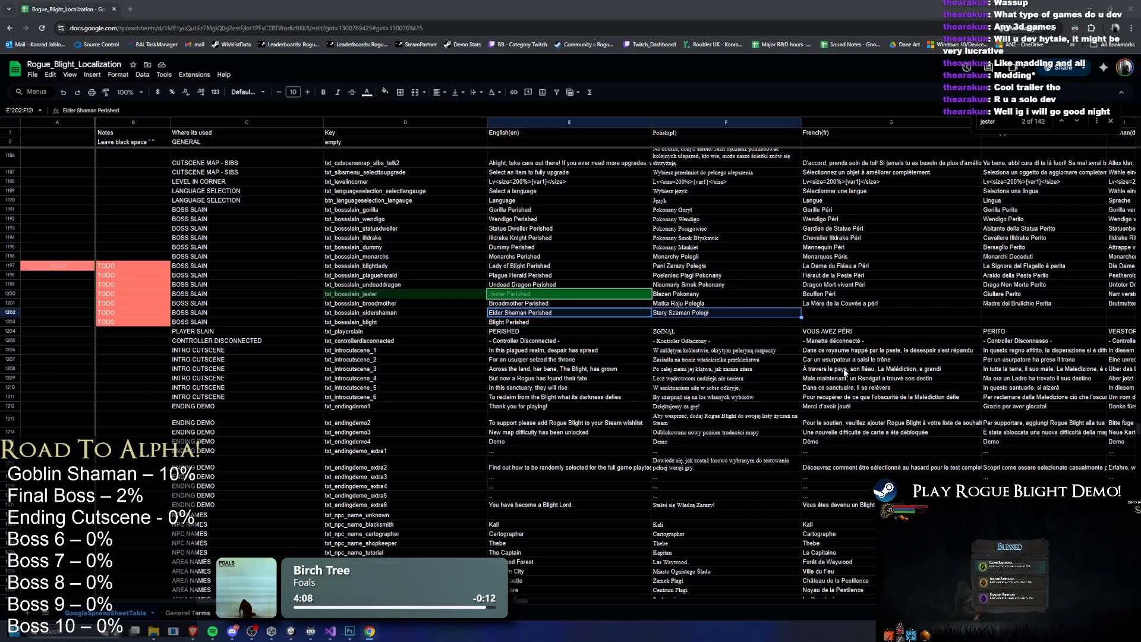
Paste the French ('Le Vieux Chaman a Péri'), Italian, German and Spanish Elder Shaman translations
{"action": "left_click", "coordinate": [738, 315]}
{"action": "key", "text": "ctrl+c"}
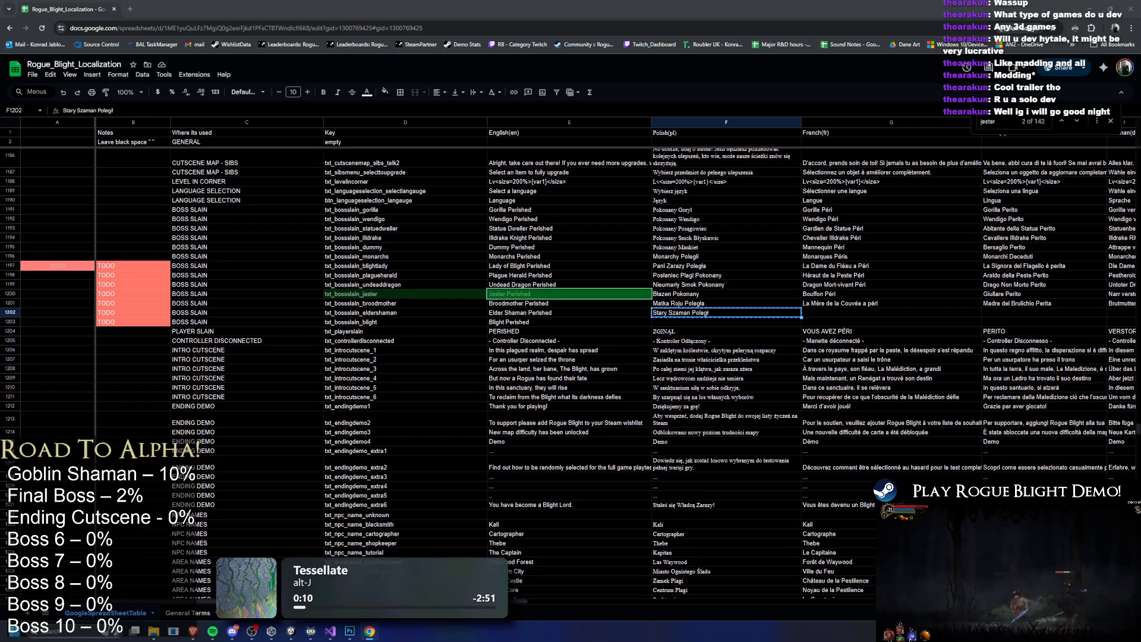
{"action": "scroll", "coordinate": [560, 591], "scroll_direction": "right", "scroll_amount": 3}
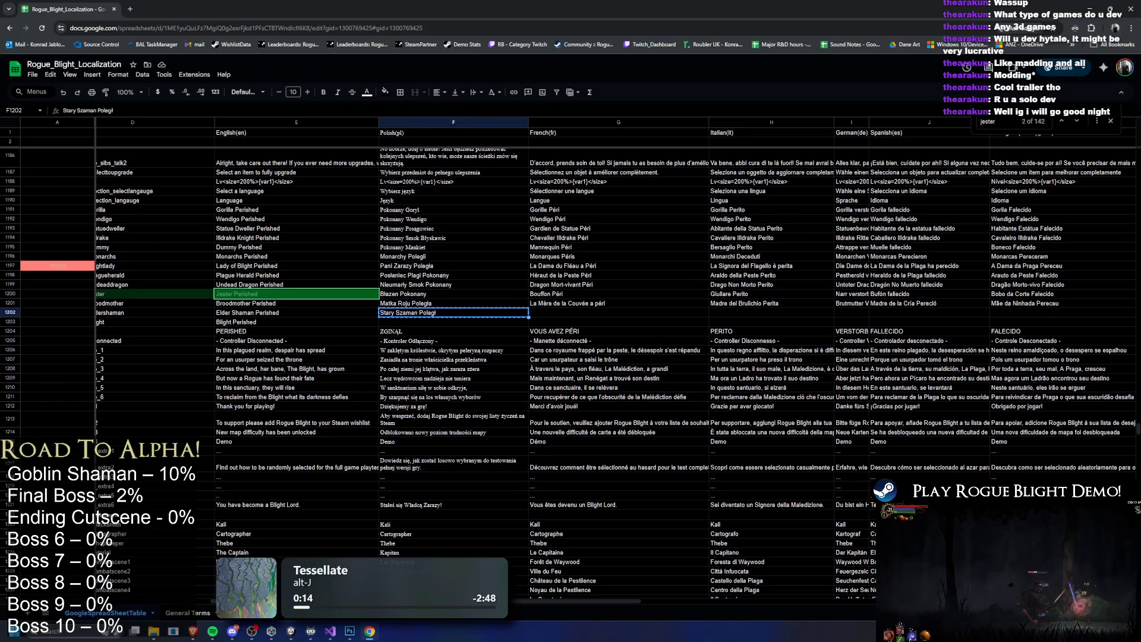
{"action": "left_click", "coordinate": [563, 314]}
{"action": "key", "text": "ctrl+v"}
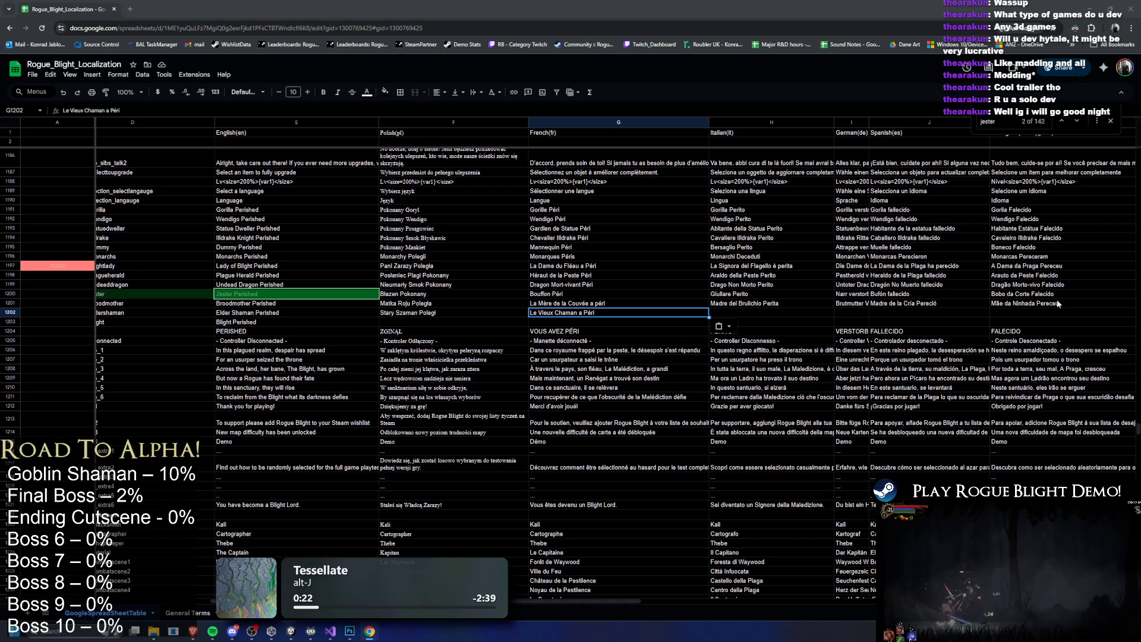
{"action": "key", "text": "Tab"}
{"action": "key", "text": "ctrl+v"}
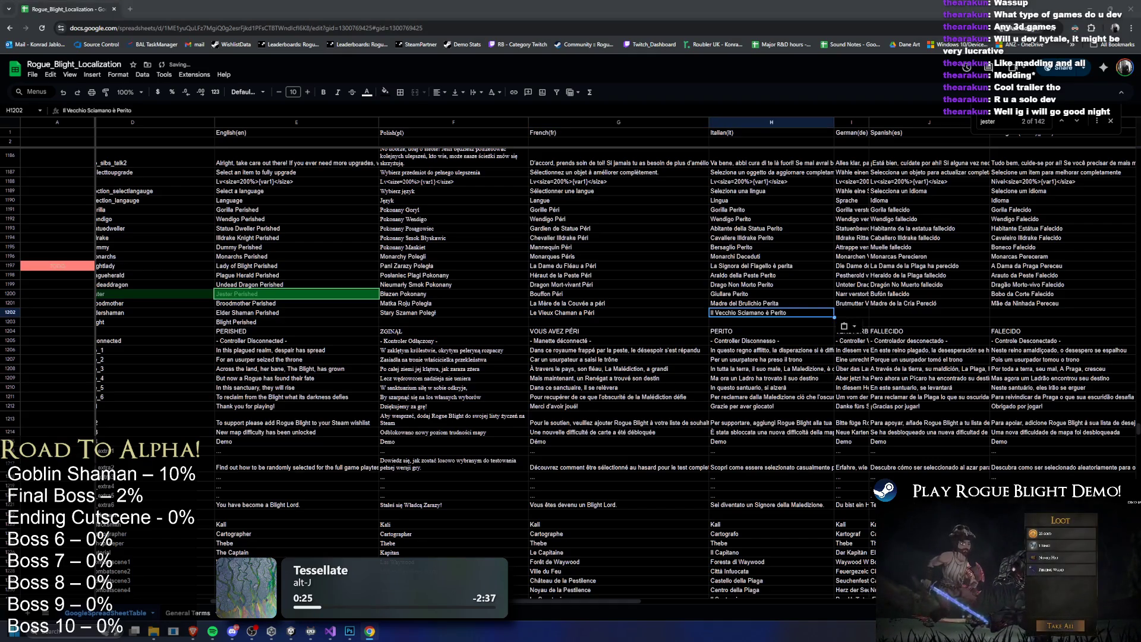
{"action": "key", "text": "Tab"}
{"action": "key", "text": "ctrl+v"}
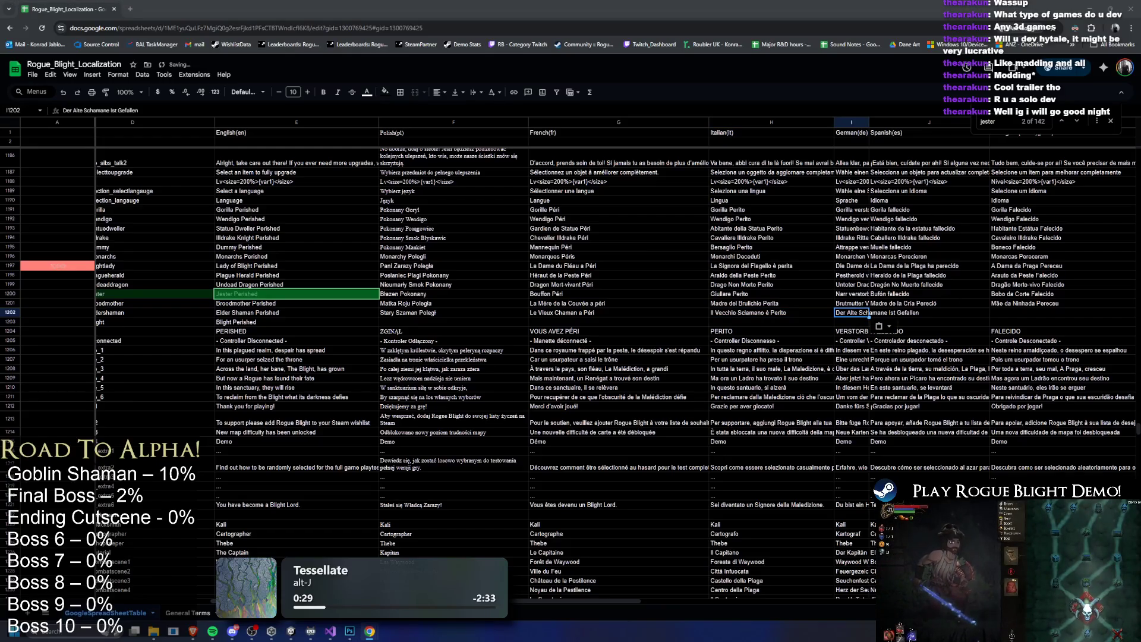
{"action": "key", "text": "Tab"}
{"action": "key", "text": "ctrl+v"}
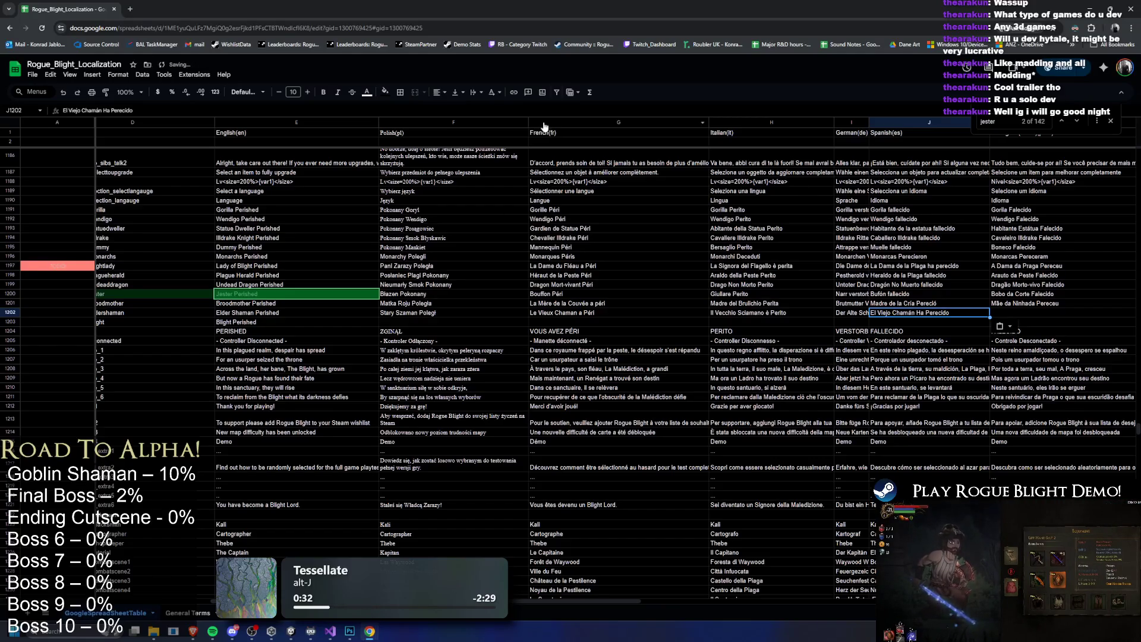
Paste the Portuguese, Chinese, Japanese, Russian and Hungarian Elder Shaman translations, ending with 'Az Öreg Sámán Elesett'
{"action": "left_click_drag", "start_coordinate": [542, 601], "coordinate": [680, 602]}
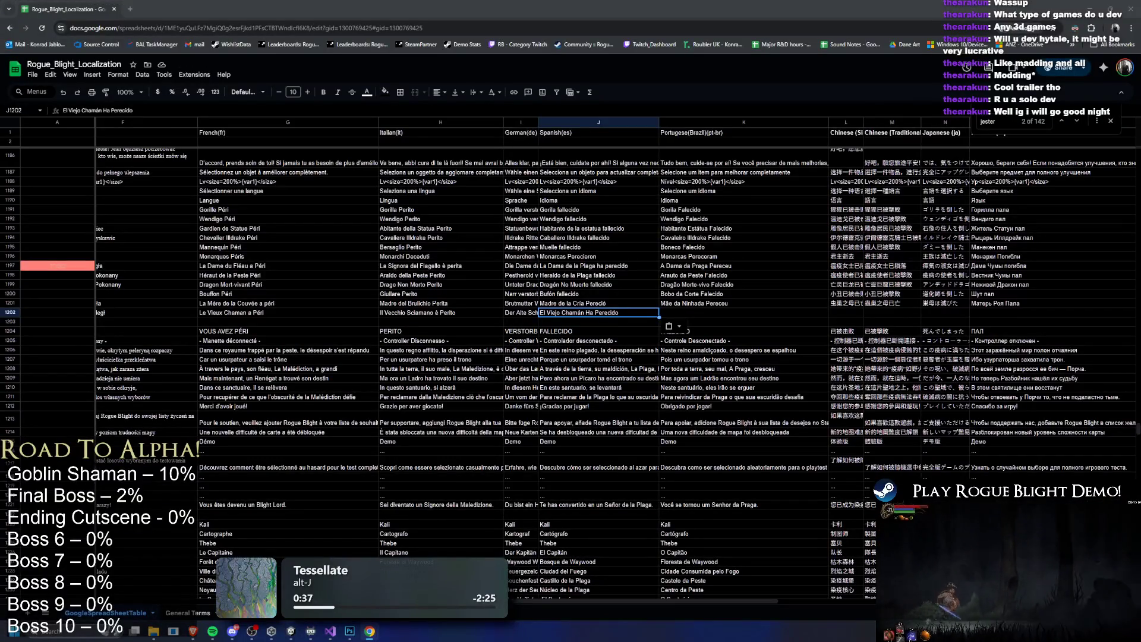
{"action": "left_click", "coordinate": [743, 313]}
{"action": "key", "text": "ctrl+v"}
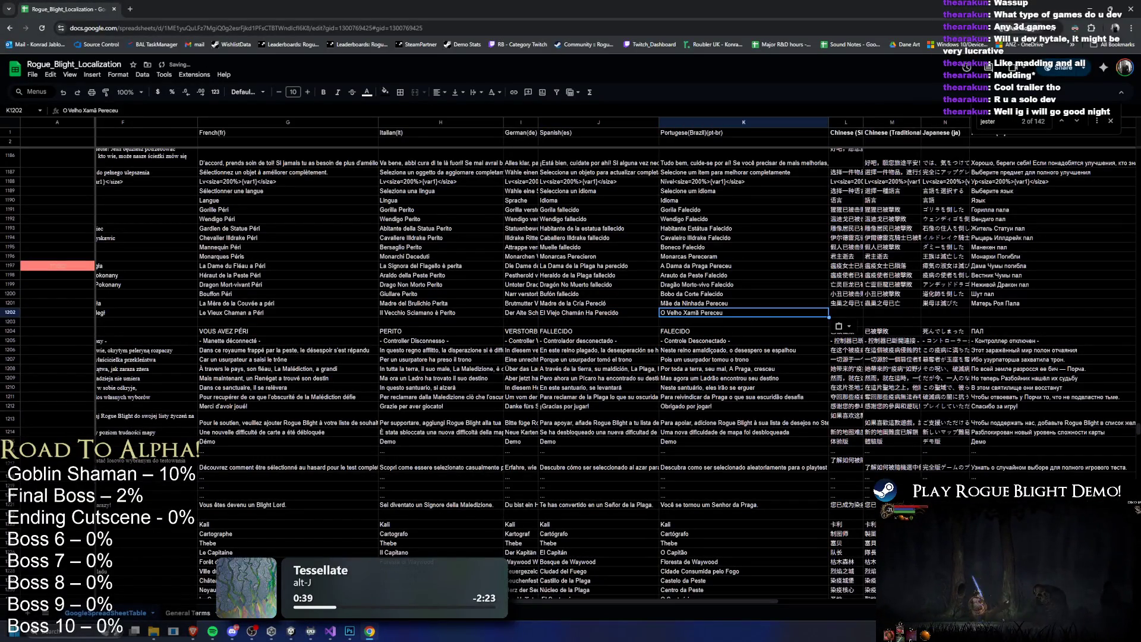
{"action": "left_click", "coordinate": [846, 313]}
{"action": "key", "text": "ctrl+v"}
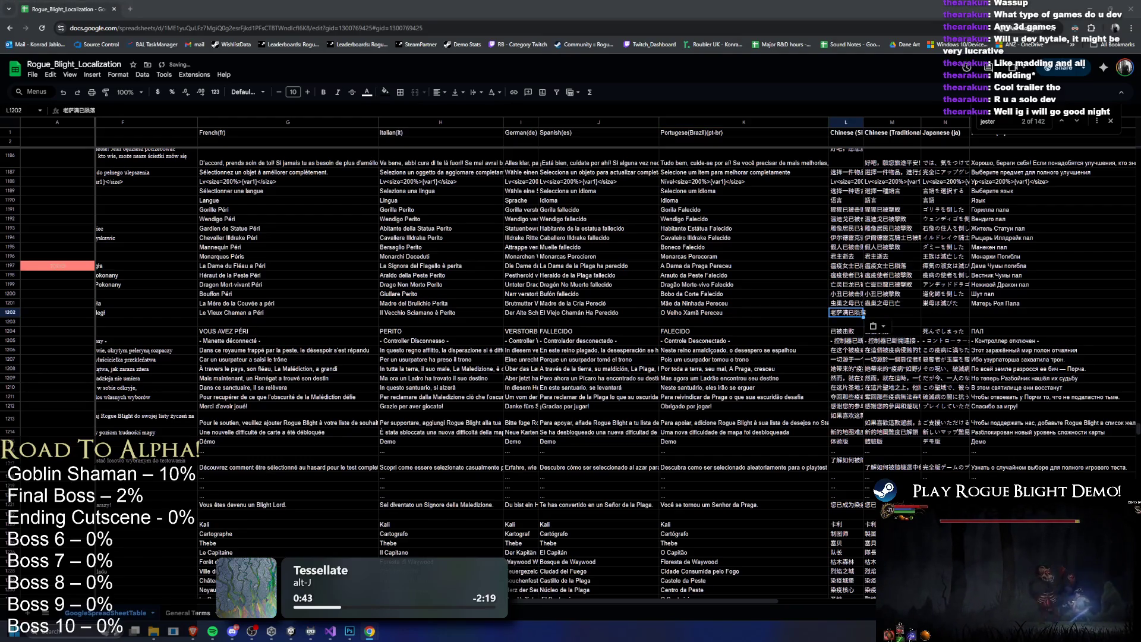
{"action": "left_click", "coordinate": [892, 312]}
{"action": "key", "text": "ctrl+v"}
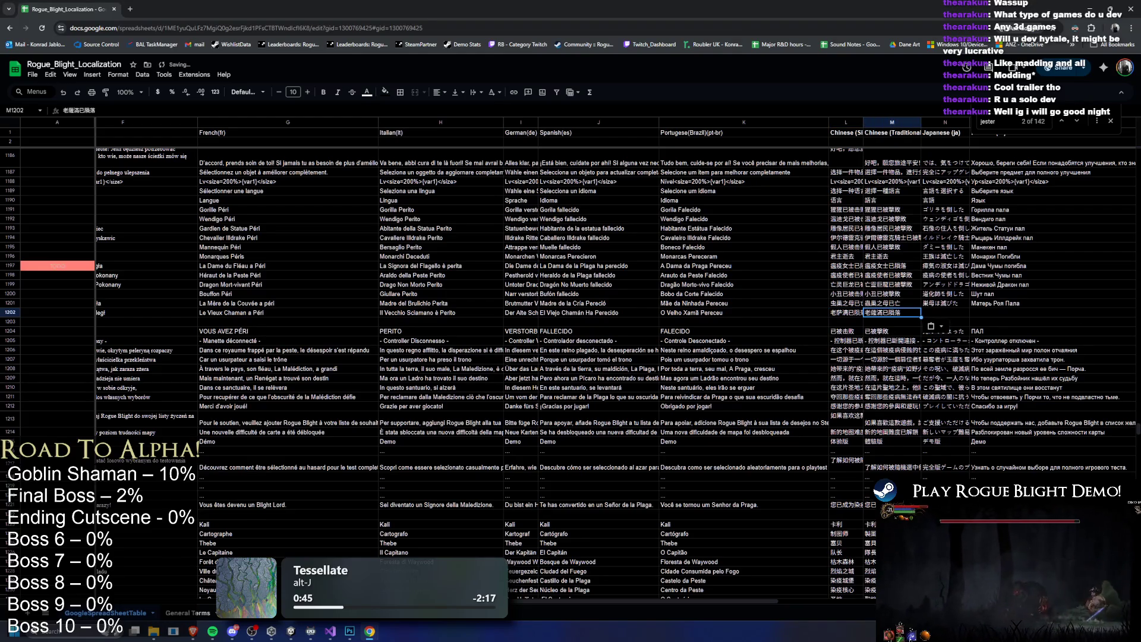
{"action": "left_click", "coordinate": [946, 313]}
{"action": "key", "text": "ctrl+v"}
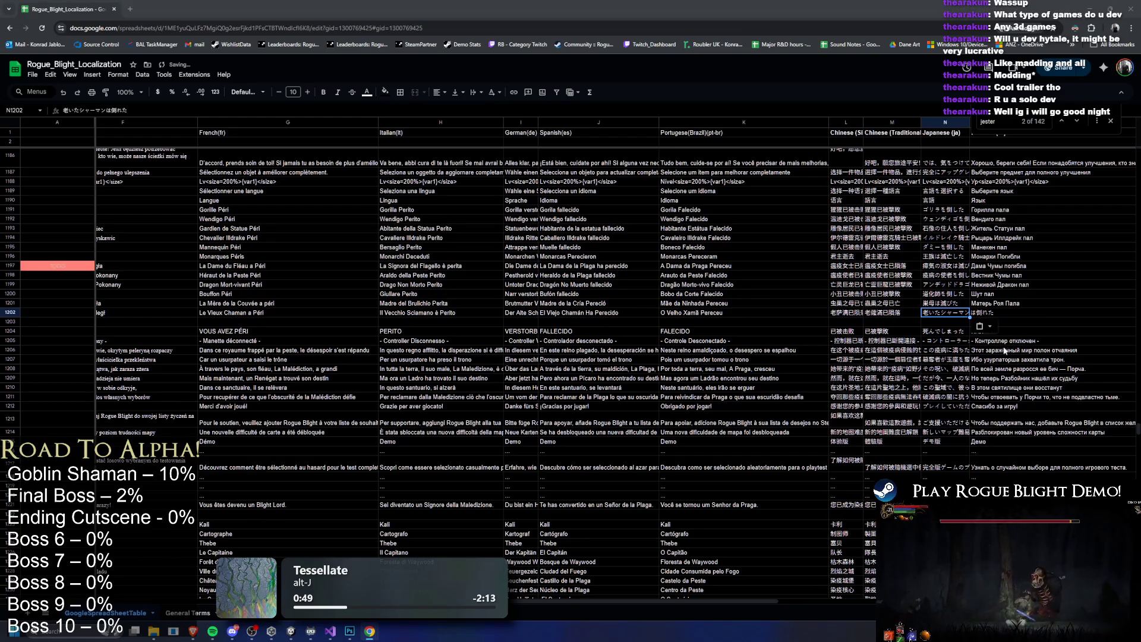
{"action": "left_click", "coordinate": [1021, 315]}
{"action": "key", "text": "ctrl+v"}
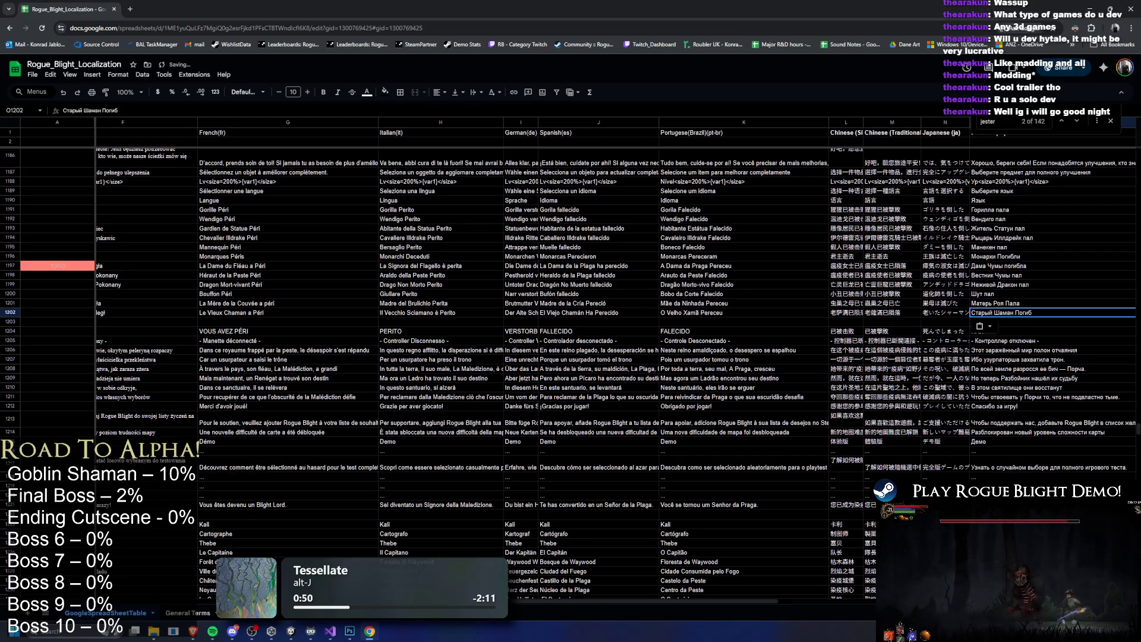
{"action": "scroll", "coordinate": [571, 356], "scroll_direction": "right", "scroll_amount": 5}
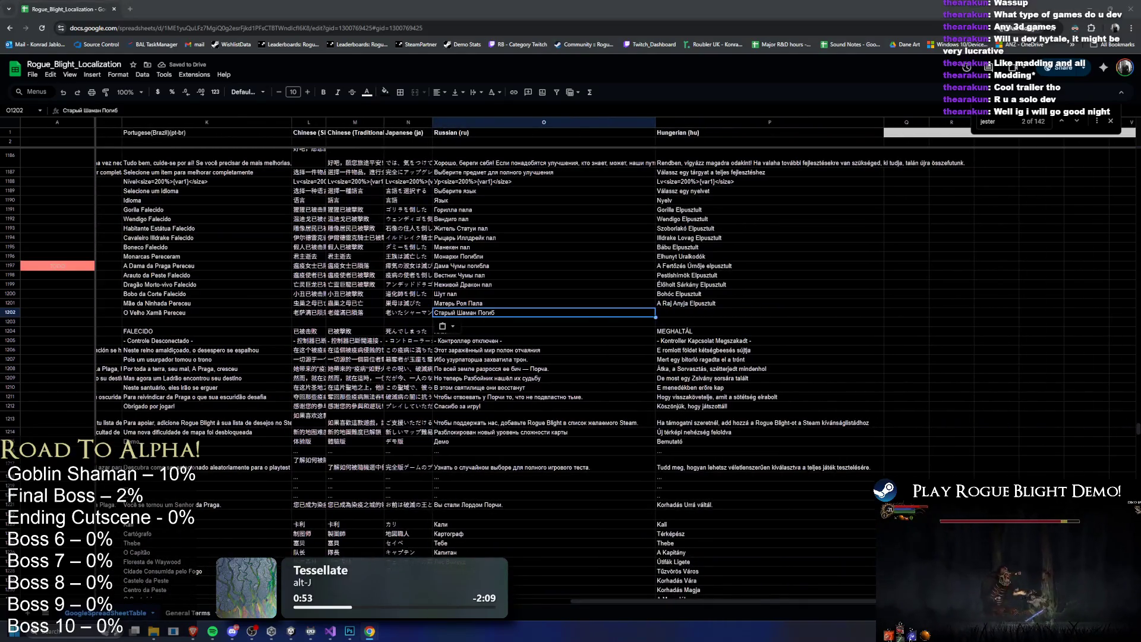
{"action": "left_click", "coordinate": [694, 311]}
{"action": "key", "text": "ctrl+v"}
{"action": "left_click", "coordinate": [722, 600]}
Scroll back to the English column and open the 'Blight Perished' cell for editing
{"action": "scroll", "coordinate": [723, 601], "scroll_direction": "left", "scroll_amount": 5}
{"action": "scroll", "coordinate": [723, 600], "scroll_direction": "left", "scroll_amount": 5}
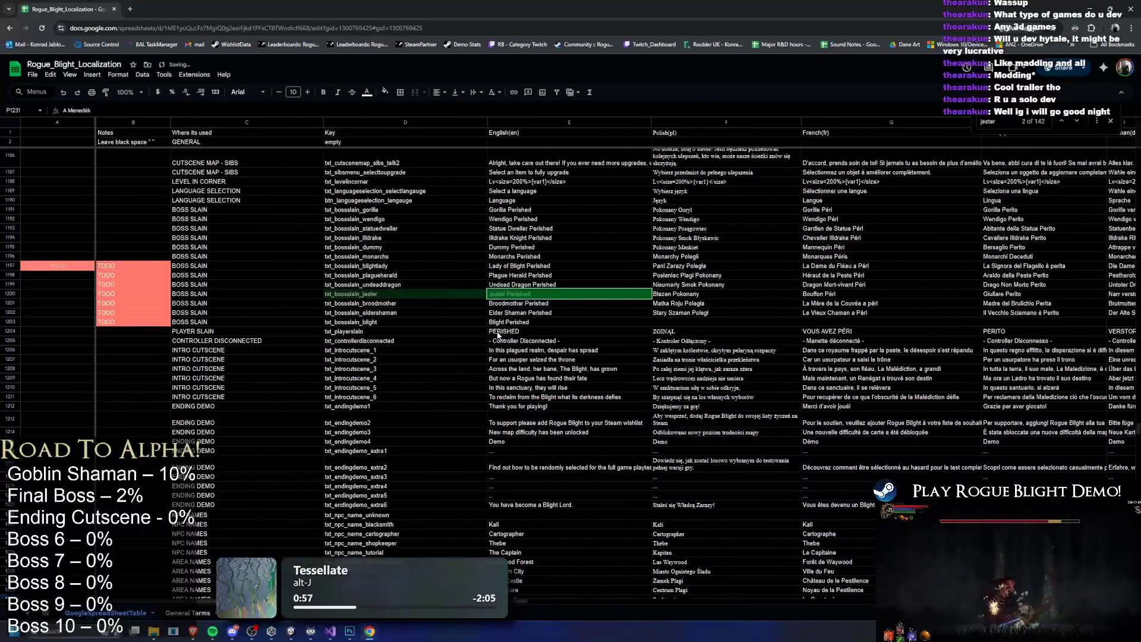
{"action": "left_click", "coordinate": [526, 336]}
{"action": "left_click", "coordinate": [542, 322]}
{"action": "double_click", "coordinate": [542, 323]}
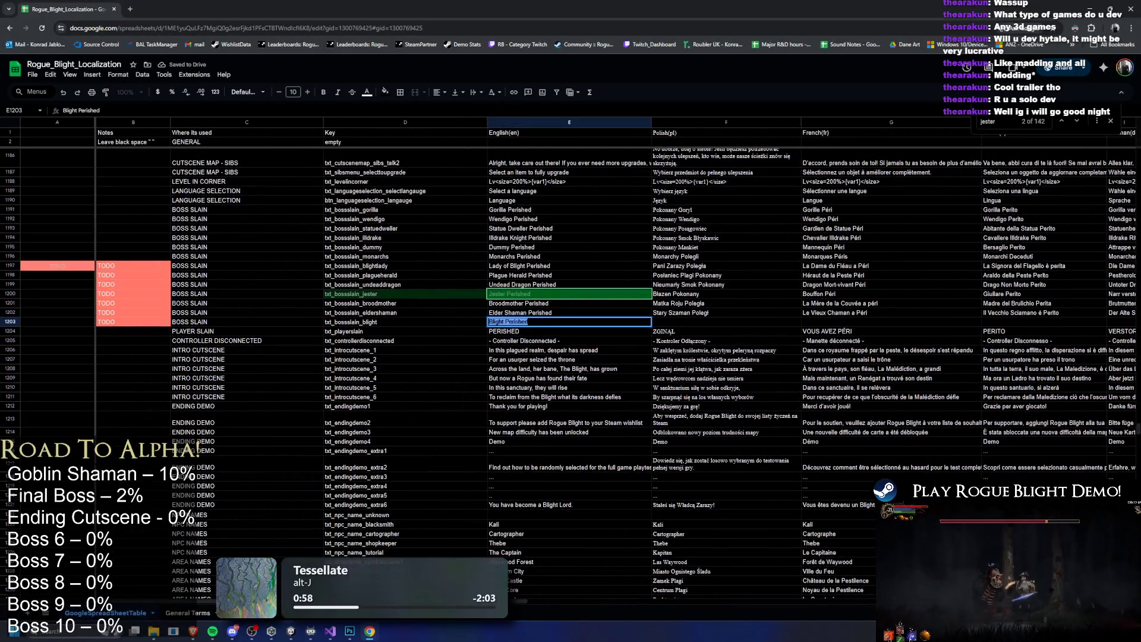
Paste Blight's Polish, French, Italian, German and Spanish translations, e.g. 'Zaraza Polegla', 'Le Fléau a Péri'
{"action": "key", "text": "ctrl+a"}
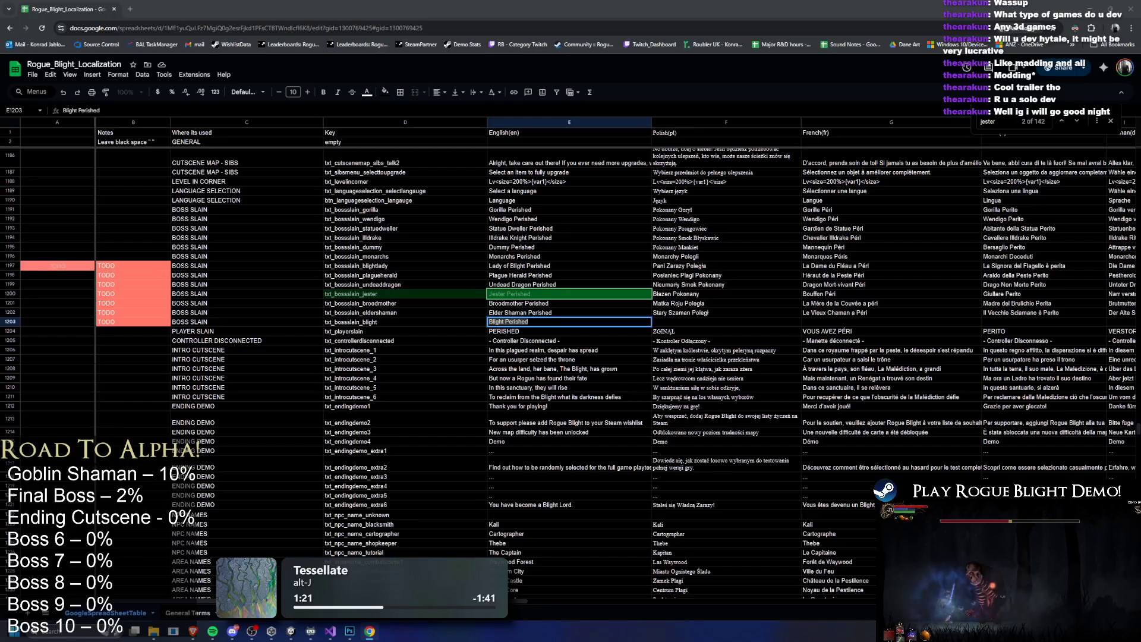
{"action": "left_click", "coordinate": [702, 324]}
{"action": "type", "text": "Zaraza Polegla"}
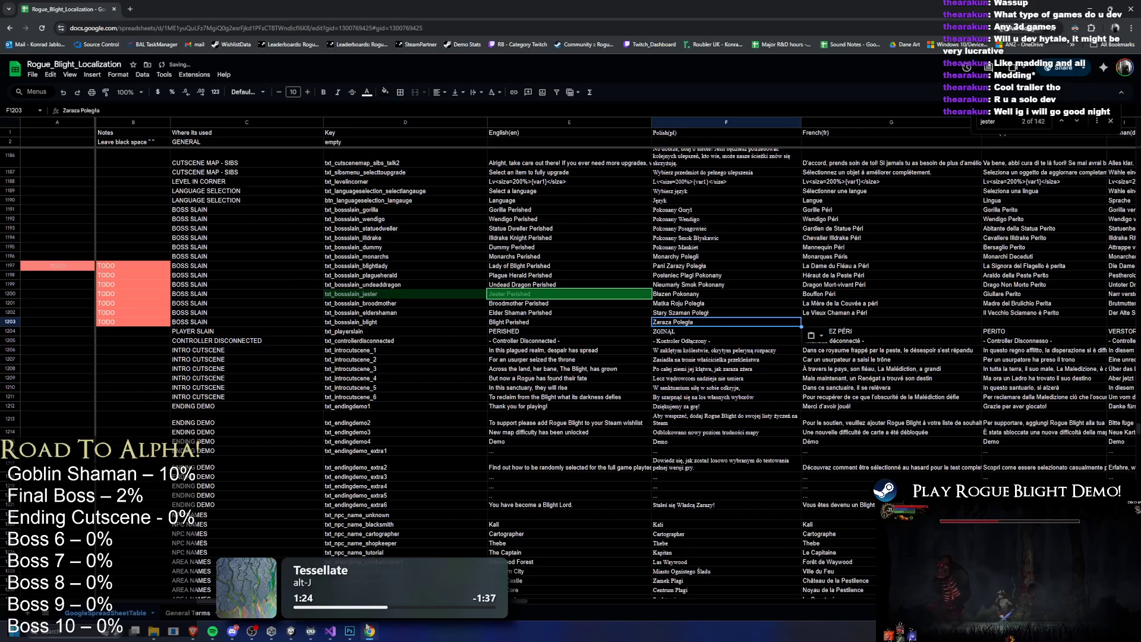
{"action": "scroll", "coordinate": [616, 361], "scroll_direction": "right", "scroll_amount": 3}
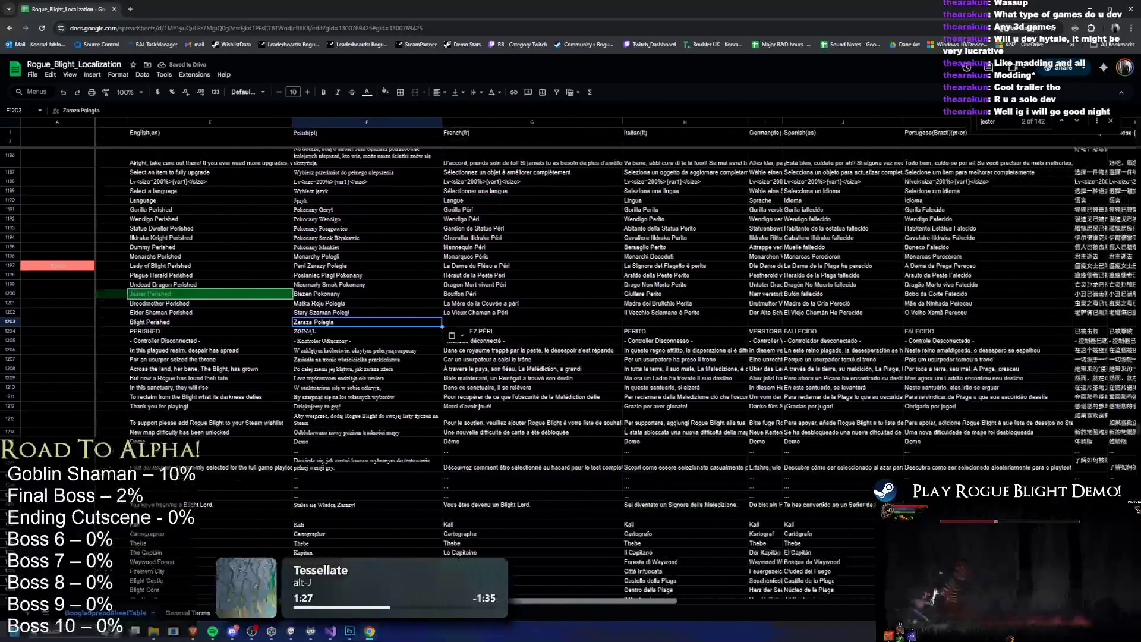
{"action": "left_click", "coordinate": [485, 327]}
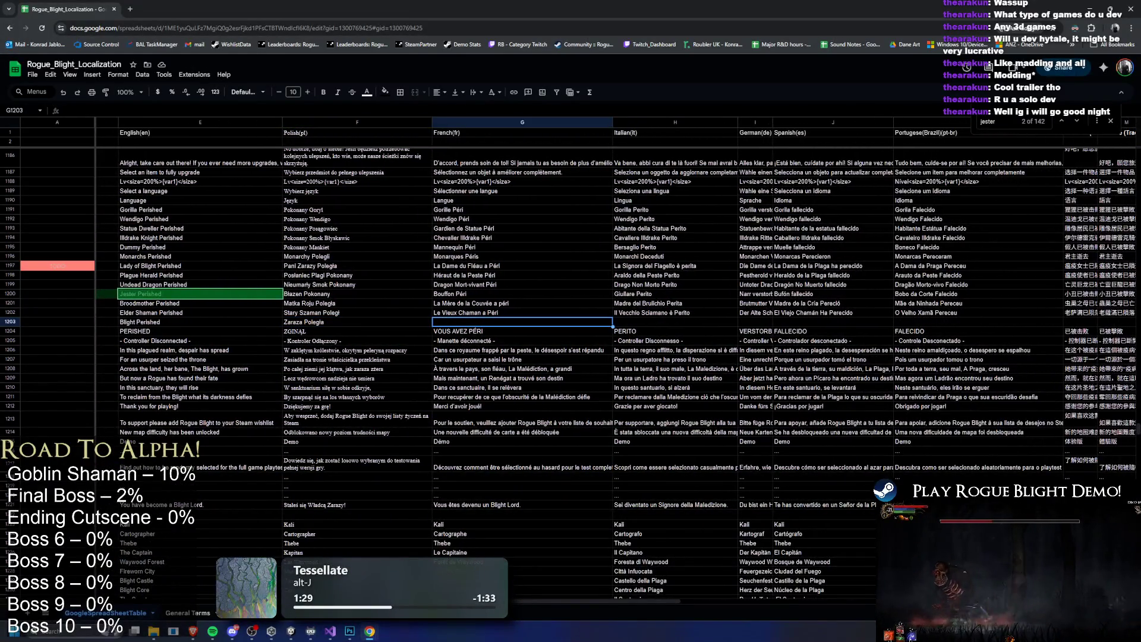
{"action": "type", "text": "Le Fléau a Péri"}
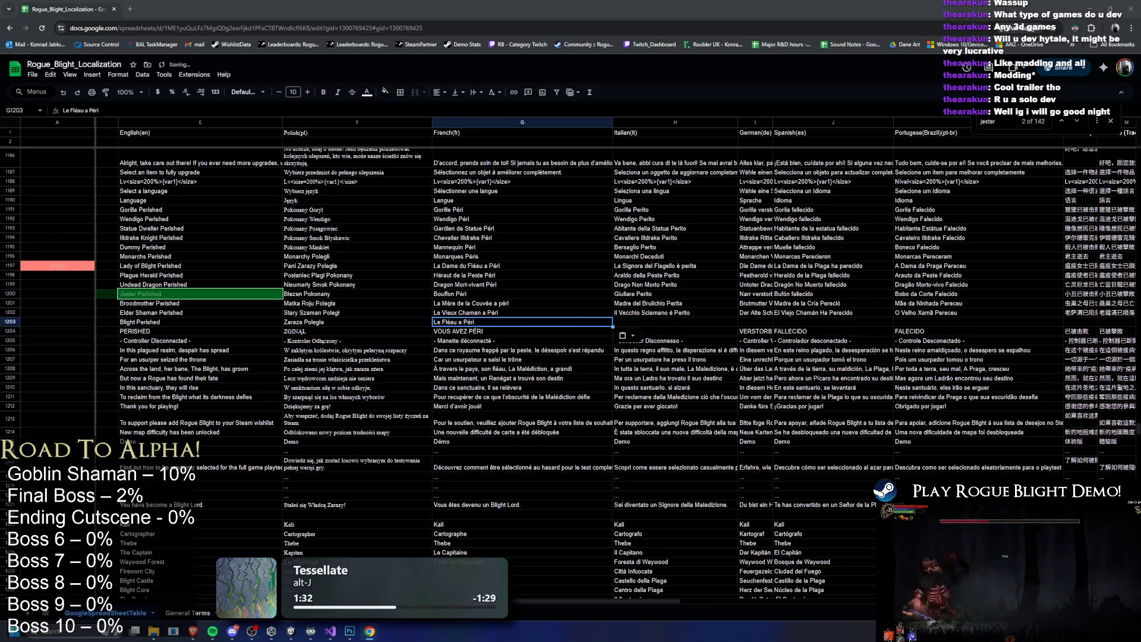
{"action": "key", "text": "Right"}
{"action": "type", "text": "Il Flagello è Perito PERITO"}
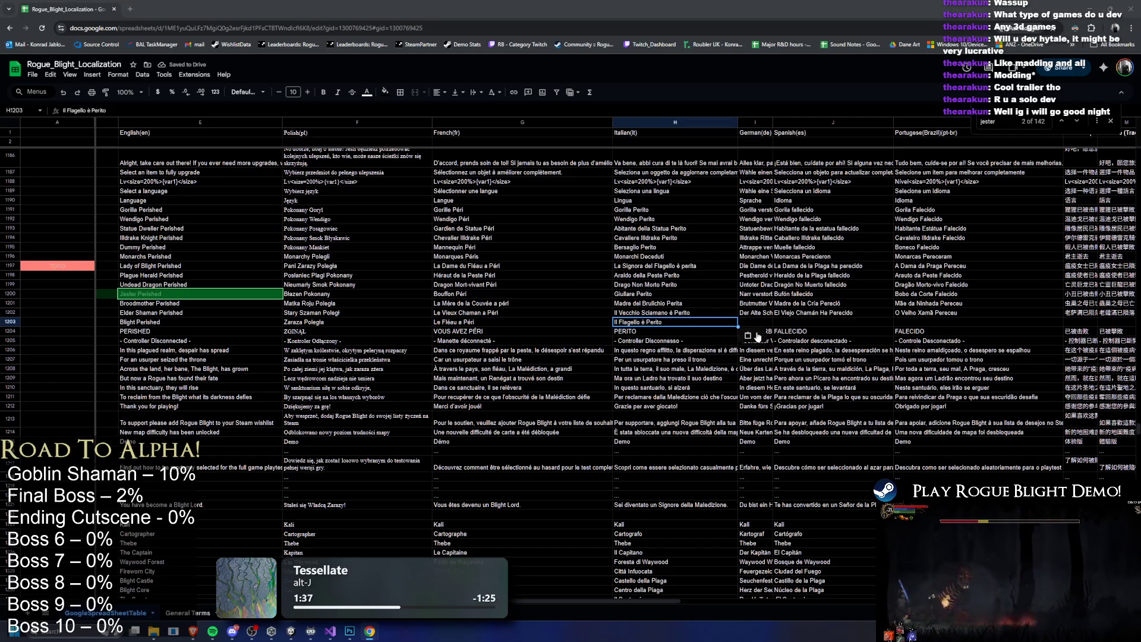
{"action": "key", "text": "Right"}
{"action": "type", "text": "Die Plage Ist Verstorben"}
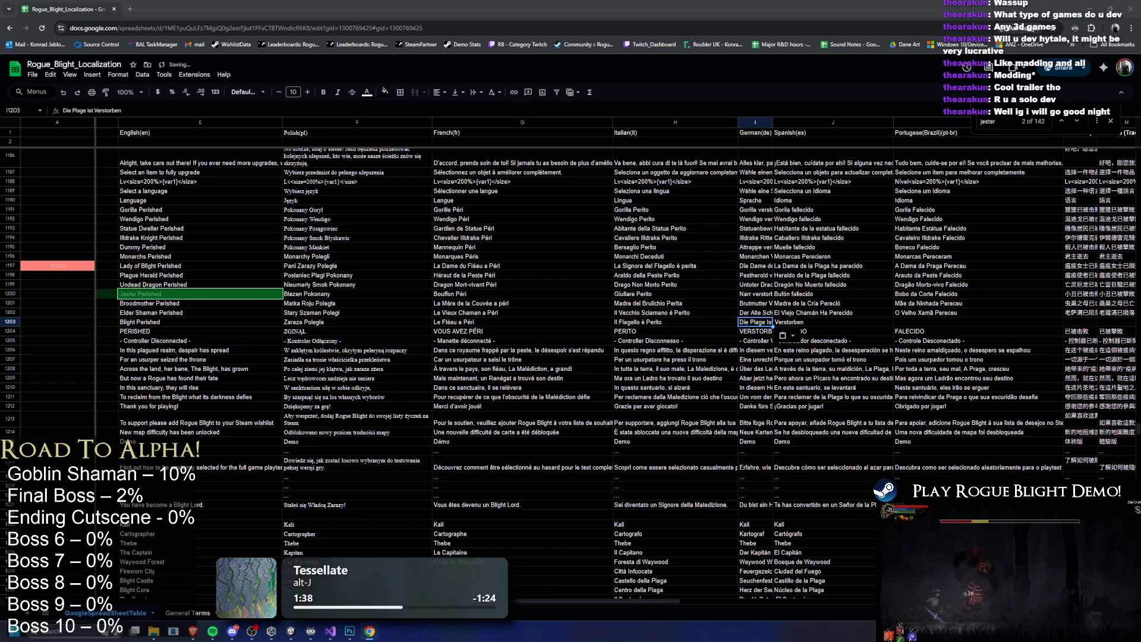
{"action": "key", "text": "Right"}
{"action": "type", "text": "El Azote Ha Perecido FALLECIDO"}
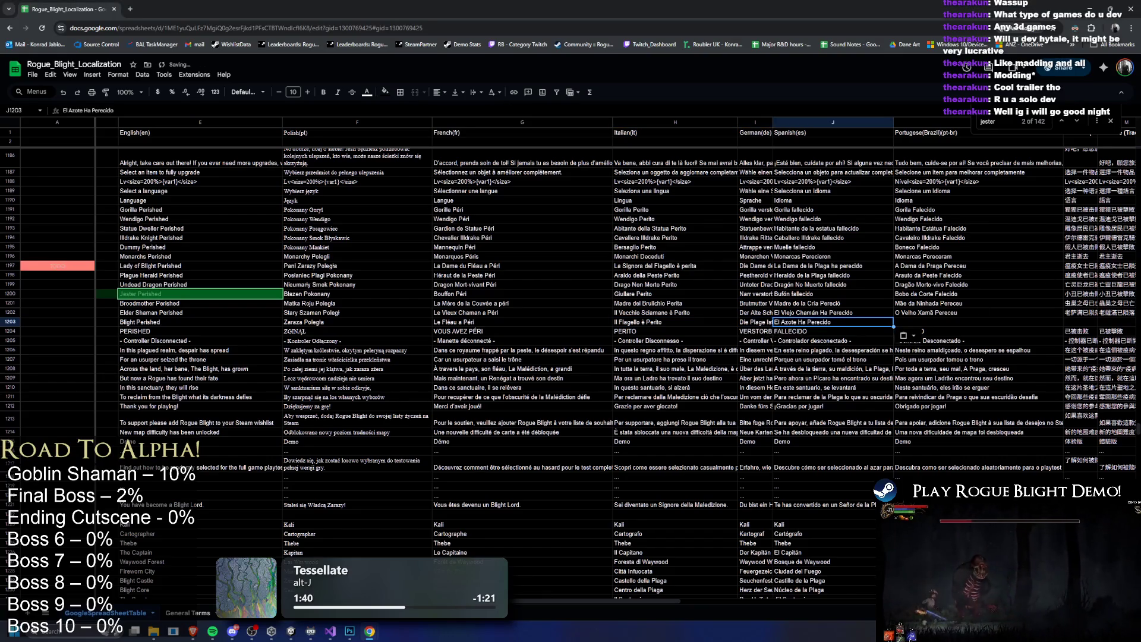
Paste Blight's Portuguese, Chinese, Japanese, Russian 'Мор Погиб' and Hungarian 'A Átok Elesett' translations
{"action": "left_click", "coordinate": [937, 324]}
{"action": "type", "text": "A Praga Pereceu"}
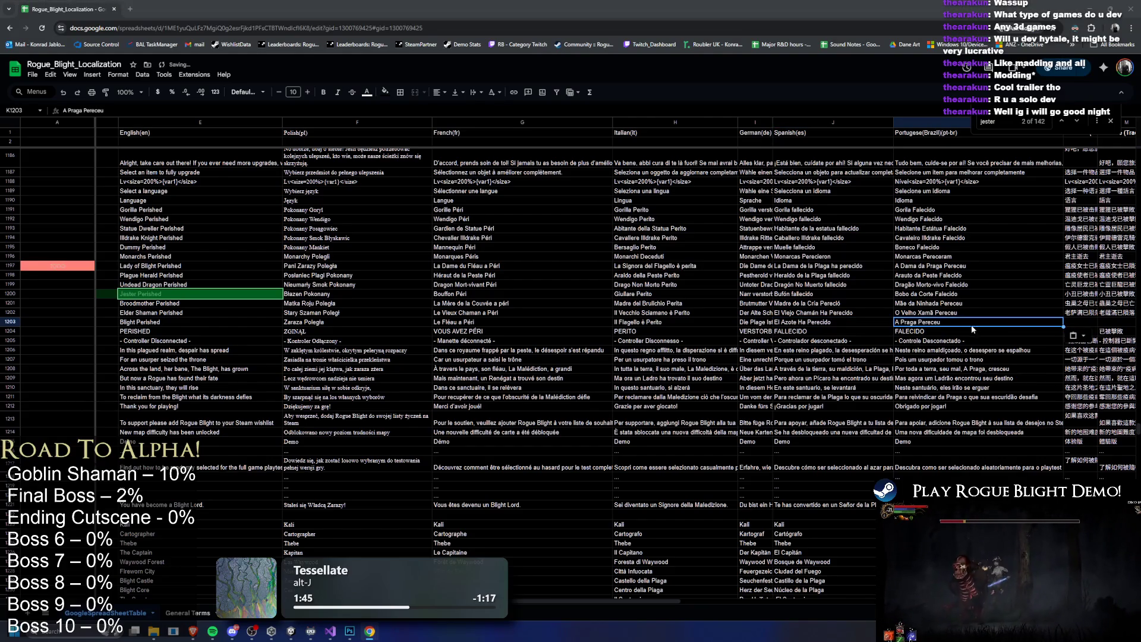
{"action": "left_click", "coordinate": [1082, 322]}
{"action": "left_click_drag", "start_coordinate": [676, 602], "coordinate": [1064, 600]}
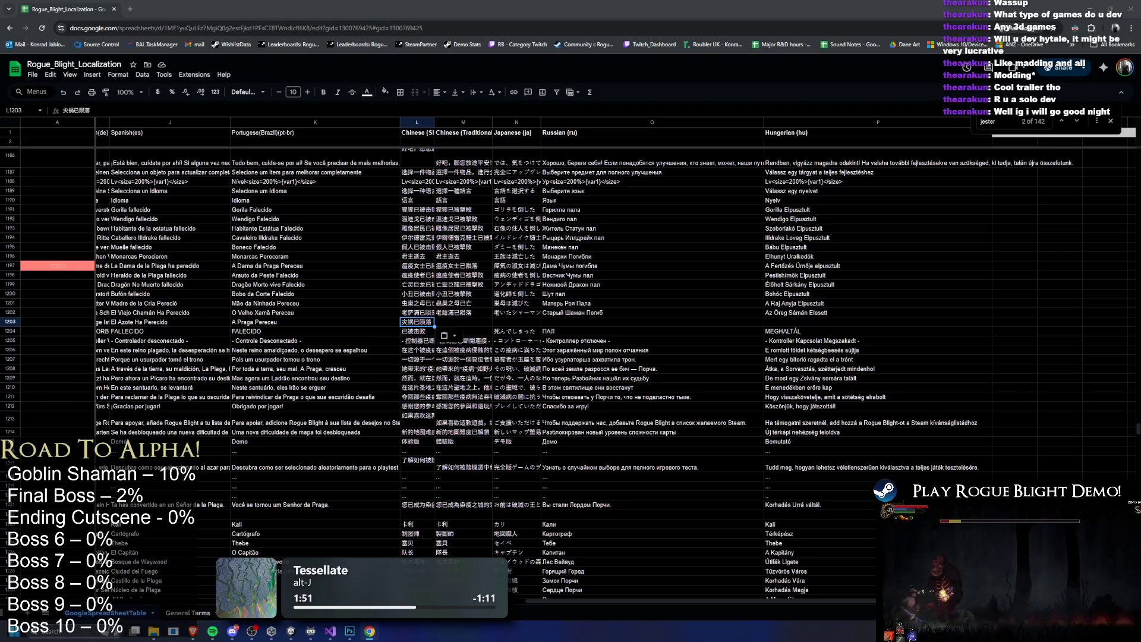
{"action": "key", "text": "Right"}
{"action": "type", "text": "灾祸已陨落"}
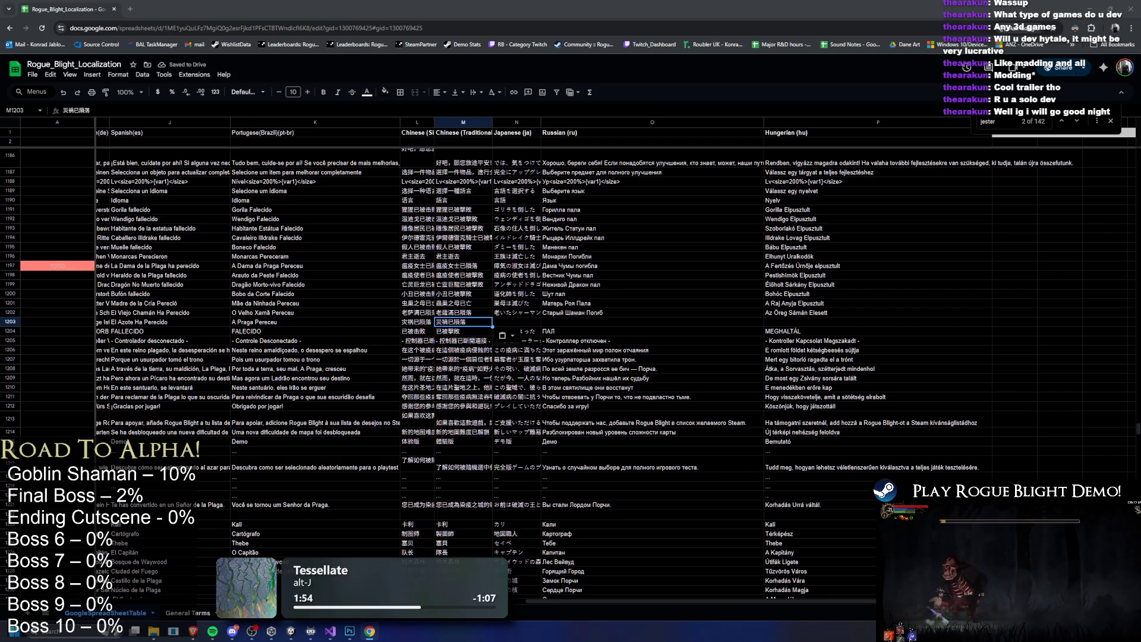
{"action": "key", "text": "Right"}
{"action": "type", "text": "穢れは滅した"}
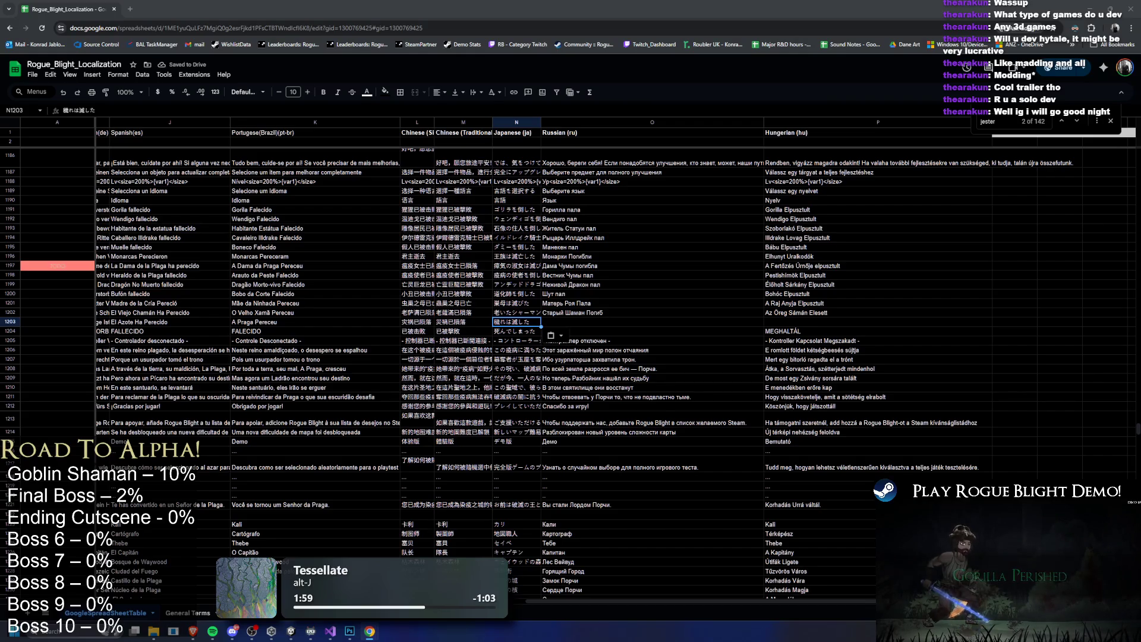
{"action": "key", "text": "Right"}
{"action": "type", "text": "Мор Погиб"}
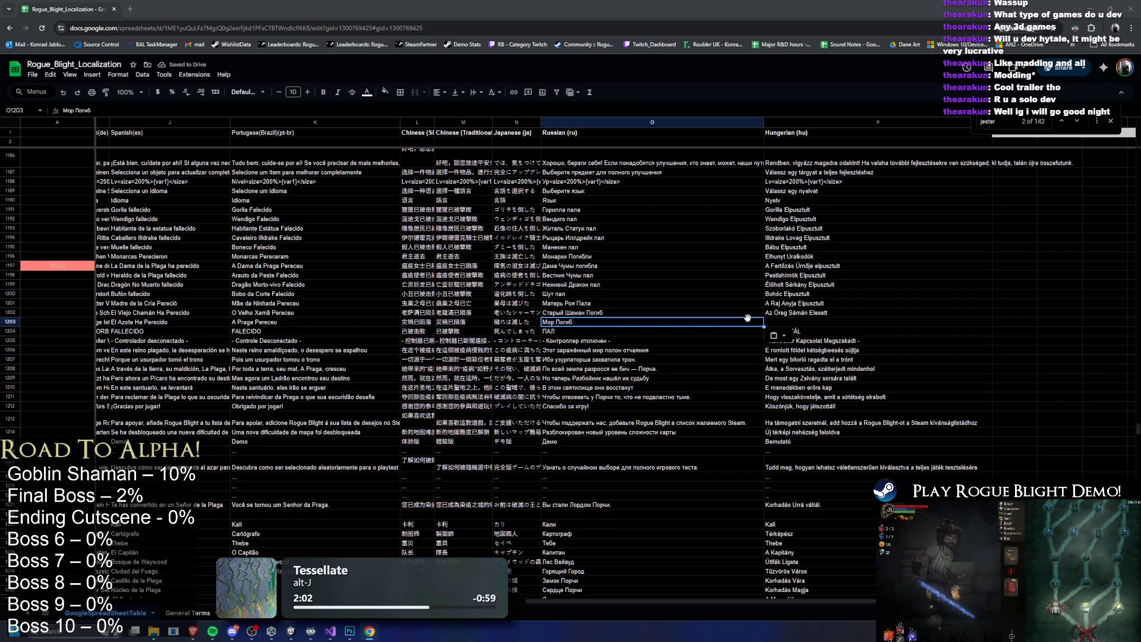
{"action": "key", "text": "Right"}
{"action": "key", "text": "ctrl+v"}
{"action": "scroll", "coordinate": [510, 293], "scroll_direction": "left", "scroll_amount": 10}
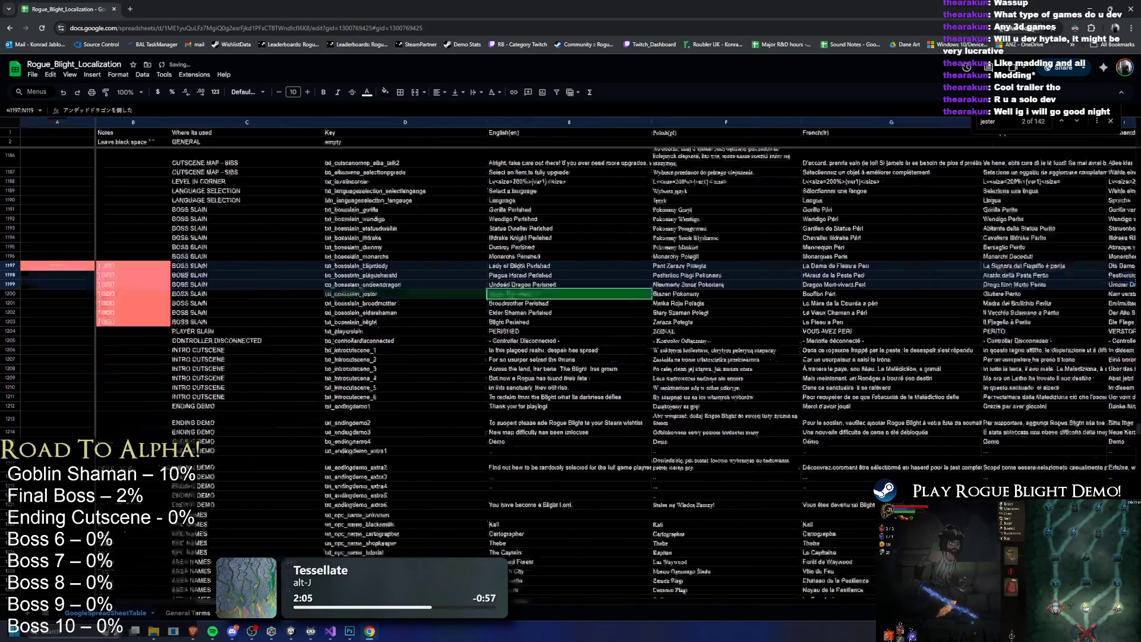
Give the txt_bossslain_blight key cell D1203 a red fill
{"action": "left_click", "coordinate": [469, 314]}
{"action": "left_click", "coordinate": [402, 321]}
{"action": "left_click", "coordinate": [385, 91]}
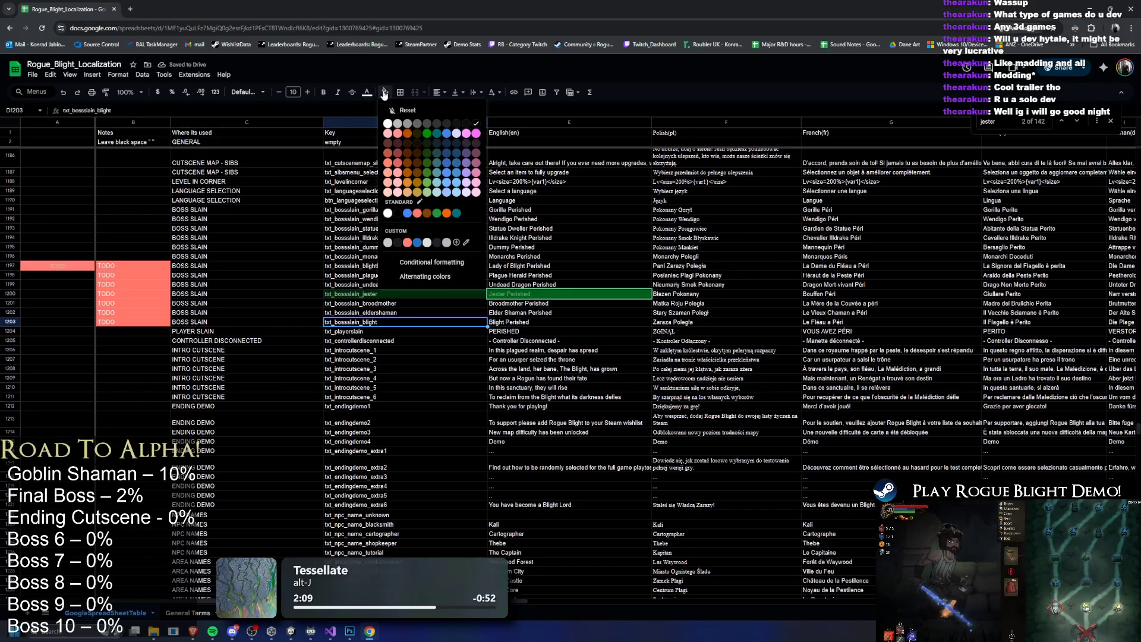
{"action": "left_click", "coordinate": [422, 370]}
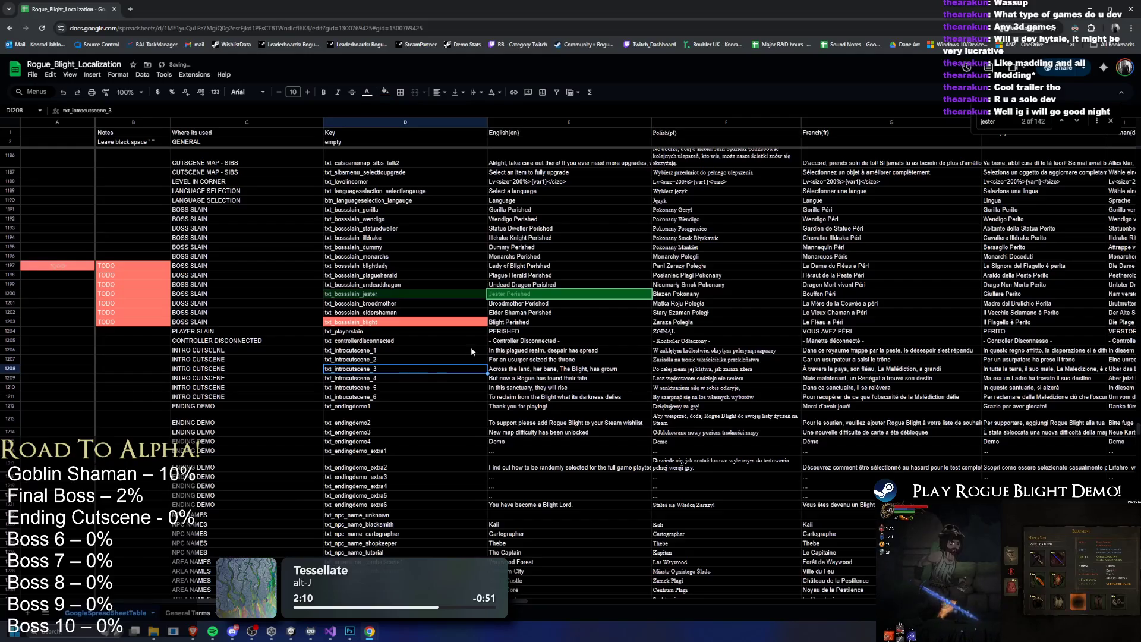
Relabel C1203 as 'BOSS SLAIN (USE FOR FINAL BOSS)'
{"action": "double_click", "coordinate": [304, 321]}
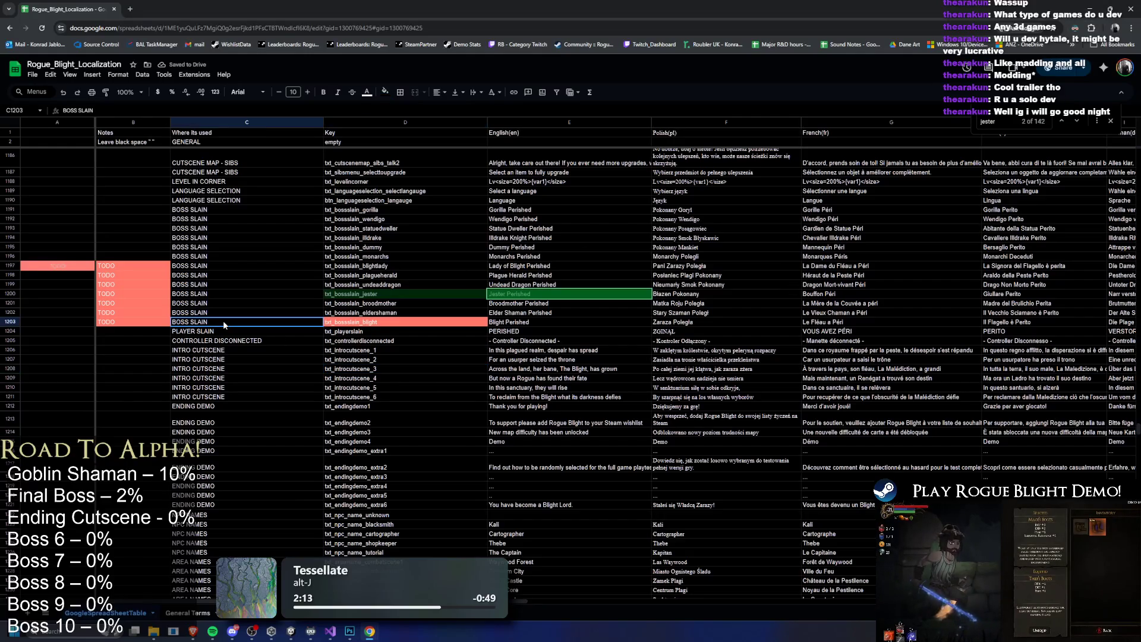
{"action": "type", "text": "(USE FOR FINAL BOSS)"}
{"action": "key", "text": "Return"}
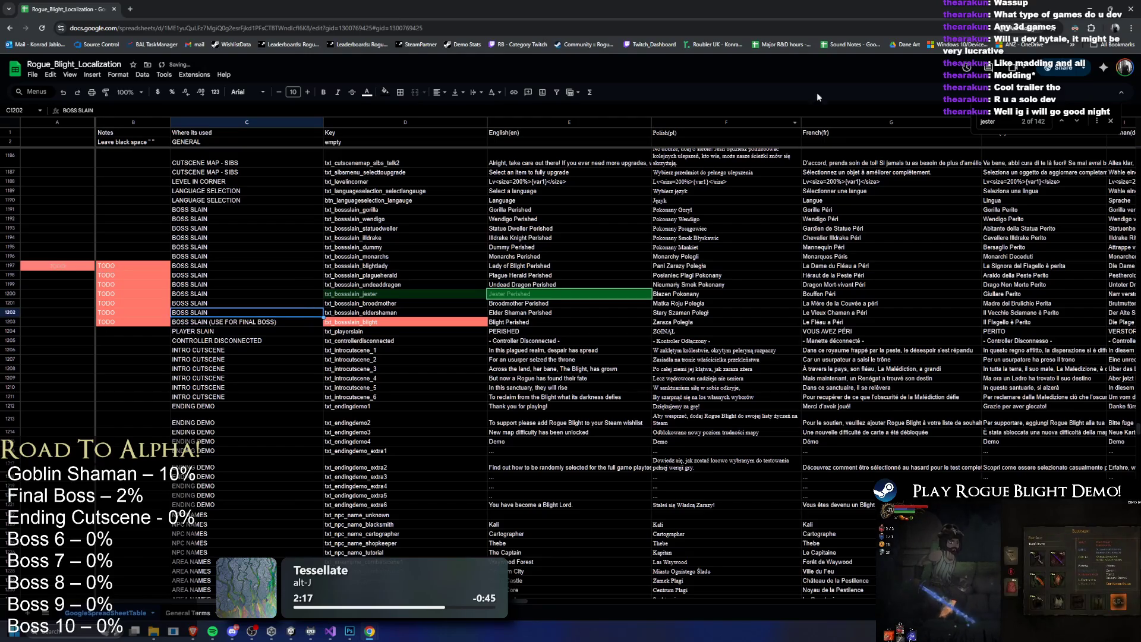
In Unity, search the project assets for 'google'
{"action": "key", "text": "alt+Tab"}
{"action": "left_click", "coordinate": [695, 448]}
{"action": "type", "text": "oogle"}
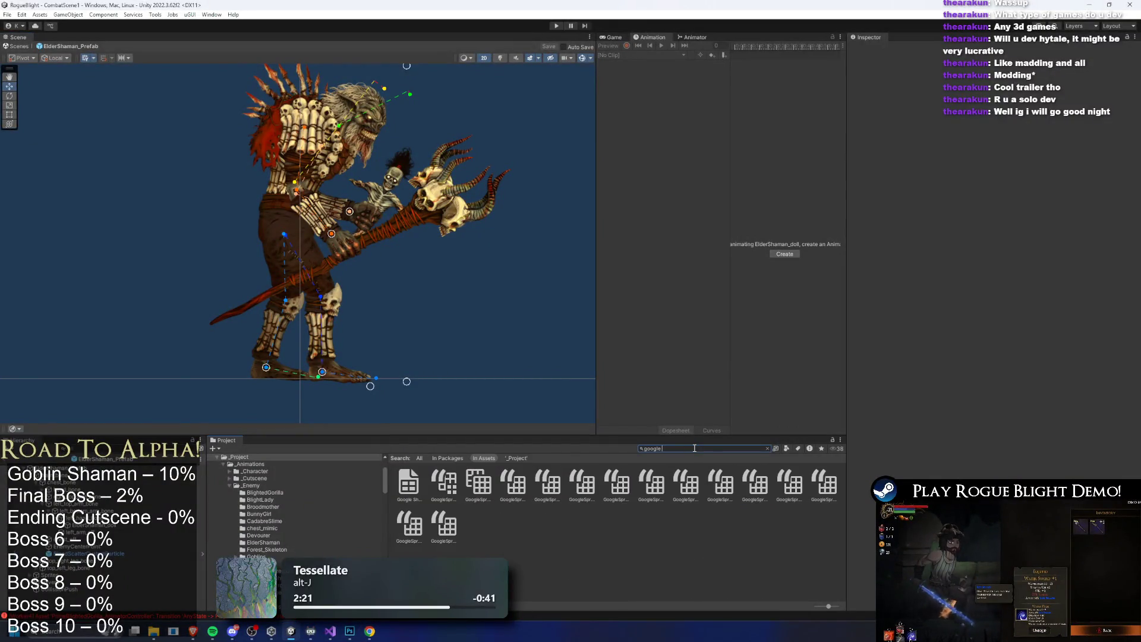
Review the GoogleSpreadSheetTable asset's Mapped Columns, then view the Elder Shaman's enemy settings
{"action": "left_click", "coordinate": [454, 484]}
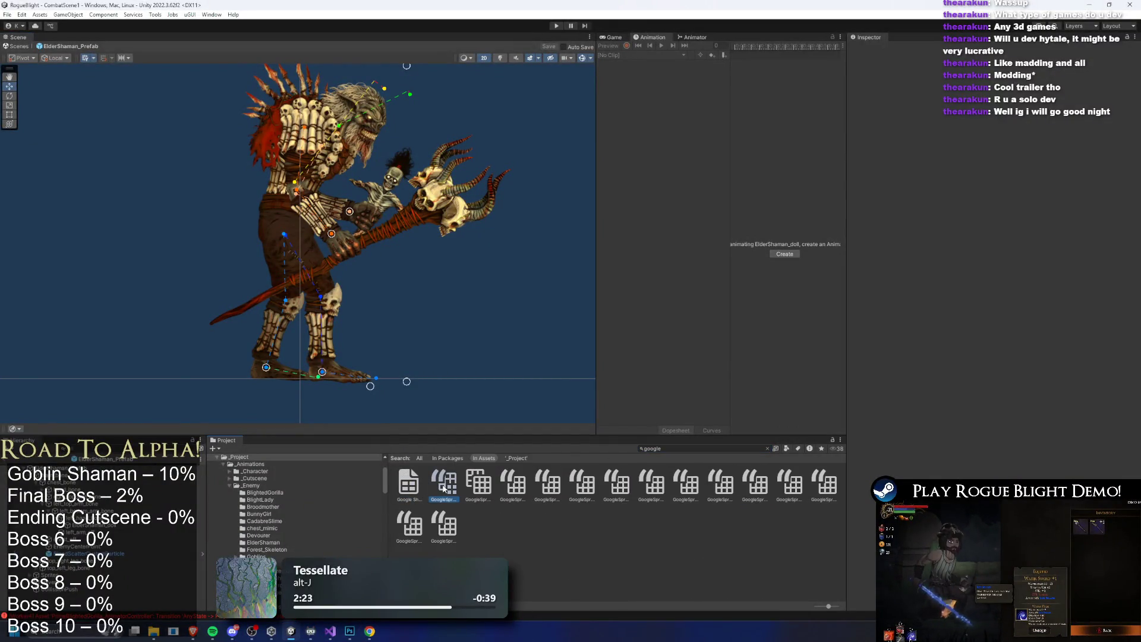
{"action": "scroll", "coordinate": [1047, 298], "scroll_direction": "down", "scroll_amount": 5}
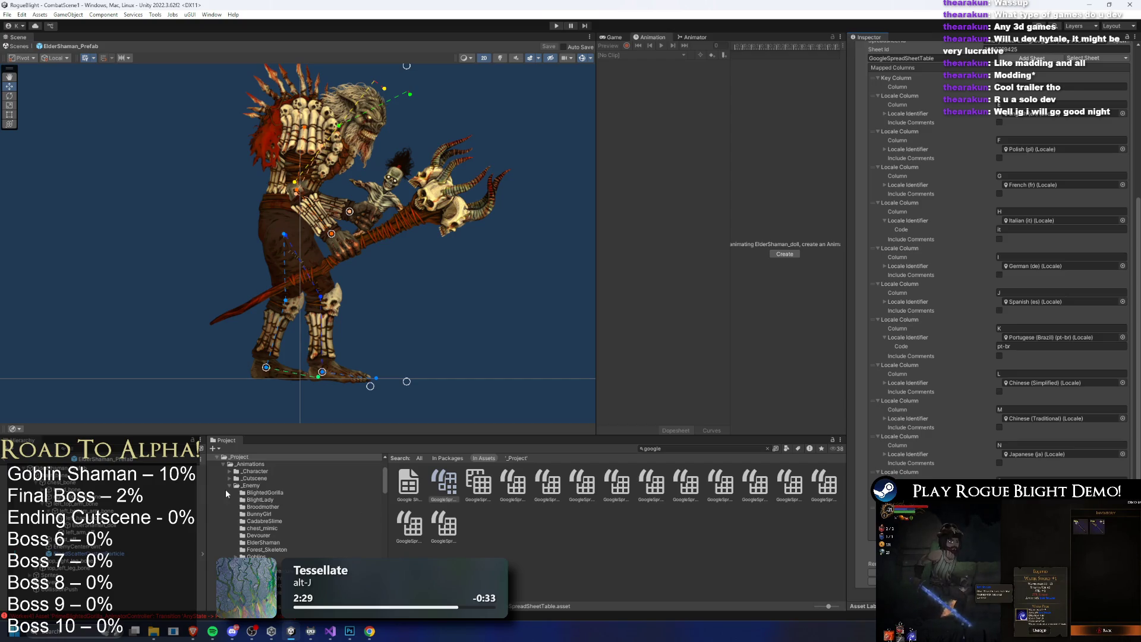
{"action": "left_click", "coordinate": [83, 469]}
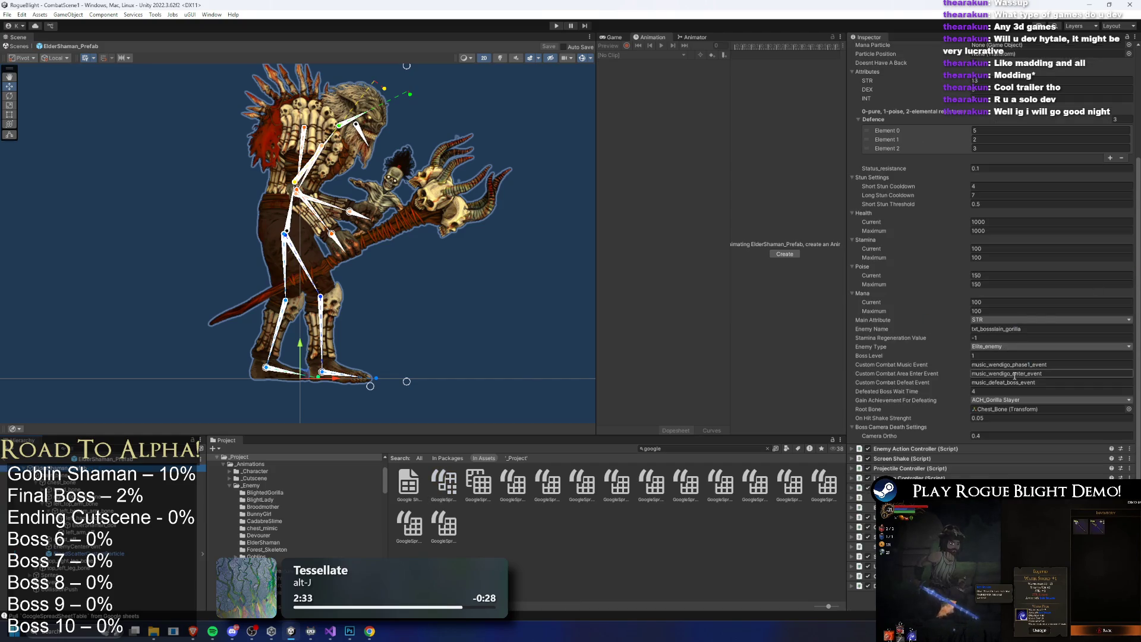
{"action": "left_click", "coordinate": [1052, 382]}
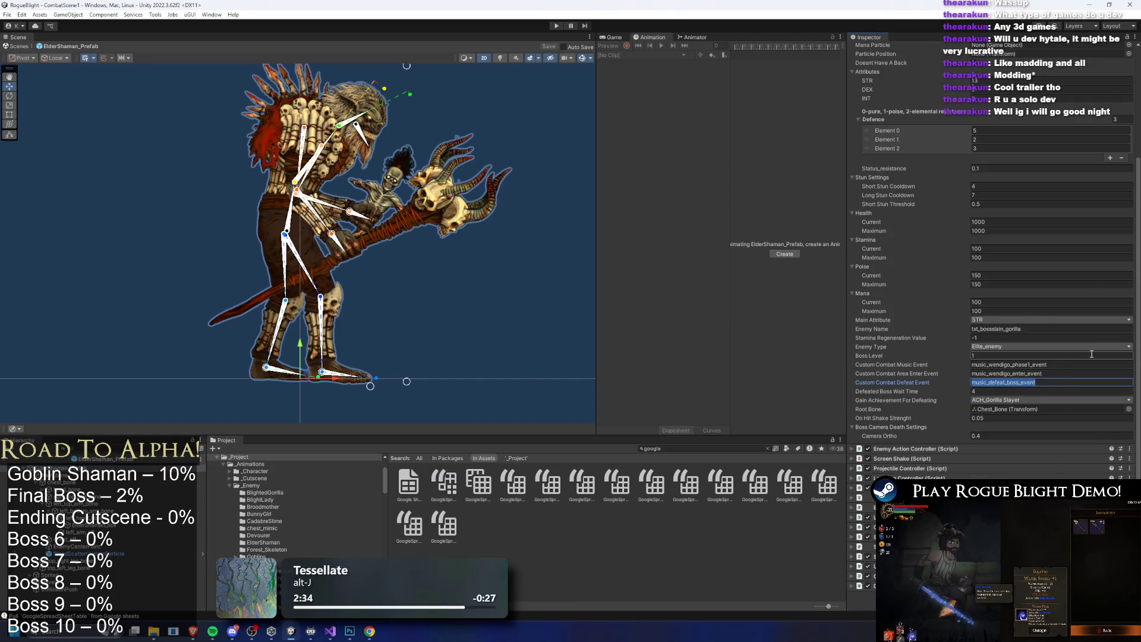
{"action": "key", "text": "alt+Tab"}
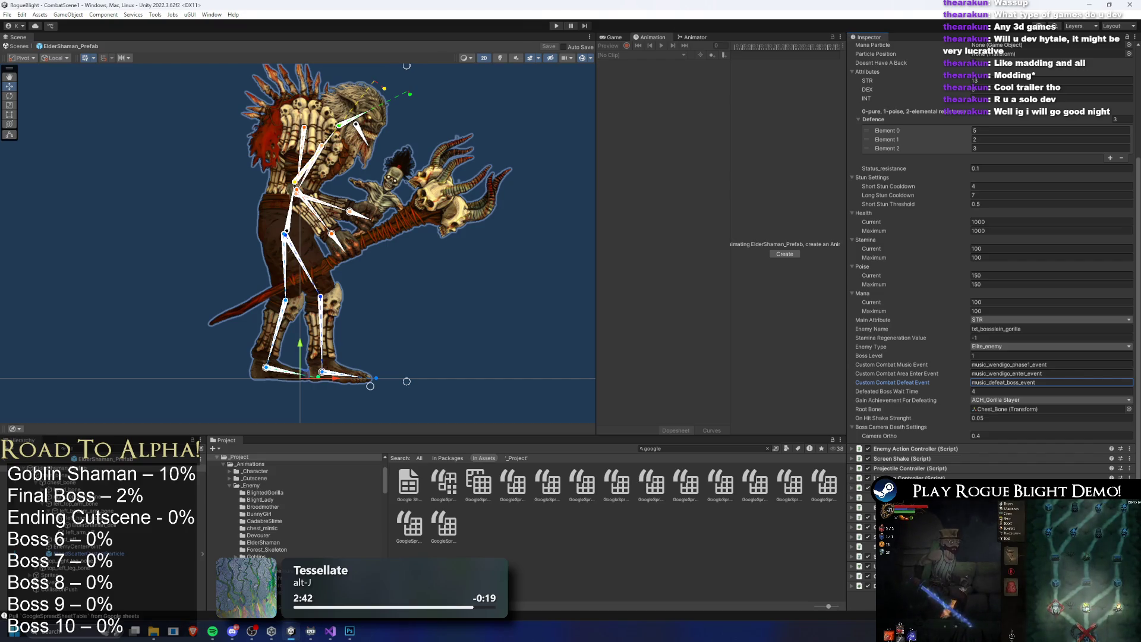
Collapse the skeleton sprites and reselect the ElderShaman_Prefab root to reach its defeat achievement list
{"action": "left_click", "coordinate": [368, 220]}
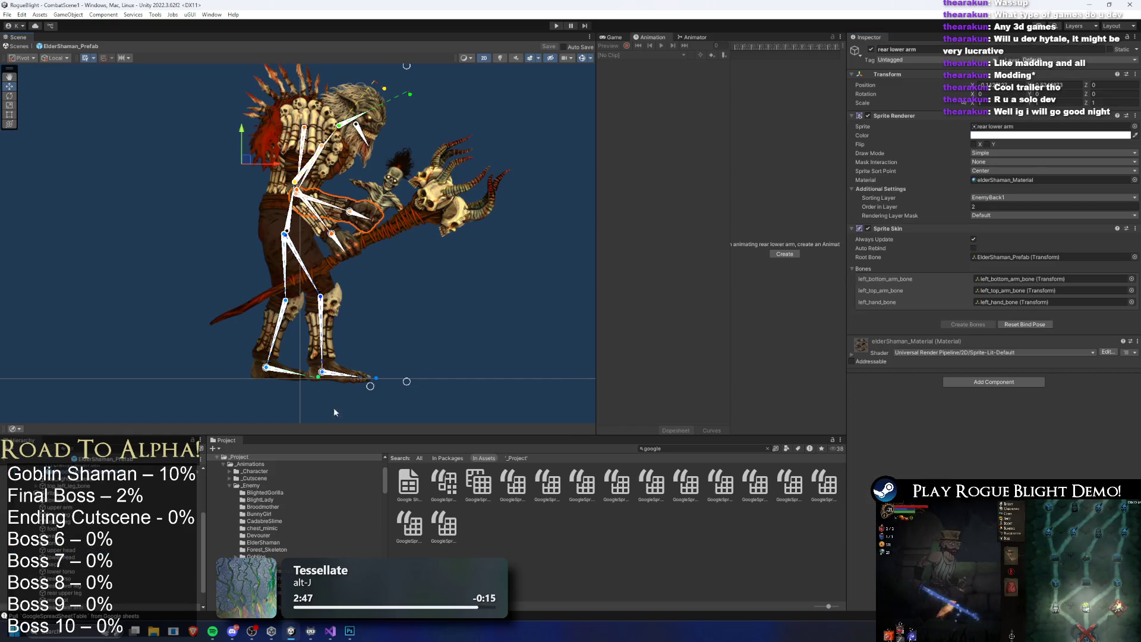
{"action": "left_click", "coordinate": [68, 476]}
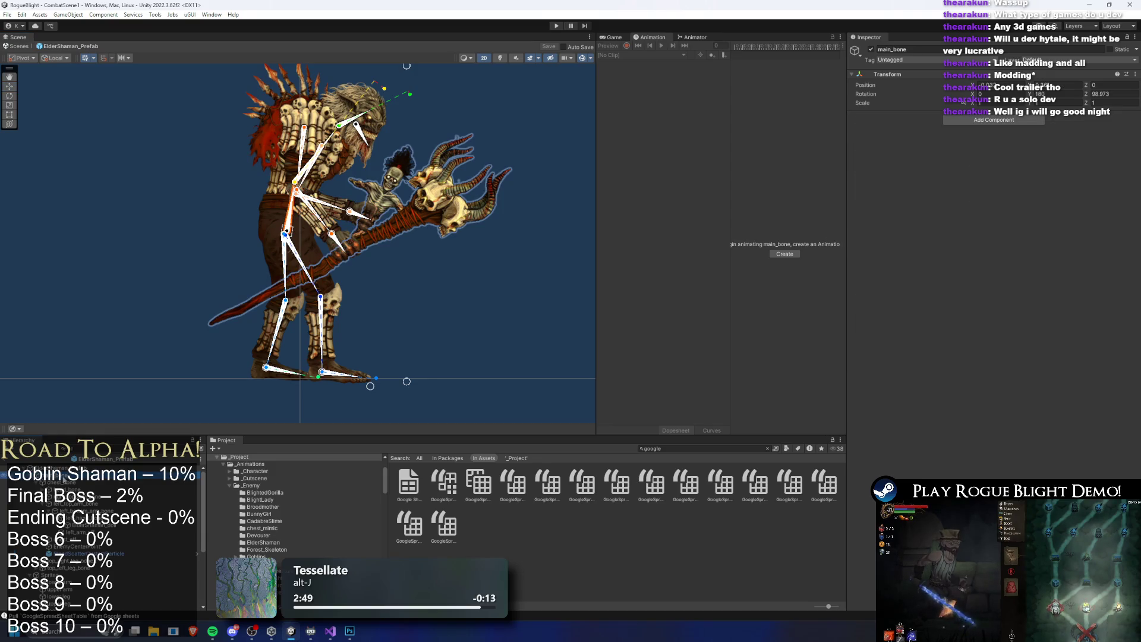
{"action": "scroll", "coordinate": [64, 476], "scroll_direction": "down", "scroll_amount": 3}
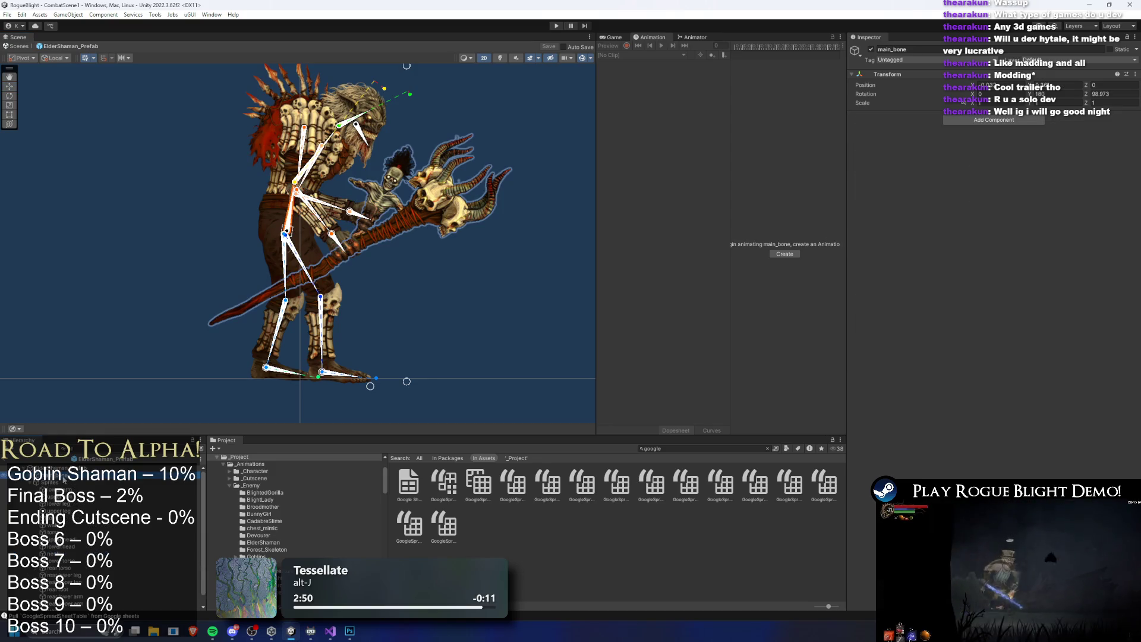
{"action": "left_click", "coordinate": [64, 480]}
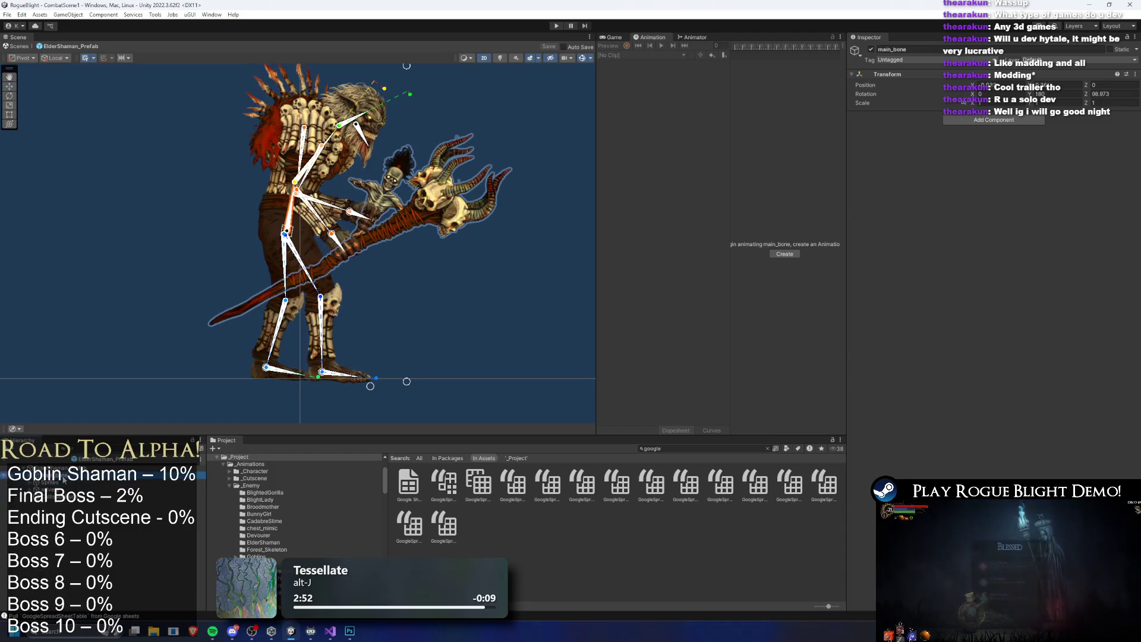
{"action": "left_click", "coordinate": [95, 459]}
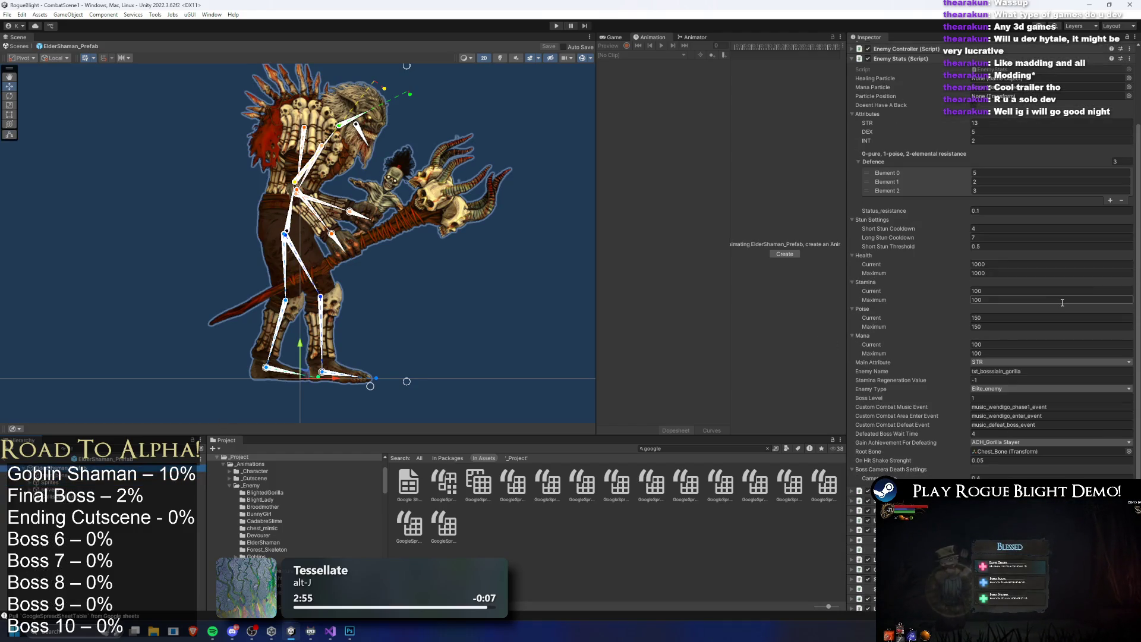
{"action": "left_click", "coordinate": [1008, 443]}
In Enemy Stats, enter Enemy Name txt_bossslain_eldershaman and keep Gain Achievement For Defeating at NONE
{"action": "scroll", "coordinate": [1006, 447], "scroll_direction": "down", "scroll_amount": 3}
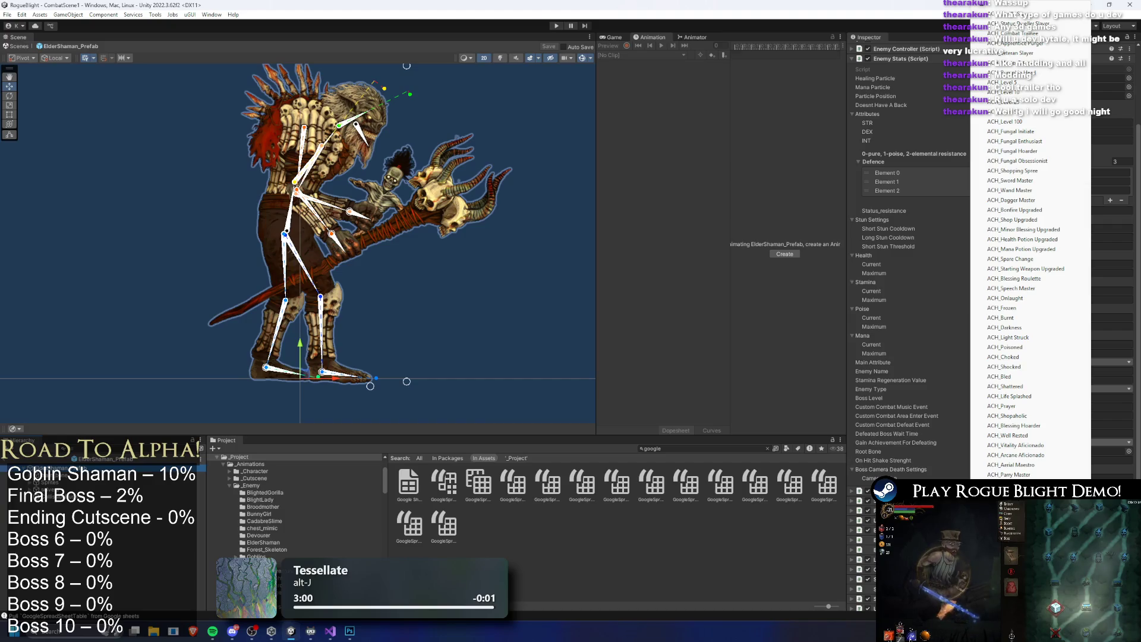
{"action": "key", "text": "Escape"}
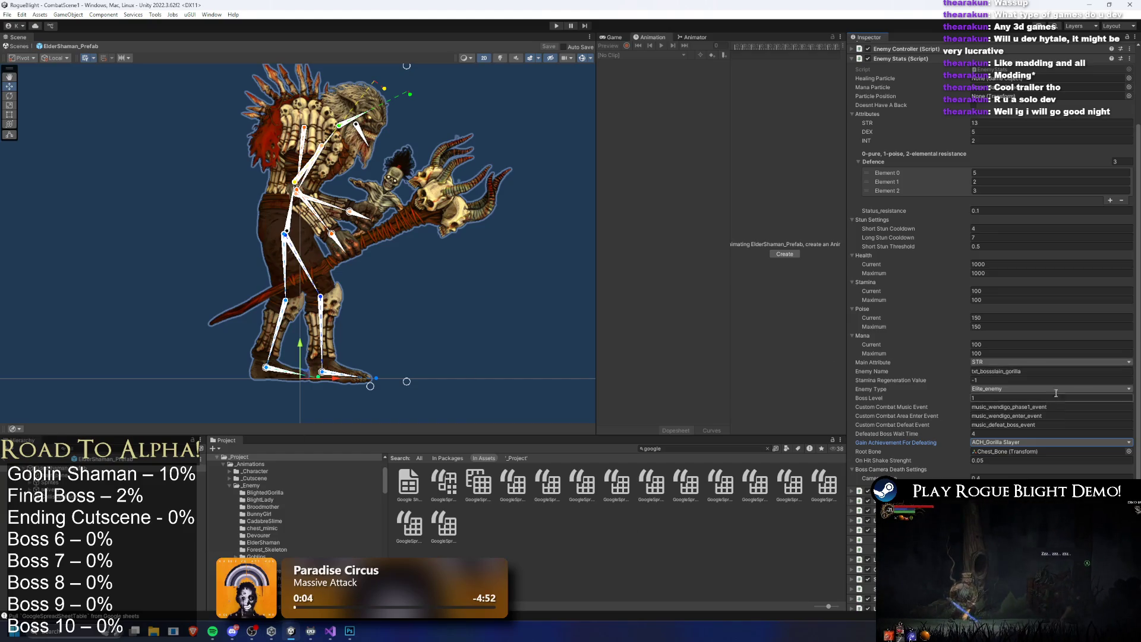
{"action": "key", "text": "super"}
{"action": "key", "text": "Return"}
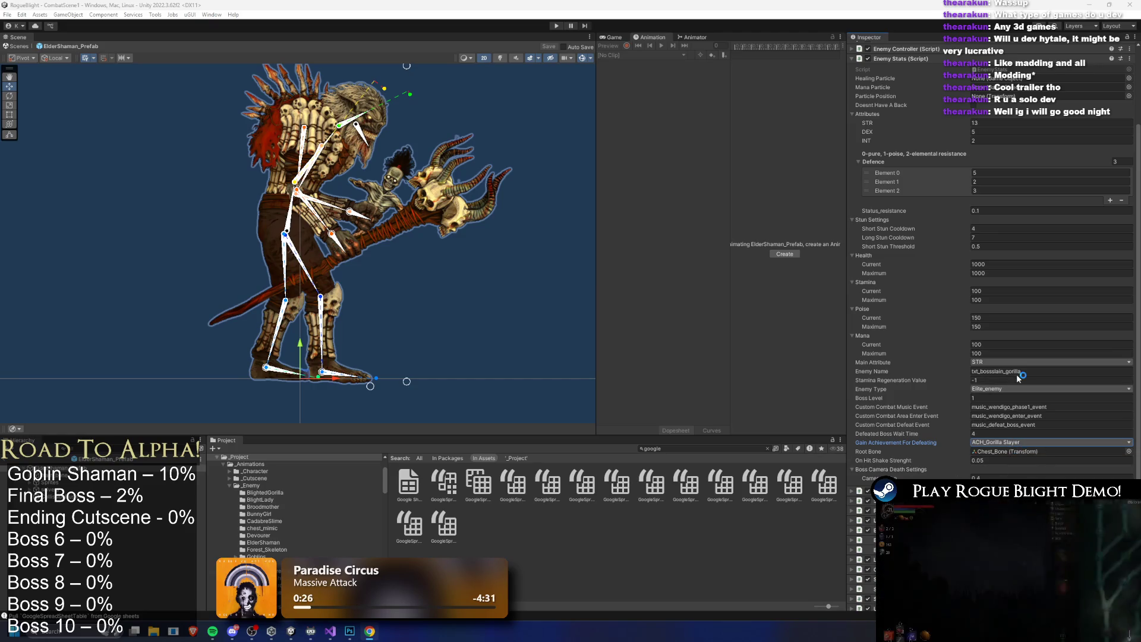
{"action": "left_click", "coordinate": [1088, 370]}
{"action": "left_click", "coordinate": [500, 119]}
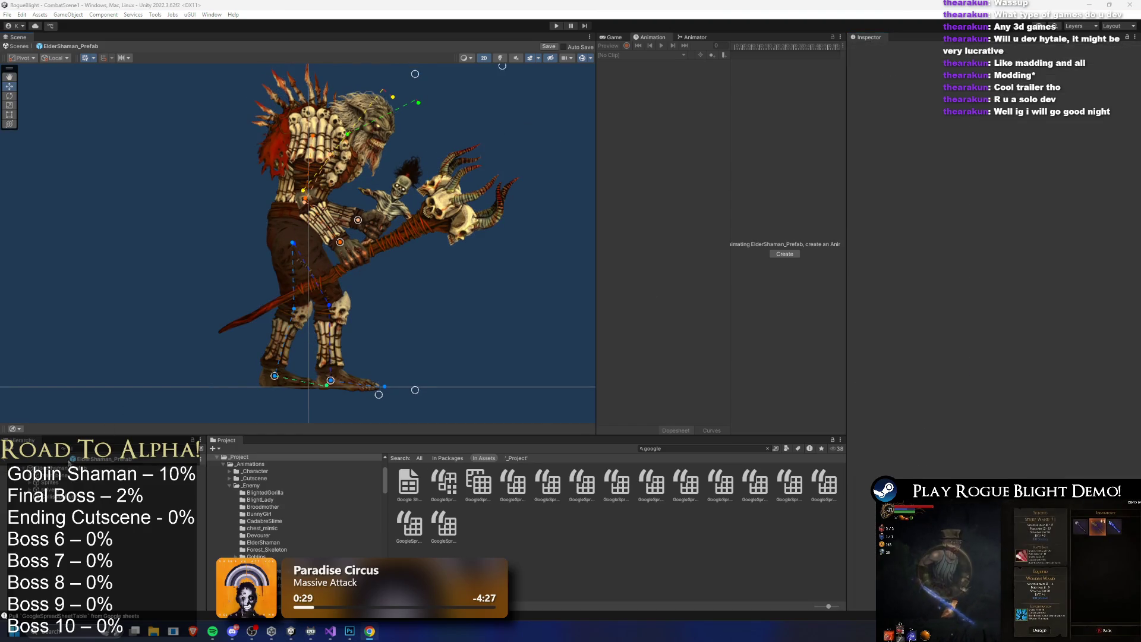
{"action": "left_click", "coordinate": [98, 459]}
{"action": "scroll", "coordinate": [981, 298], "scroll_direction": "down", "scroll_amount": 5}
{"action": "left_click", "coordinate": [1070, 419]}
{"action": "key", "text": "Escape"}
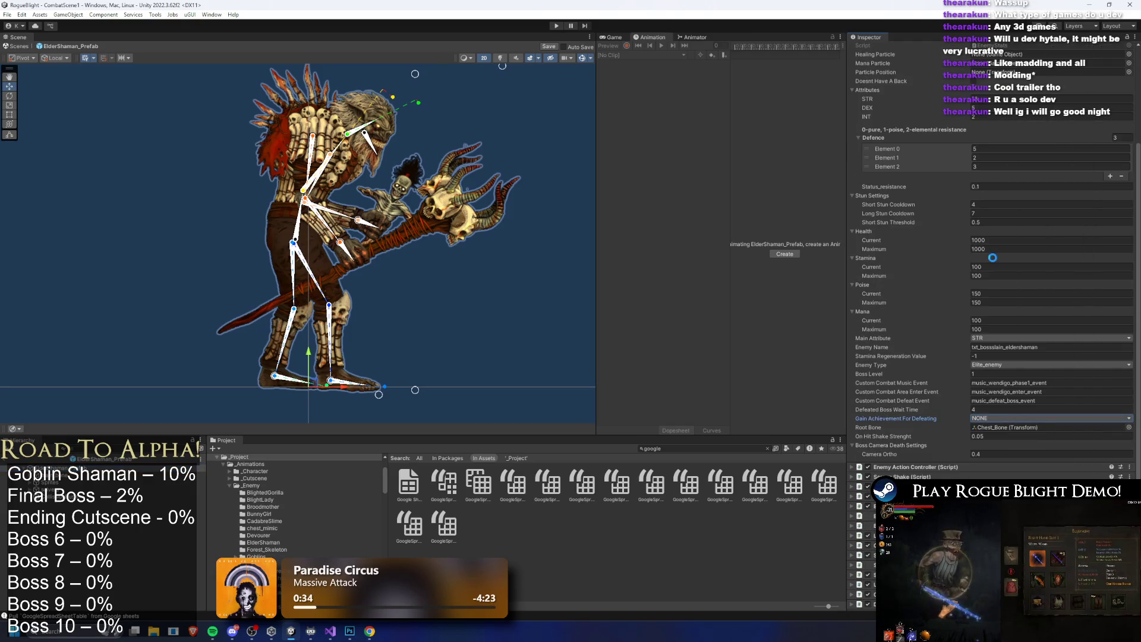
{"action": "key", "text": "super"}
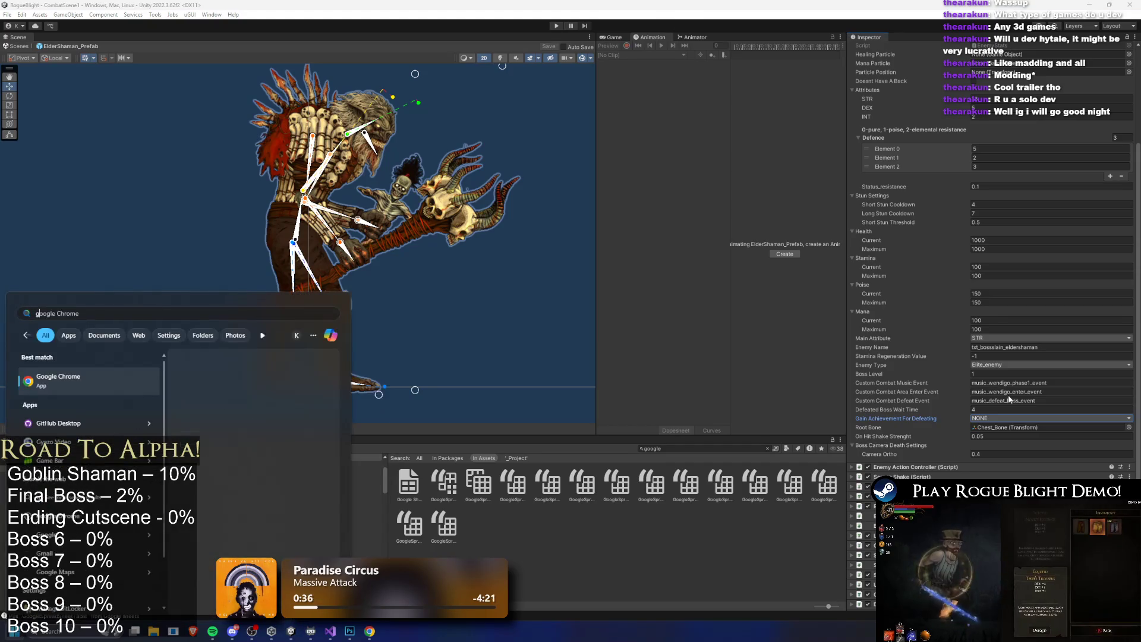
In Visual Studio's TODO.txt, add an 'Elden Shaman:' heading above the TODO list
{"action": "key", "text": "Escape"}
{"action": "left_click", "coordinate": [330, 631]}
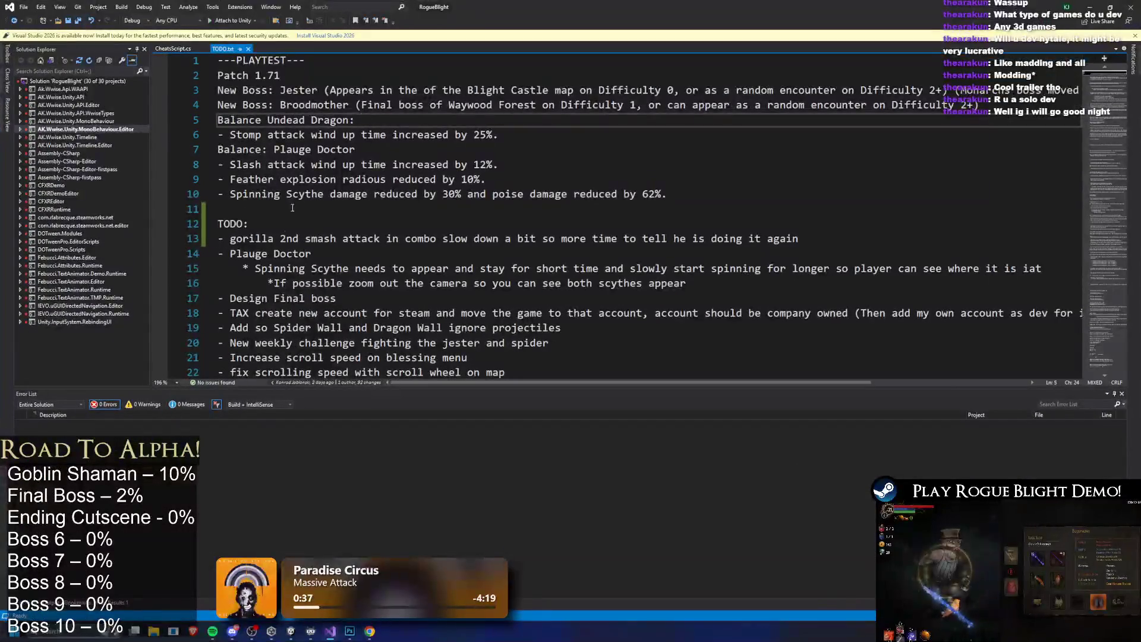
{"action": "left_click", "coordinate": [285, 214]}
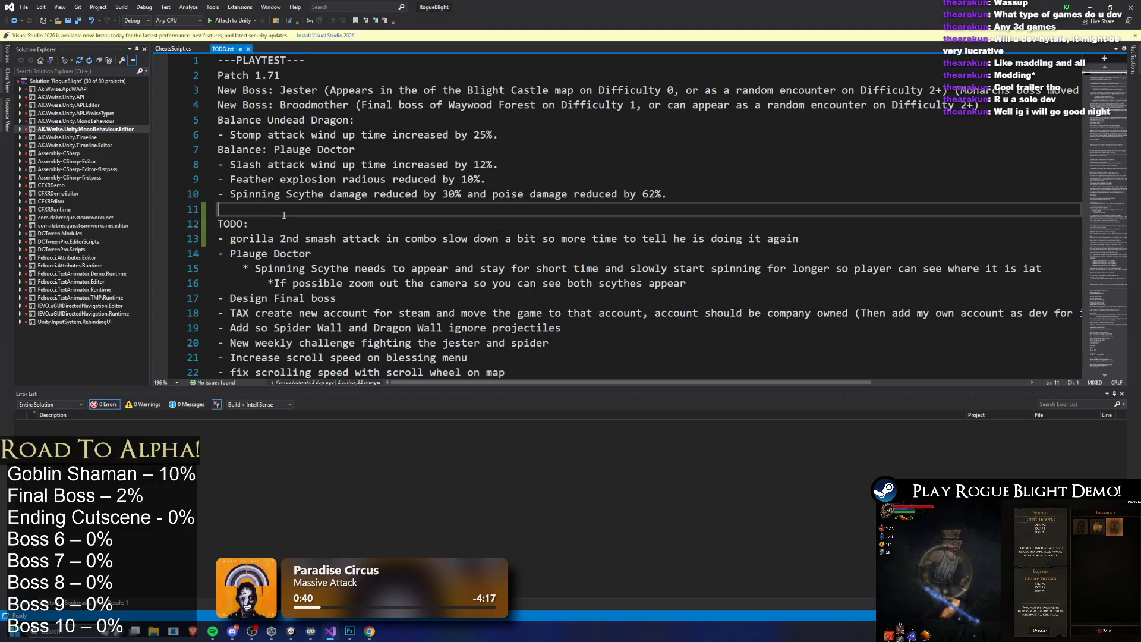
{"action": "key", "text": "Return"}
{"action": "key", "text": "Return"}
{"action": "key", "text": "Return"}
{"action": "key", "text": "Up"}
{"action": "key", "text": "Up"}
{"action": "type", "text": "Elden R"}
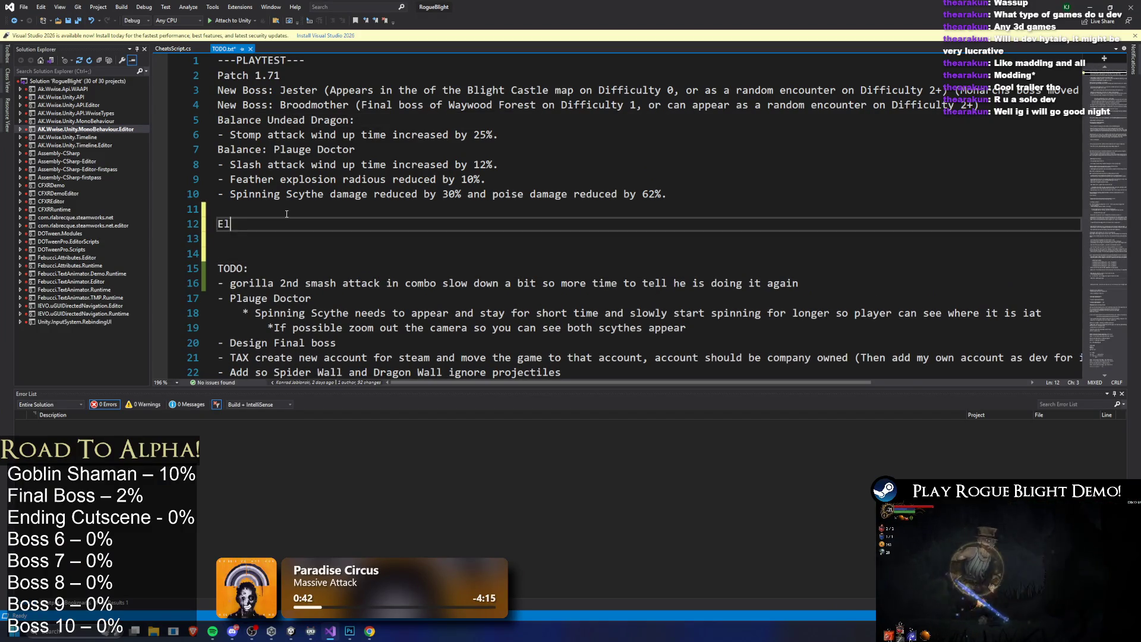
{"action": "key", "text": "BackSpace"}
{"action": "type", "text": "Shaman:"}
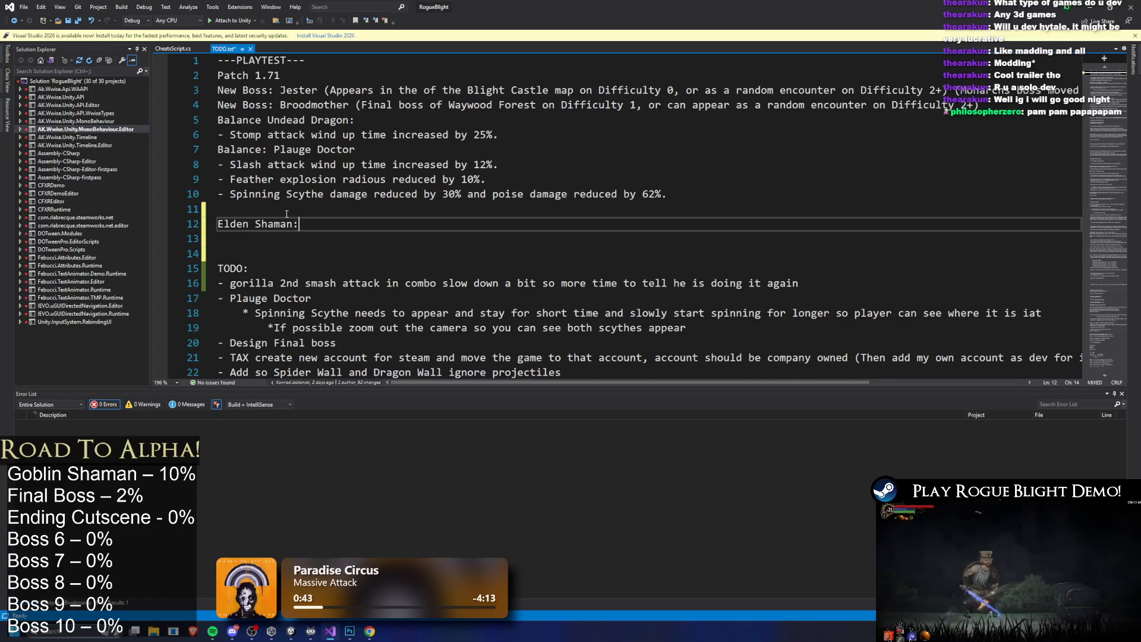
{"action": "key", "text": "Return"}
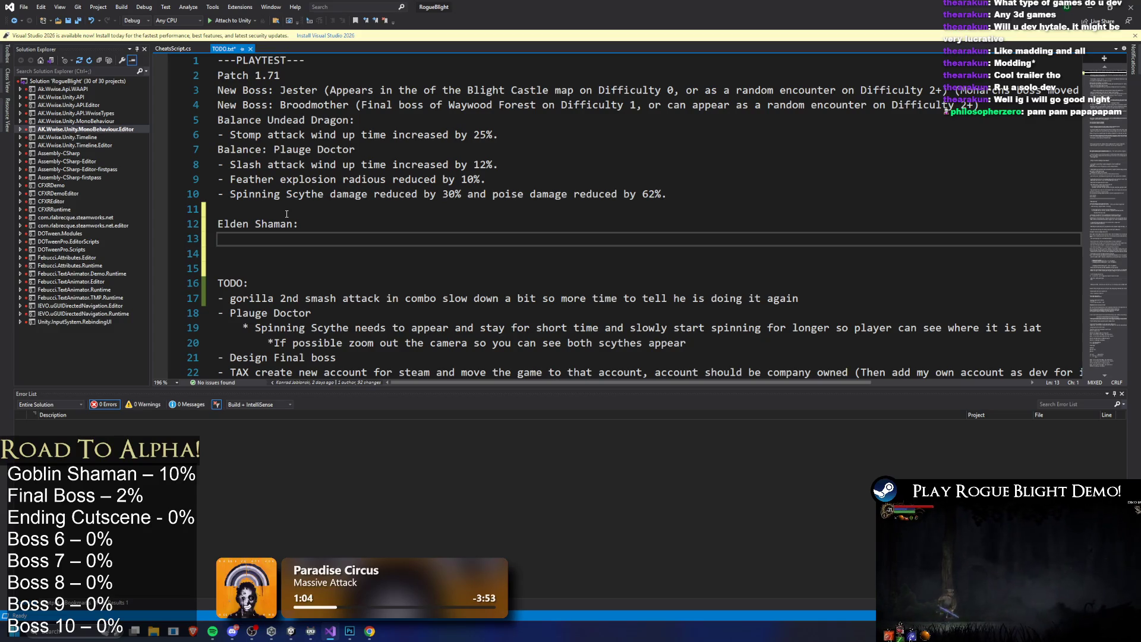
Write 'Add Achievement' under the heading, save TODO.txt, and return to Unity
{"action": "type", "text": "- Add Achievement"}
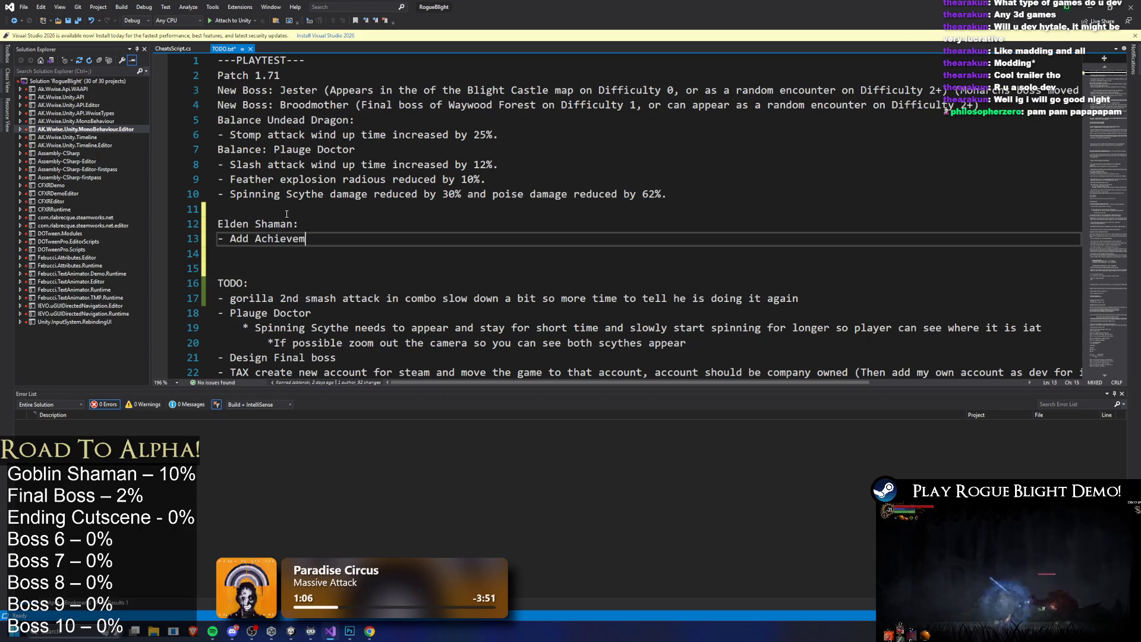
{"action": "key", "text": "ctrl+s"}
{"action": "left_click", "coordinate": [395, 262]}
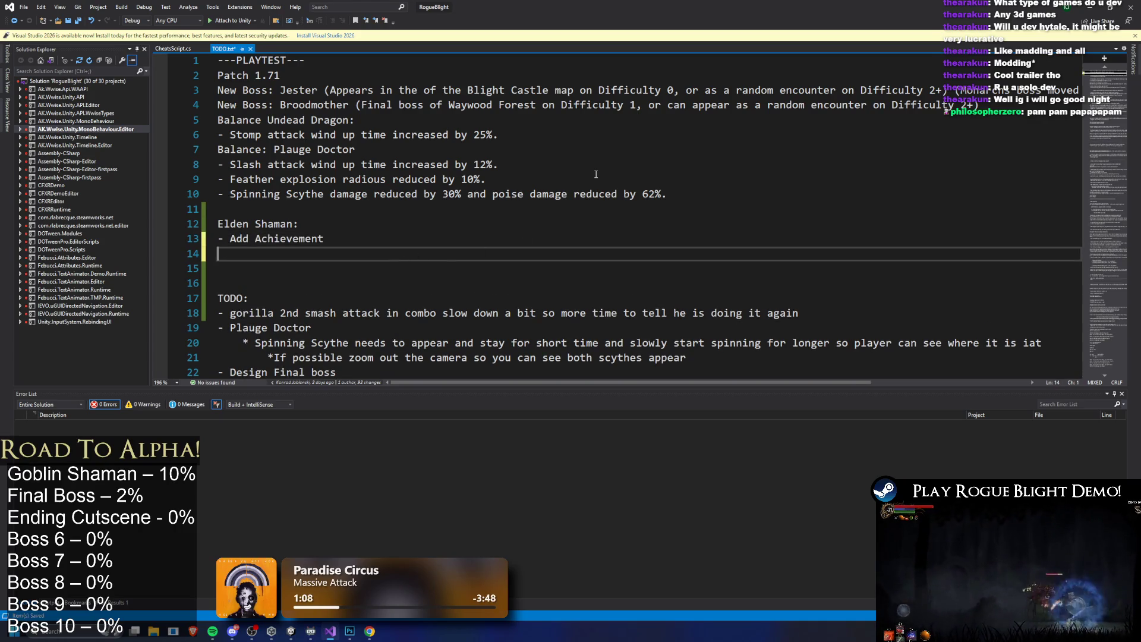
{"action": "left_click", "coordinate": [1090, 6]}
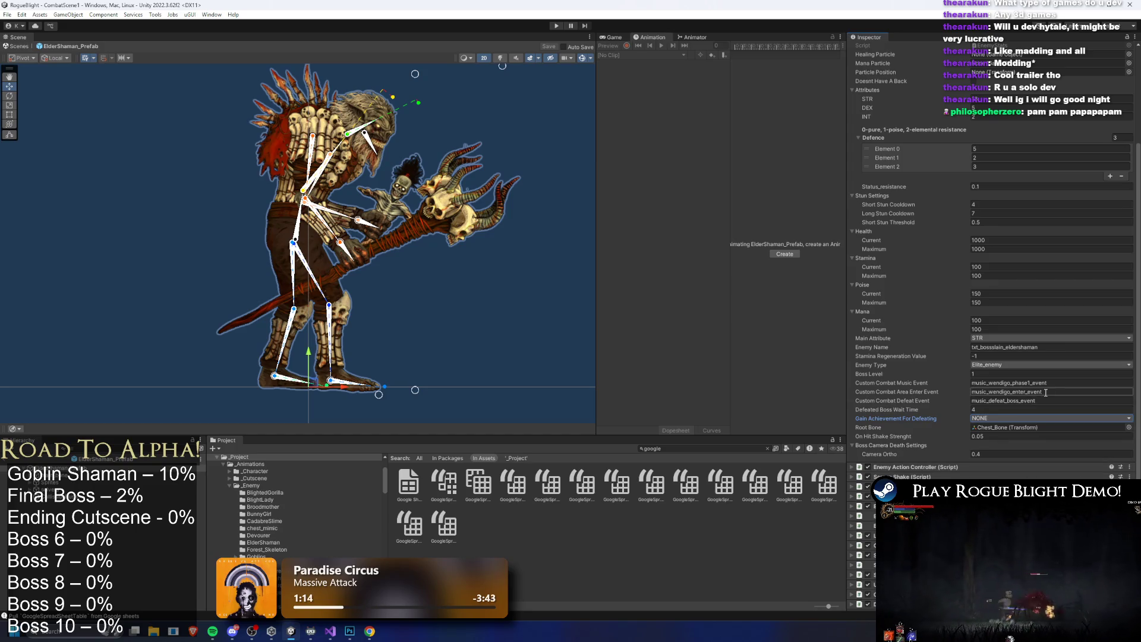
Set Main Attribute to INT, change STR to 2 and INT to 13
{"action": "left_click", "coordinate": [1011, 338]}
{"action": "left_click", "coordinate": [1008, 361]}
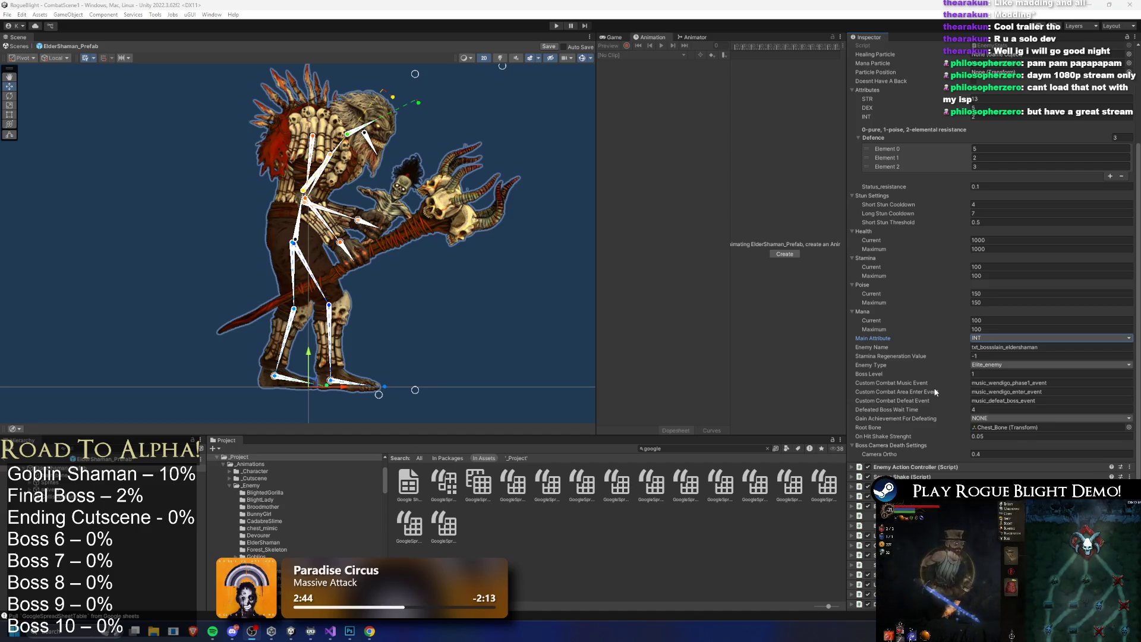
{"action": "scroll", "coordinate": [1029, 281], "scroll_direction": "up", "scroll_amount": 2}
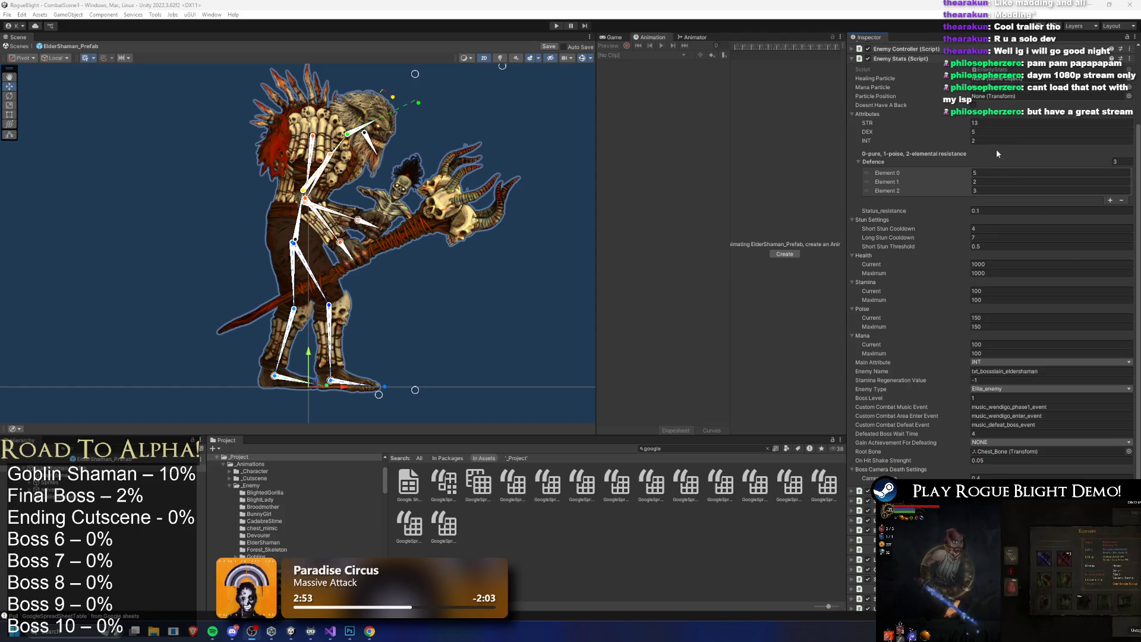
{"action": "left_click", "coordinate": [988, 125]}
{"action": "key", "text": "BackSpace"}
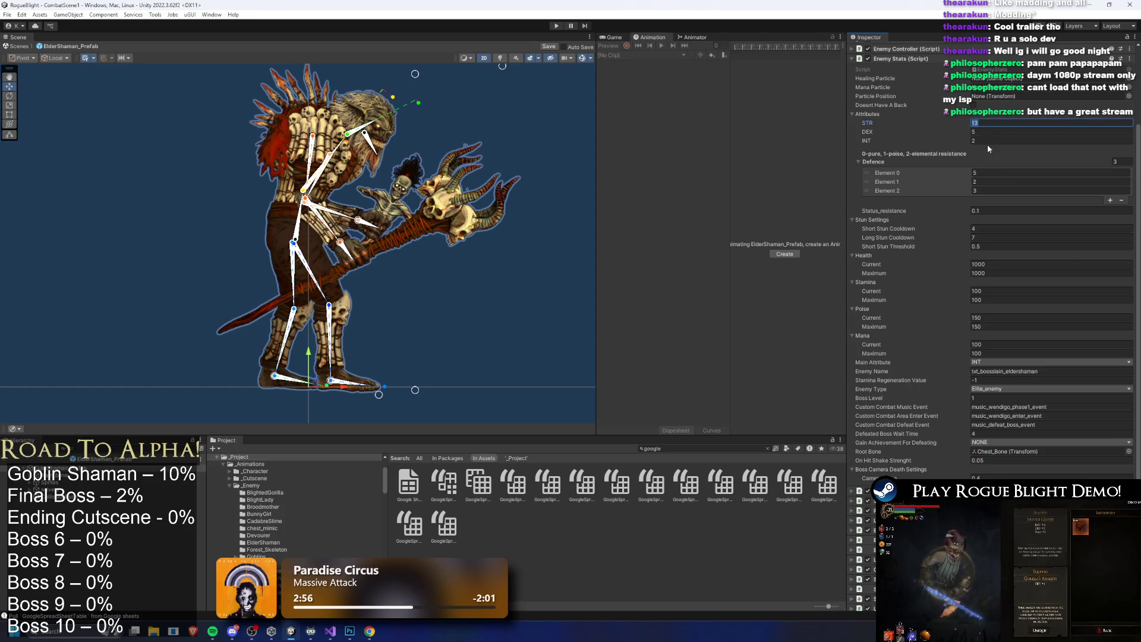
{"action": "type", "text": "2"}
{"action": "left_click", "coordinate": [986, 141]}
{"action": "type", "text": "13"}
{"action": "left_click", "coordinate": [1015, 123]}
Collapse Enemy Stats and expand the Enemy Controller component
{"action": "scroll", "coordinate": [1070, 96], "scroll_direction": "up", "scroll_amount": 1}
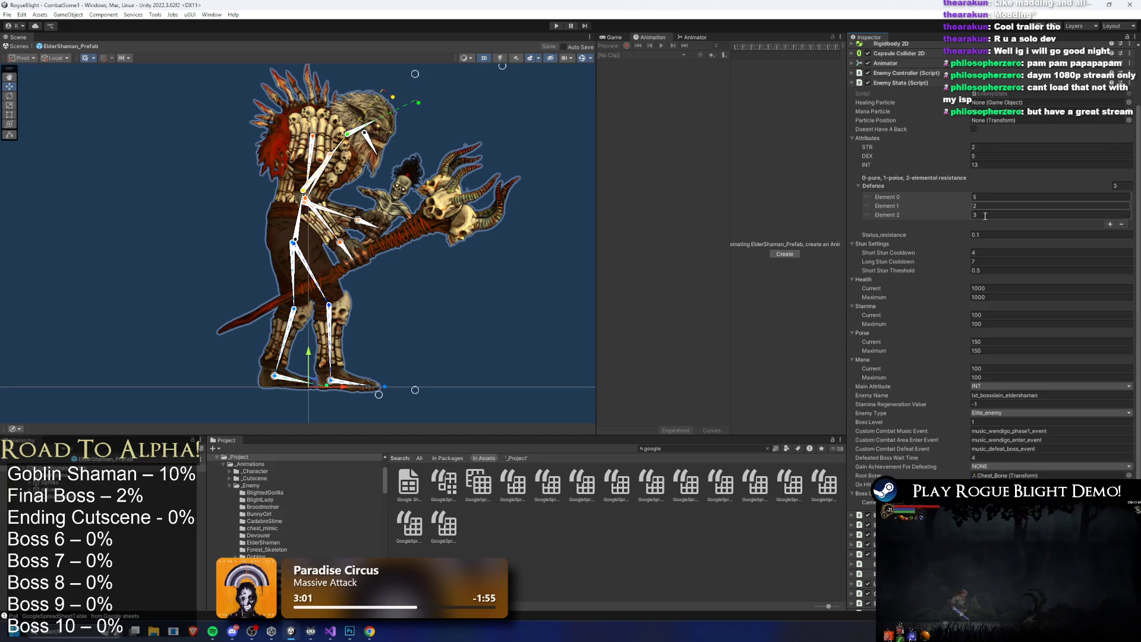
{"action": "scroll", "coordinate": [1013, 270], "scroll_direction": "down", "scroll_amount": 3}
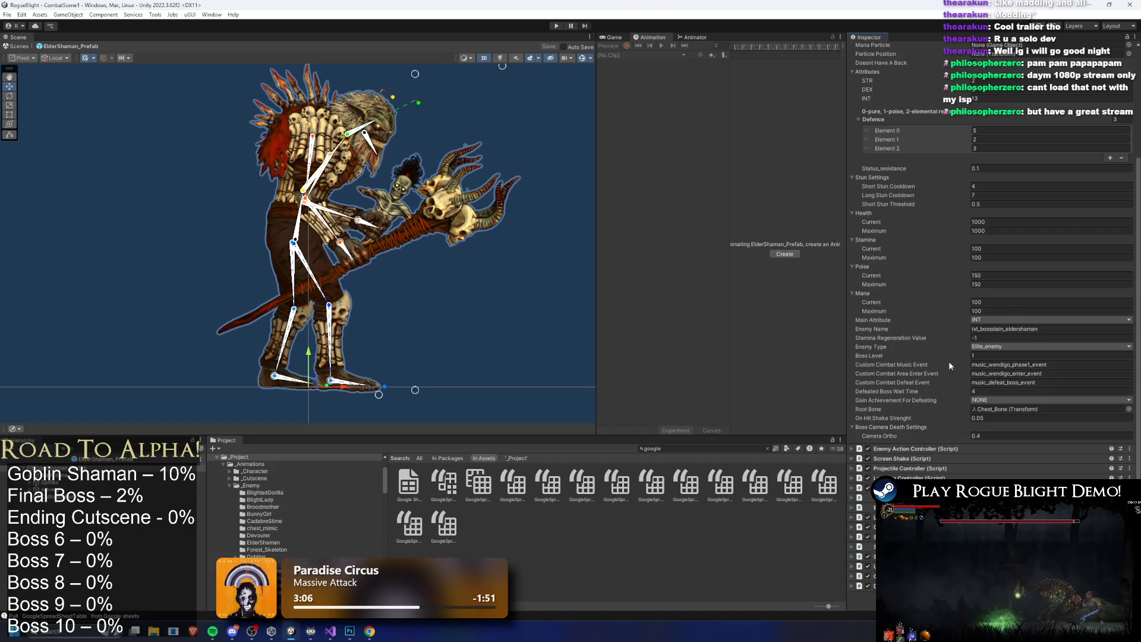
{"action": "scroll", "coordinate": [949, 361], "scroll_direction": "up", "scroll_amount": 4}
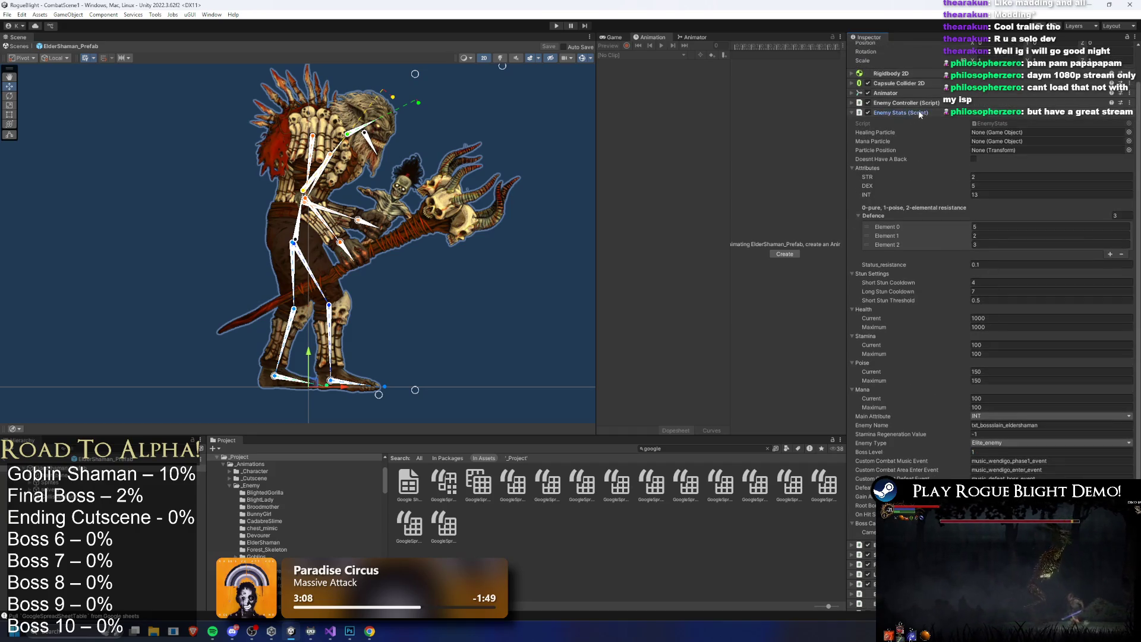
{"action": "left_click", "coordinate": [920, 113]}
{"action": "left_click", "coordinate": [930, 145]}
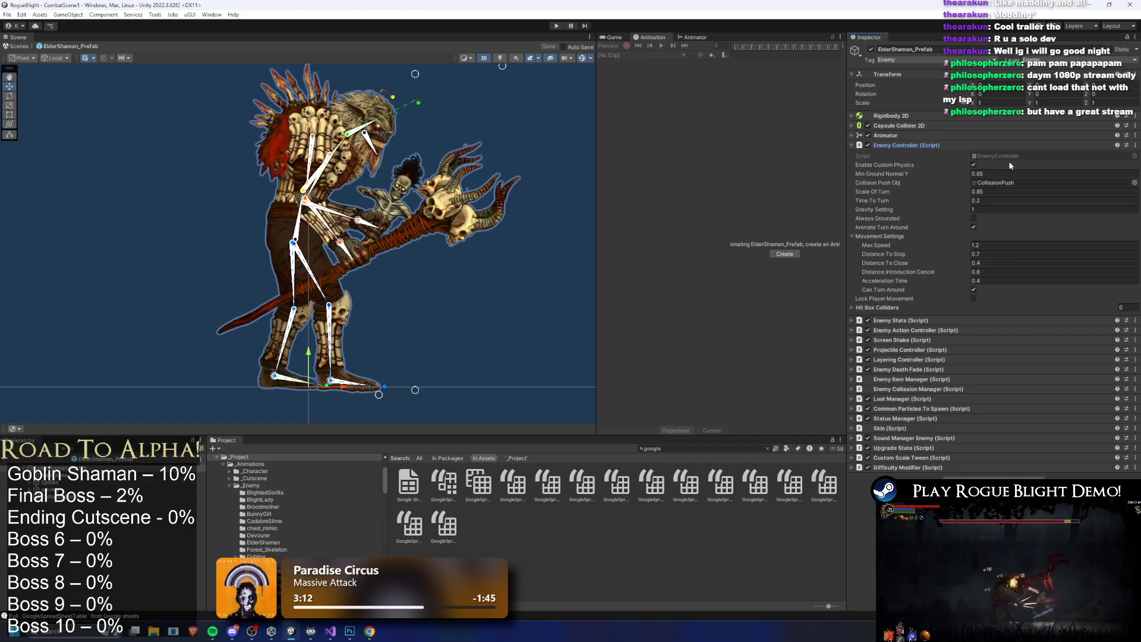
Empty the Enemy Action Controller's Action Patterns list by setting its size to 0
{"action": "left_click", "coordinate": [914, 144]}
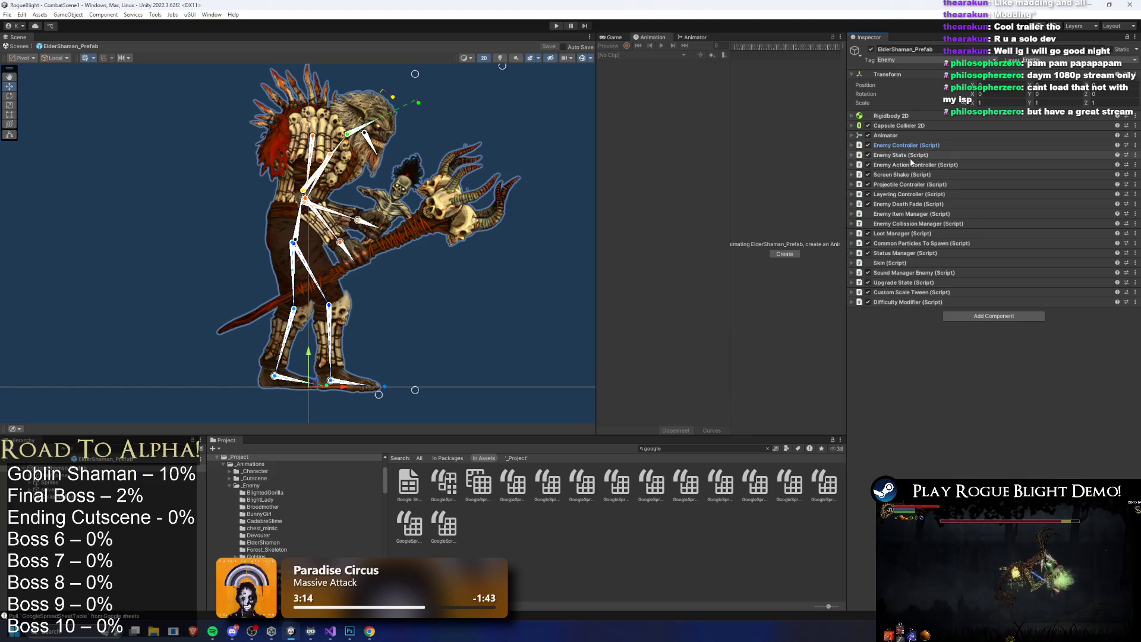
{"action": "left_click", "coordinate": [916, 163]}
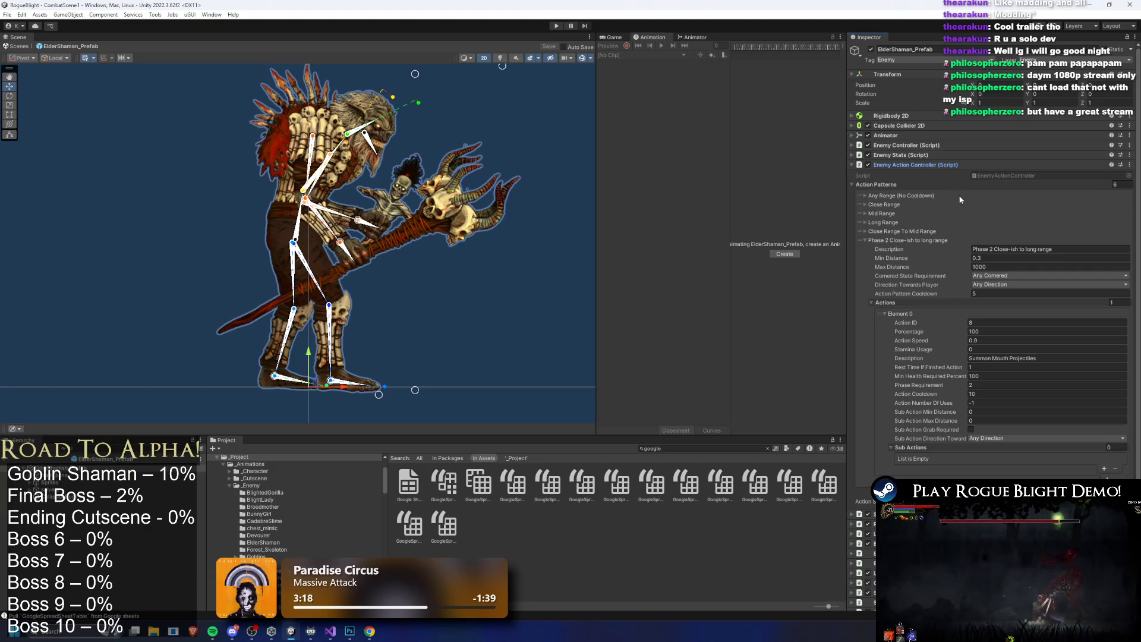
{"action": "left_click", "coordinate": [1120, 184]}
{"action": "type", "text": "0"}
{"action": "key", "text": "ctrl+a"}
{"action": "type", "text": "0"}
{"action": "key", "text": "Return"}
{"action": "left_click", "coordinate": [1040, 215]}
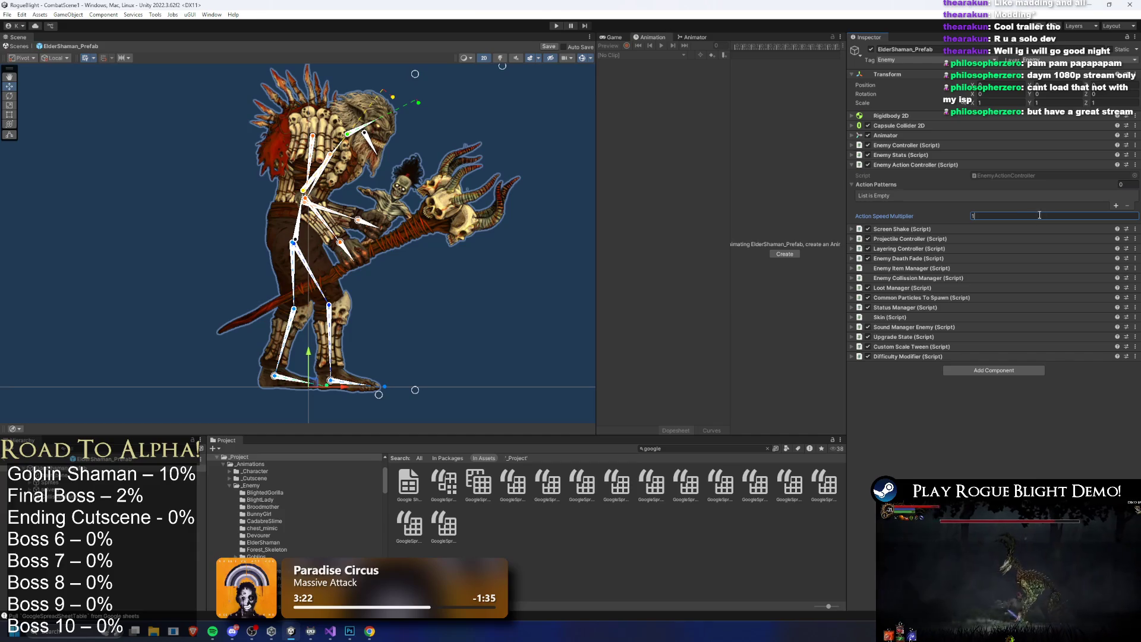
Empty the Projectile Controller's Projectile Information list
{"action": "left_click", "coordinate": [910, 165]}
{"action": "left_click", "coordinate": [944, 175]}
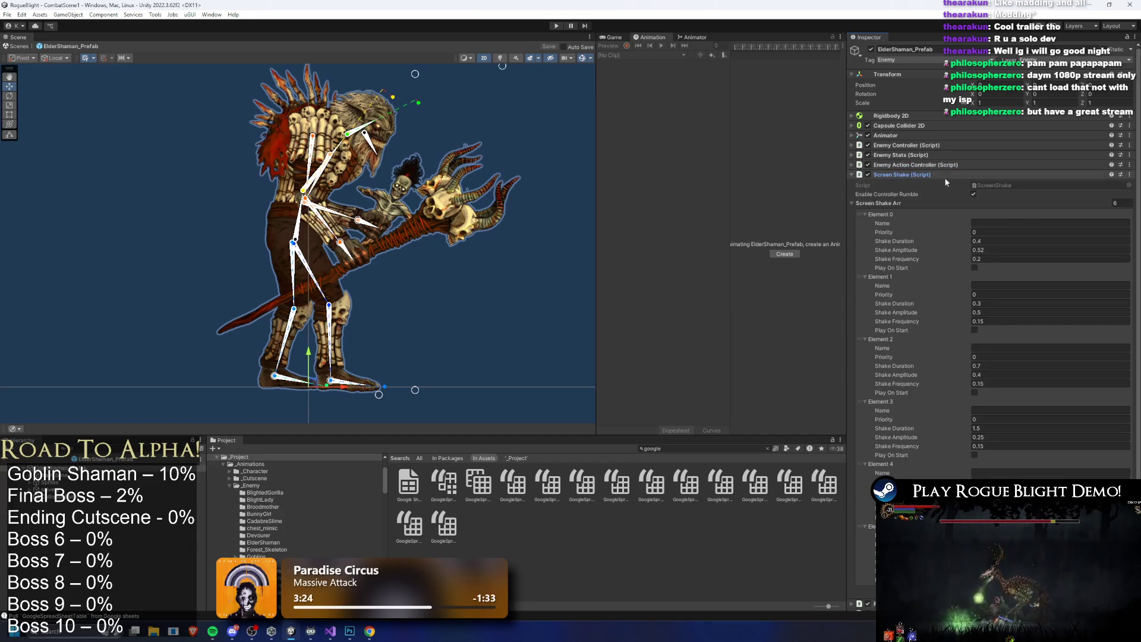
{"action": "left_click", "coordinate": [1001, 204]}
{"action": "left_click", "coordinate": [975, 175]}
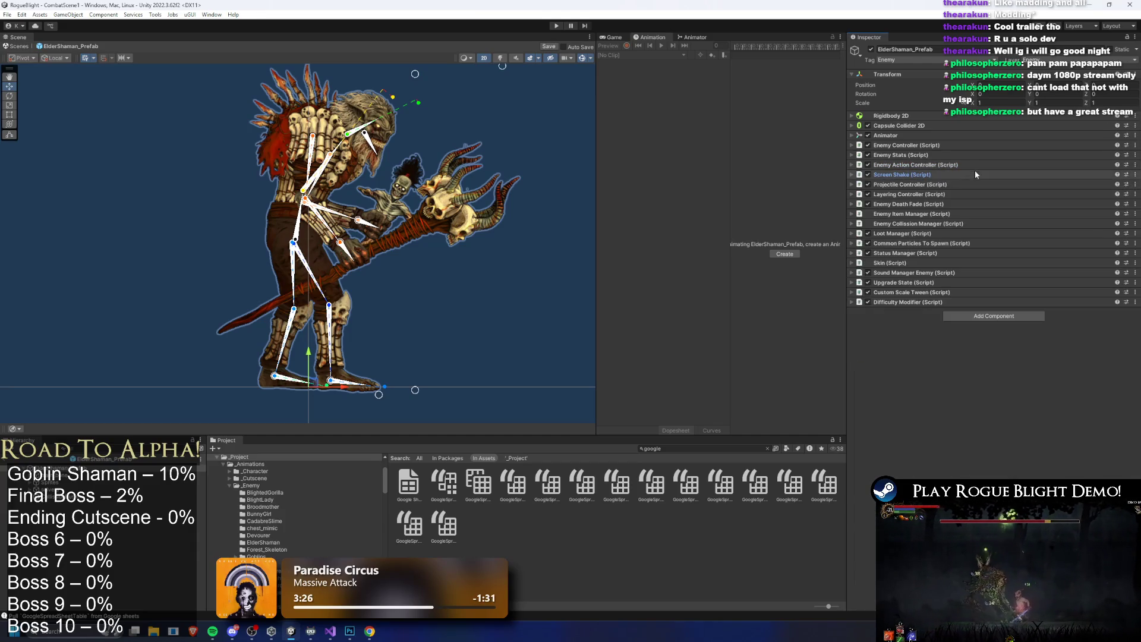
{"action": "left_click", "coordinate": [936, 184]}
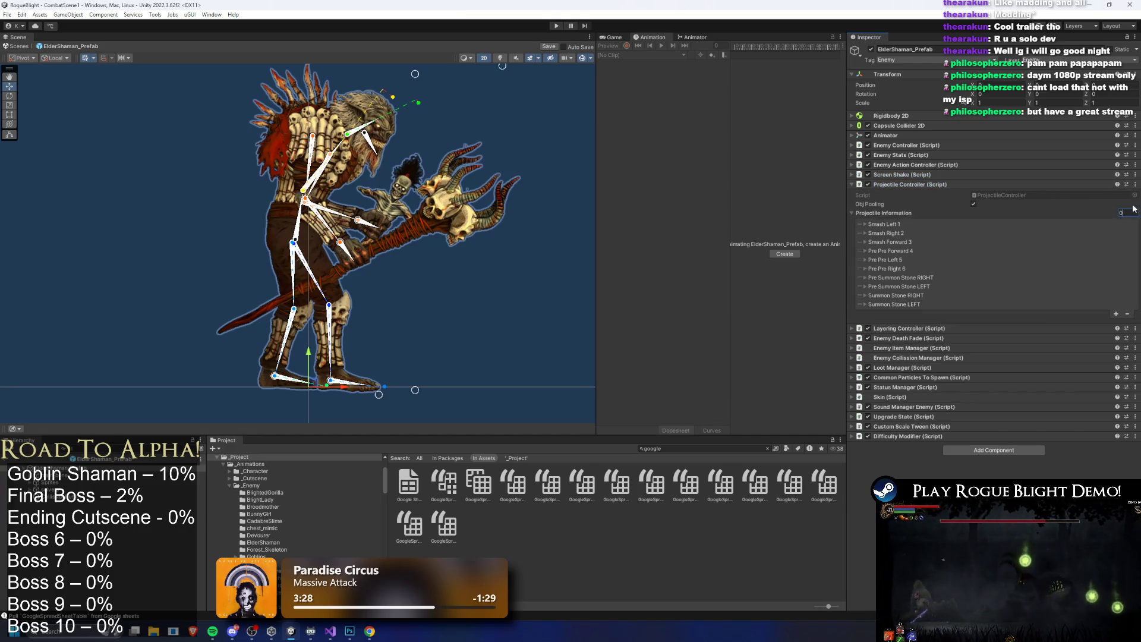
{"action": "key", "text": "Return"}
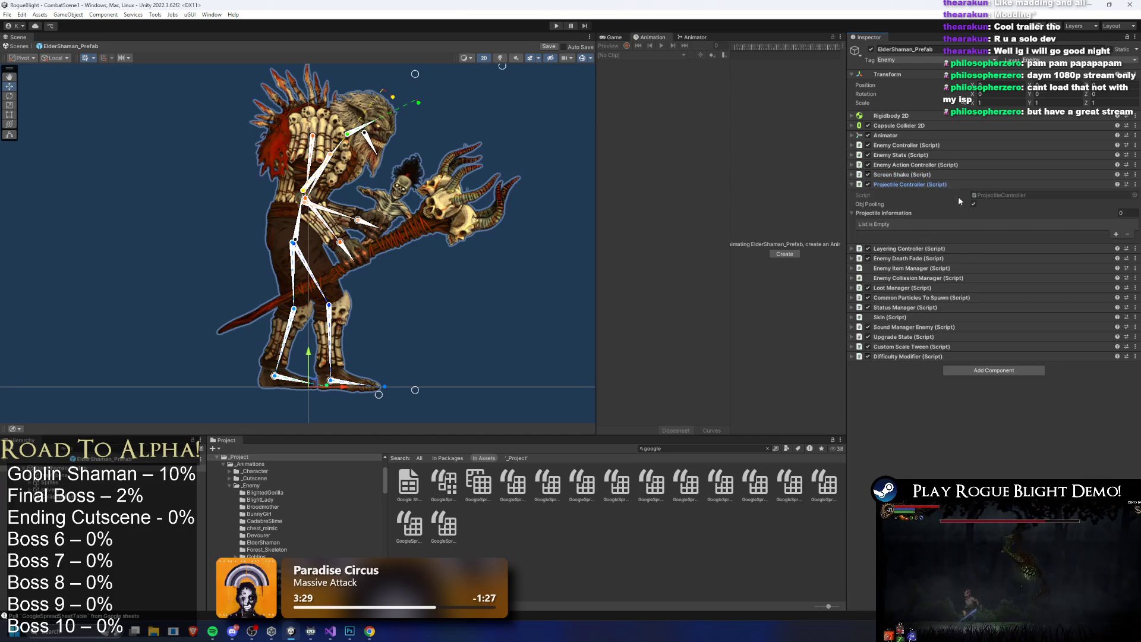
{"action": "left_click", "coordinate": [957, 185]}
Ping Enemy Death Fade's Death Particle to reveal the EnemyCommonParticles folder
{"action": "left_click", "coordinate": [1047, 194]}
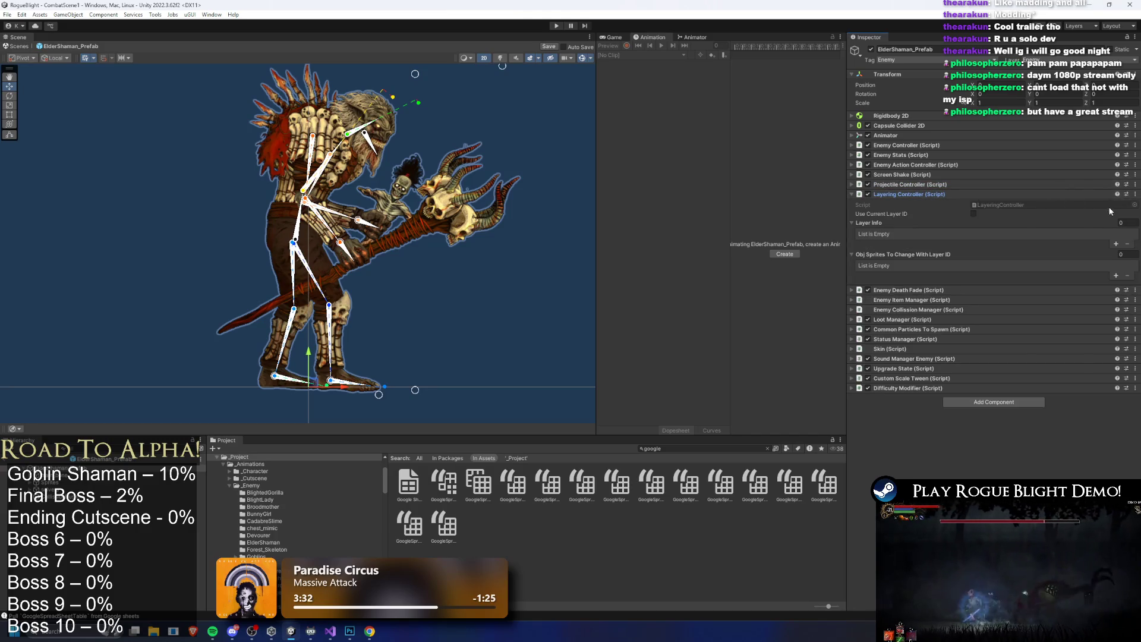
{"action": "left_click", "coordinate": [948, 194]}
{"action": "left_click", "coordinate": [912, 204]}
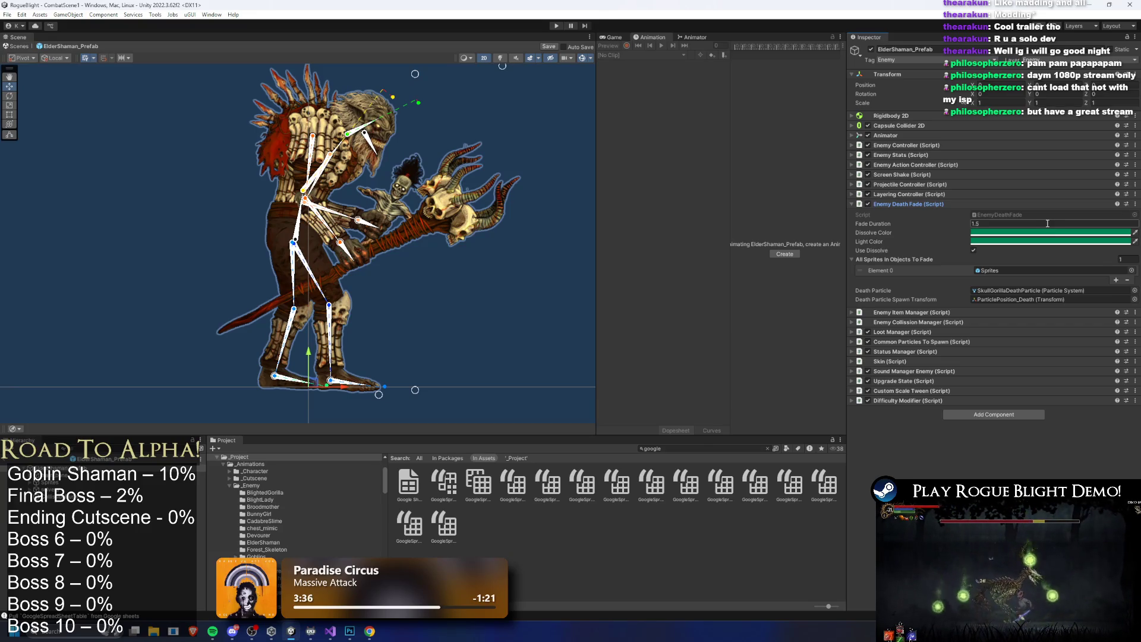
{"action": "left_click", "coordinate": [1062, 292]}
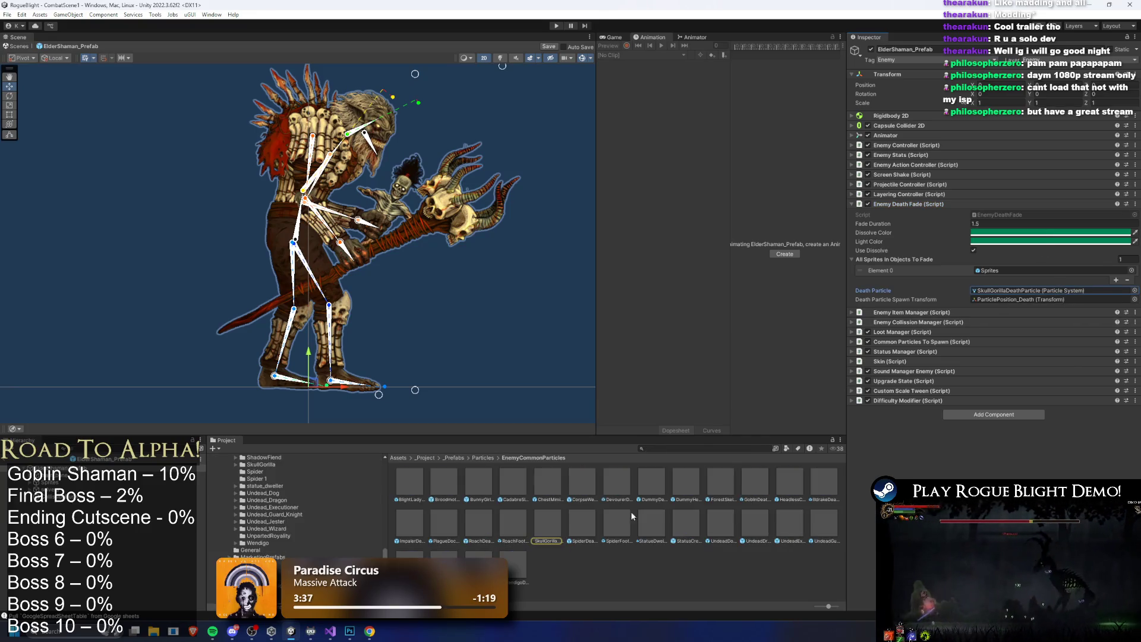
Rename the SkullGorillaDeathParticle1 asset to ElderShamanDeathParticle
{"action": "left_click", "coordinate": [564, 529]}
{"action": "left_click", "coordinate": [581, 525]}
{"action": "right_click", "coordinate": [585, 527]}
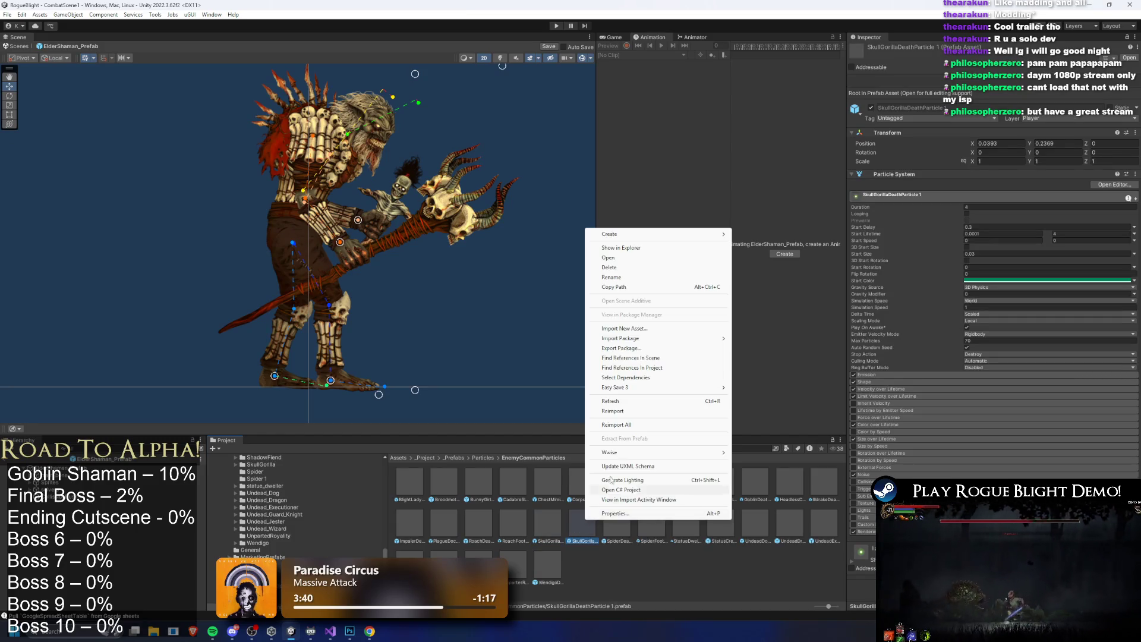
{"action": "left_click", "coordinate": [637, 278]}
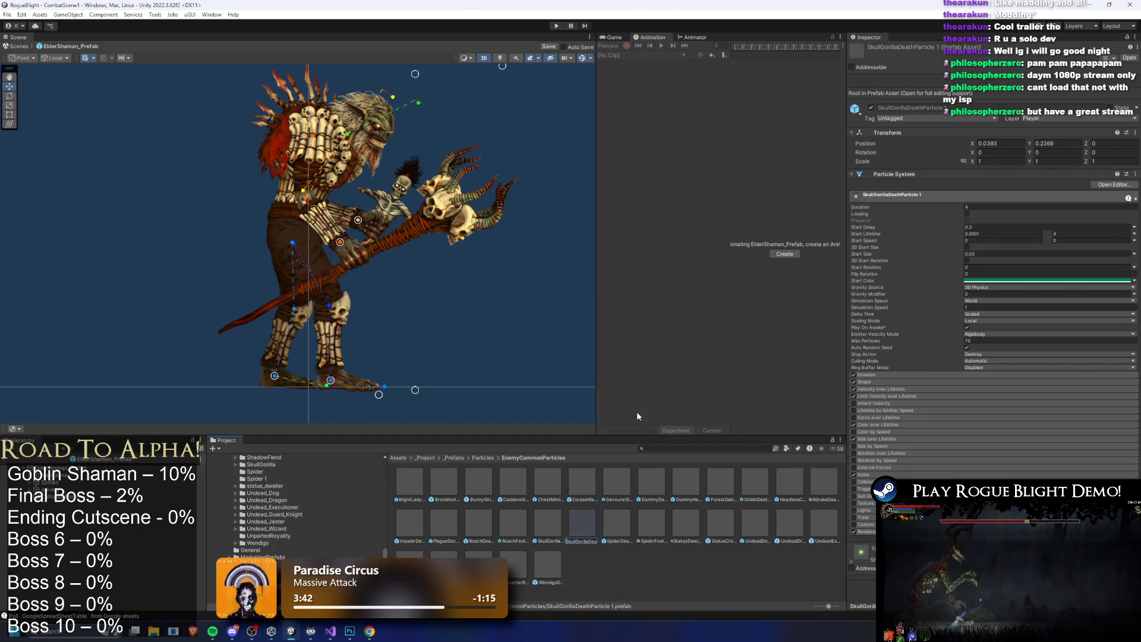
{"action": "key", "text": "End"}
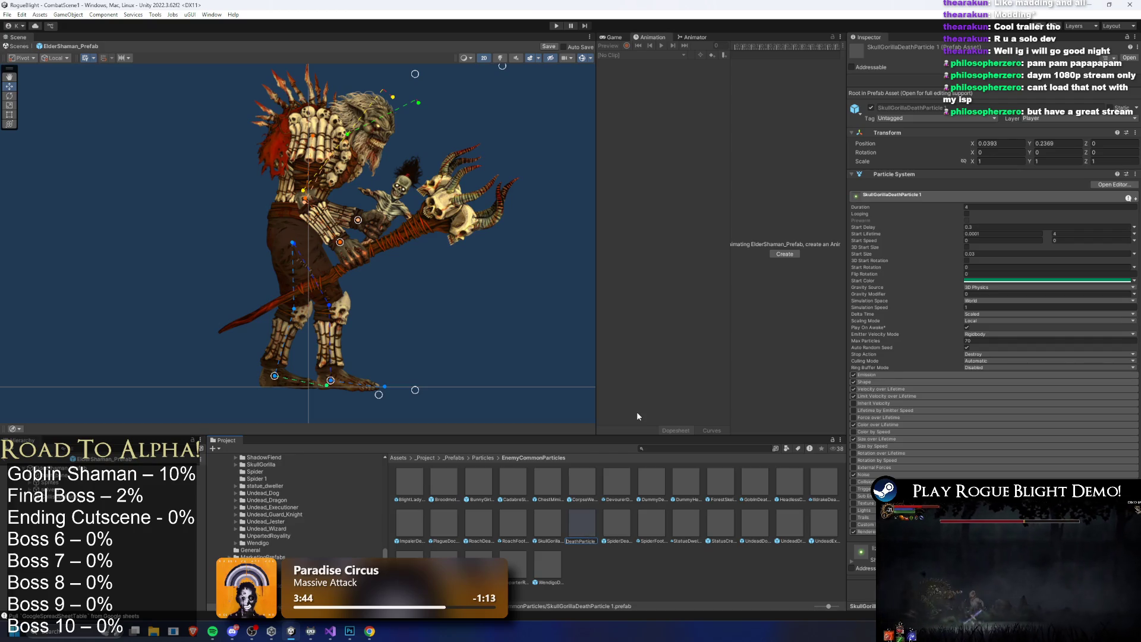
{"action": "type", "text": "ElderShaman"}
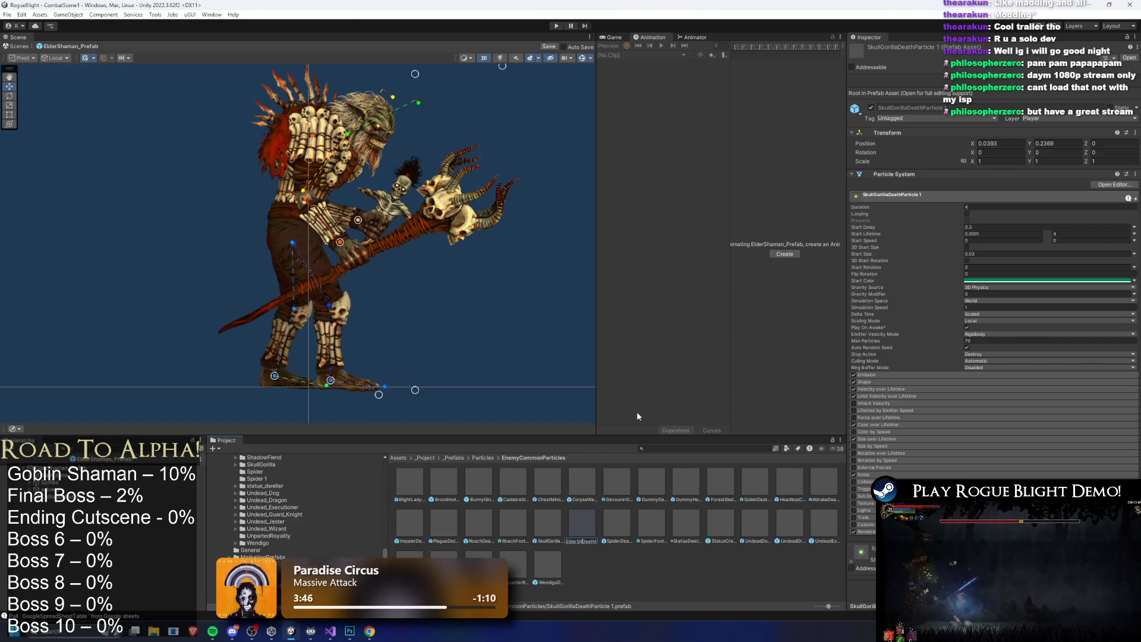
{"action": "key", "text": "End"}
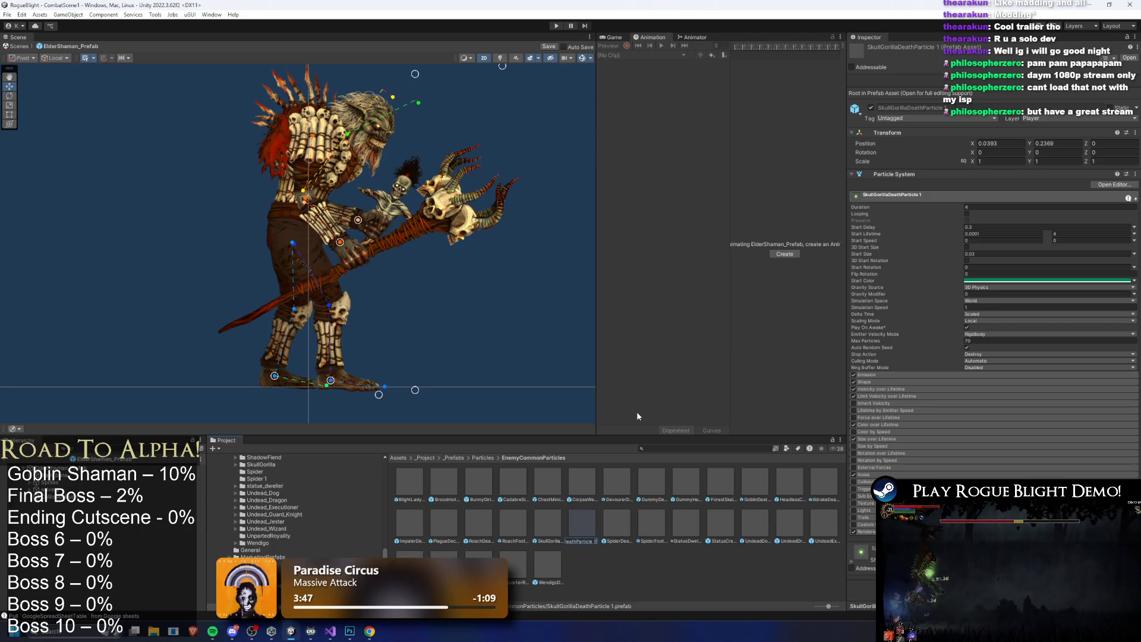
{"action": "key", "text": "Return"}
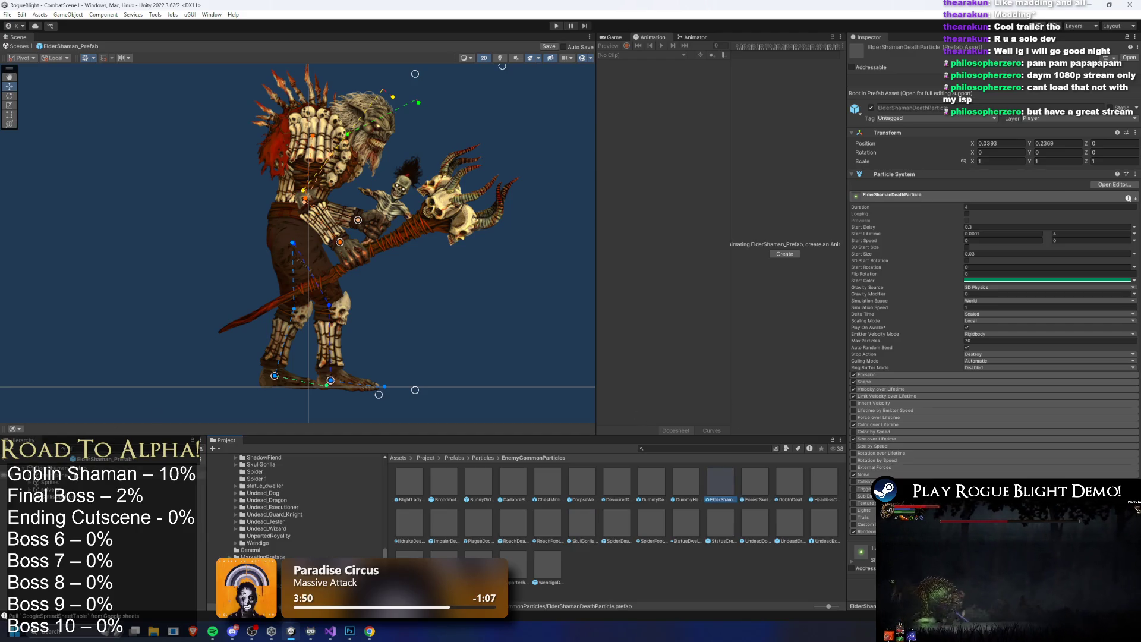
Add empty children ParticlePosition and DeathParticle_Position, raising DeathParticle_Position to the boss's hip
{"action": "right_click", "coordinate": [77, 473]}
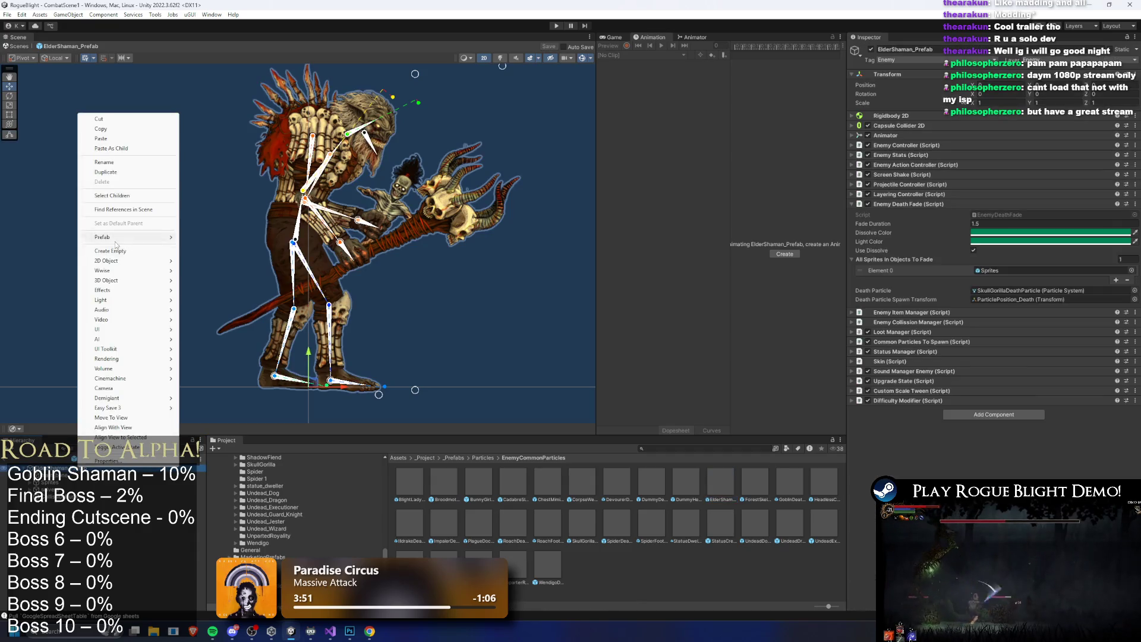
{"action": "left_click", "coordinate": [116, 258]}
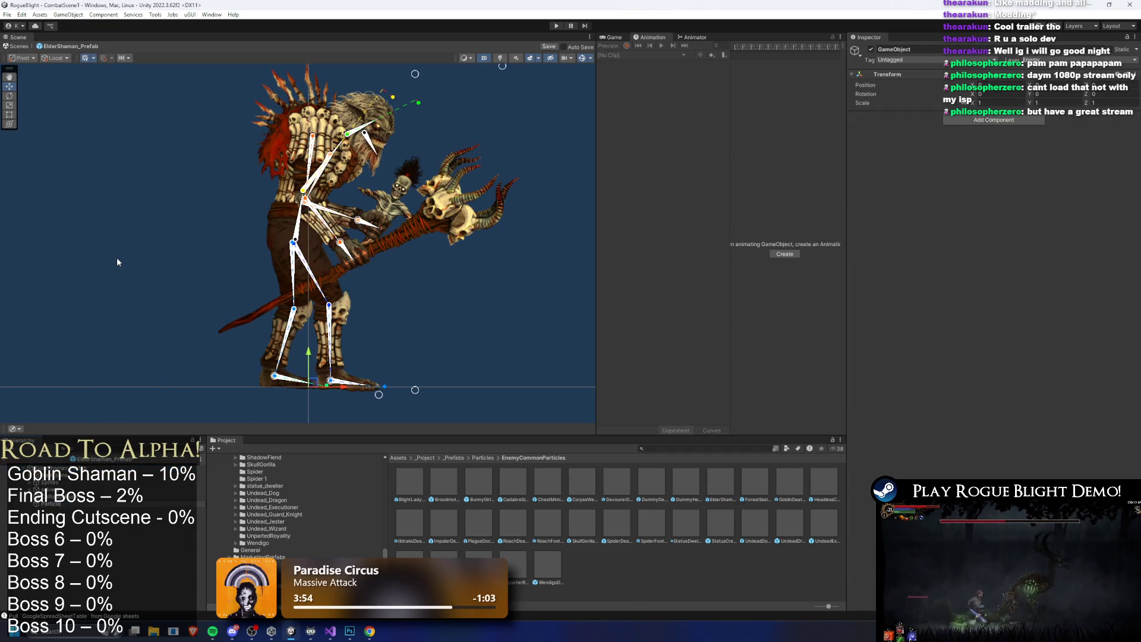
{"action": "key", "text": "Return"}
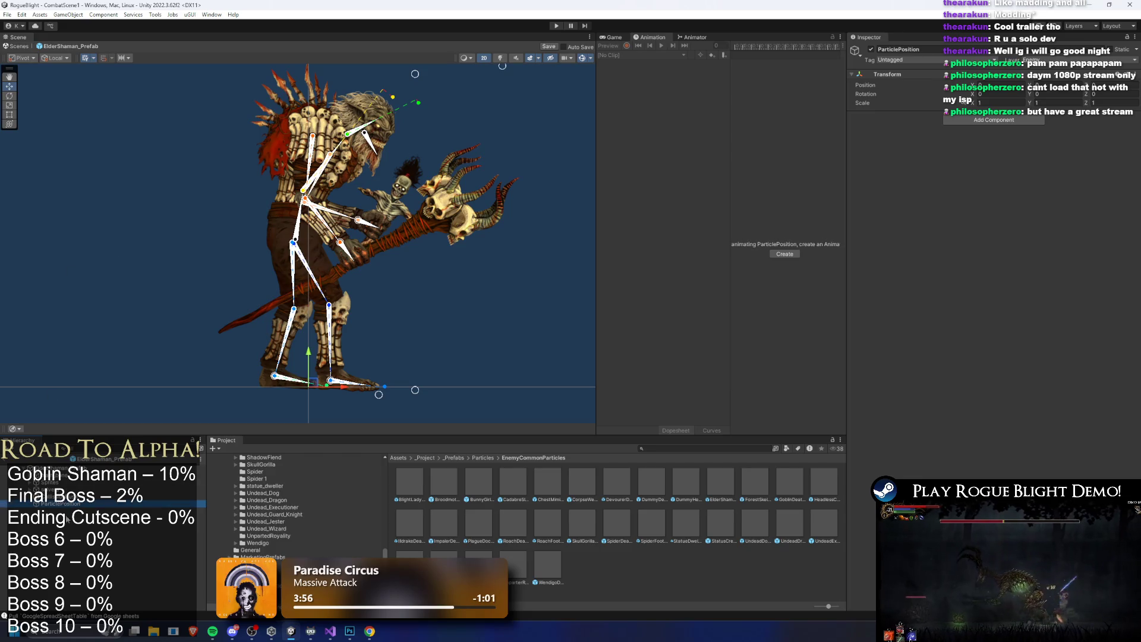
{"action": "right_click", "coordinate": [67, 519]}
{"action": "left_click", "coordinate": [127, 267]}
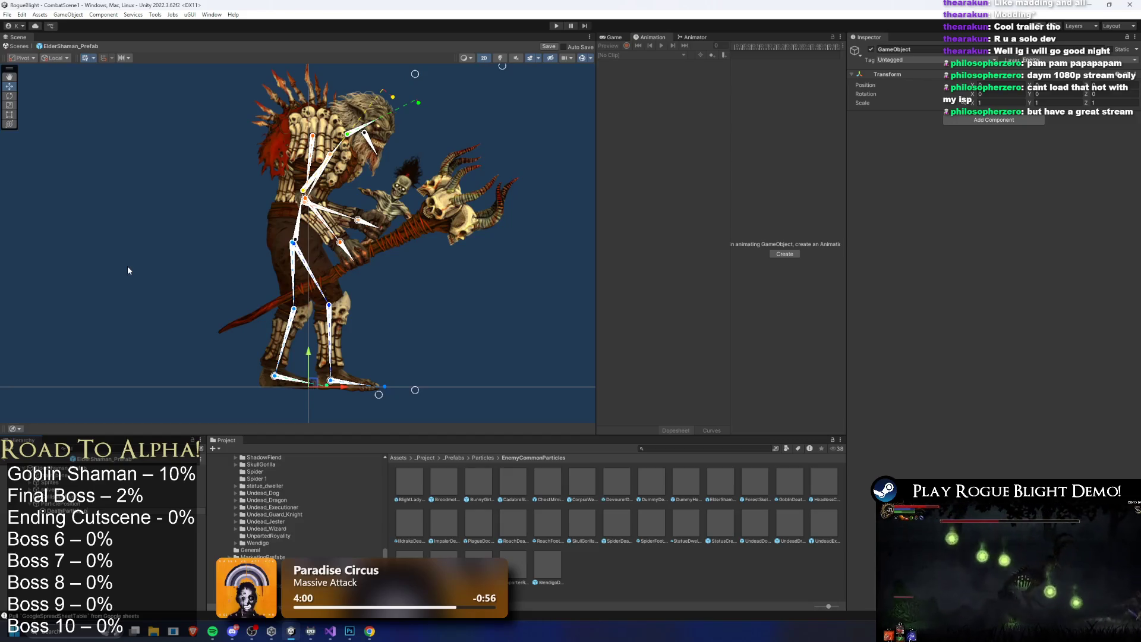
{"action": "key", "text": "Return"}
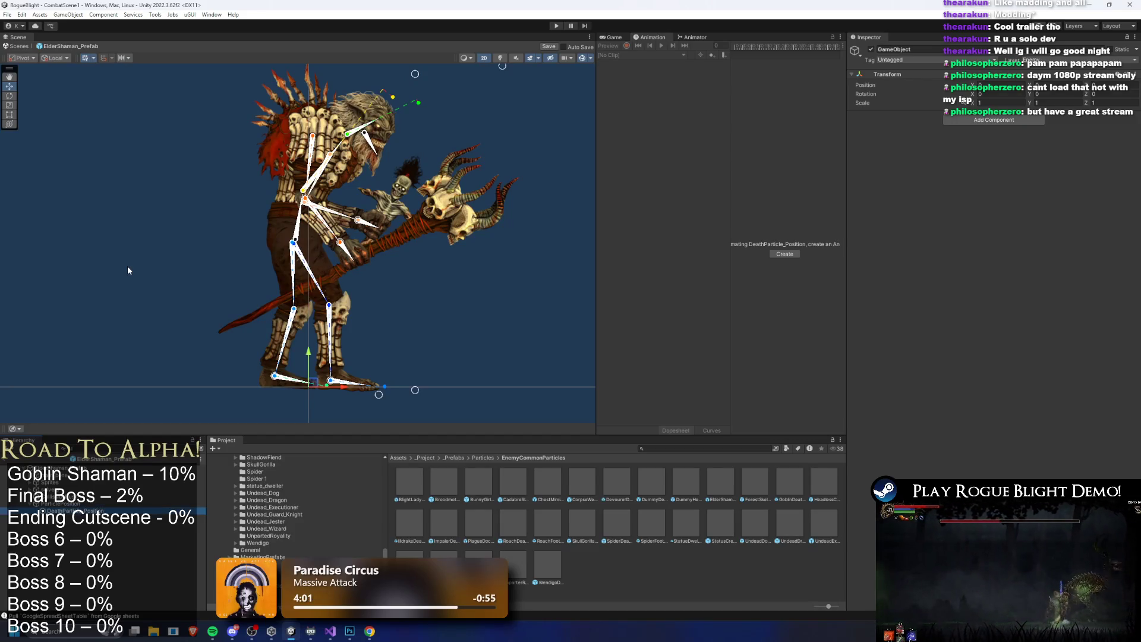
{"action": "mouse_move", "coordinate": [316, 350]}
{"action": "left_mouse_down"}
{"action": "mouse_move", "coordinate": [316, 258]}
{"action": "mouse_move", "coordinate": [329, 275]}
{"action": "left_mouse_up"}
Assign ElderShamanDeathParticle as the prefab's Death Particle and drop it into the boss to preview
{"action": "left_click", "coordinate": [330, 276]}
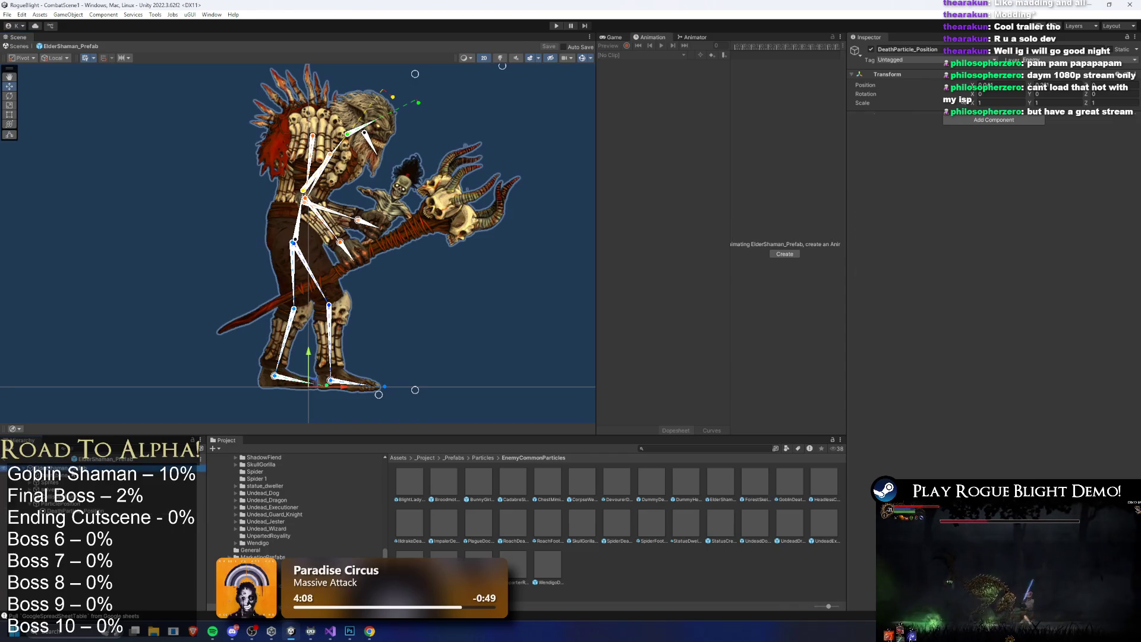
{"action": "left_click", "coordinate": [1004, 299]}
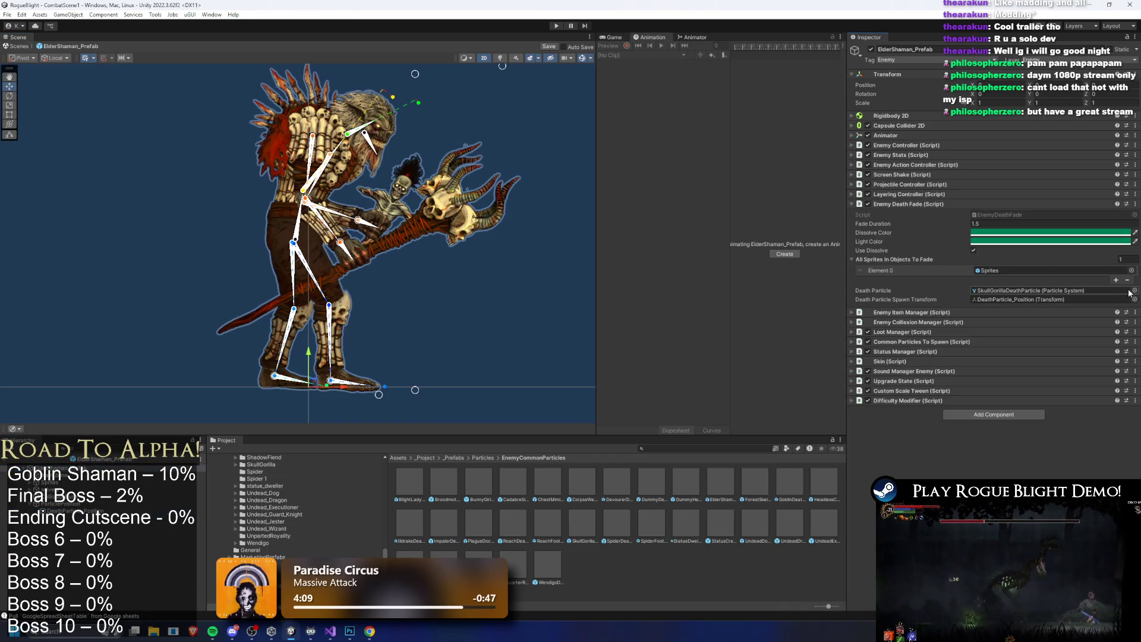
{"action": "left_click", "coordinate": [1134, 290]}
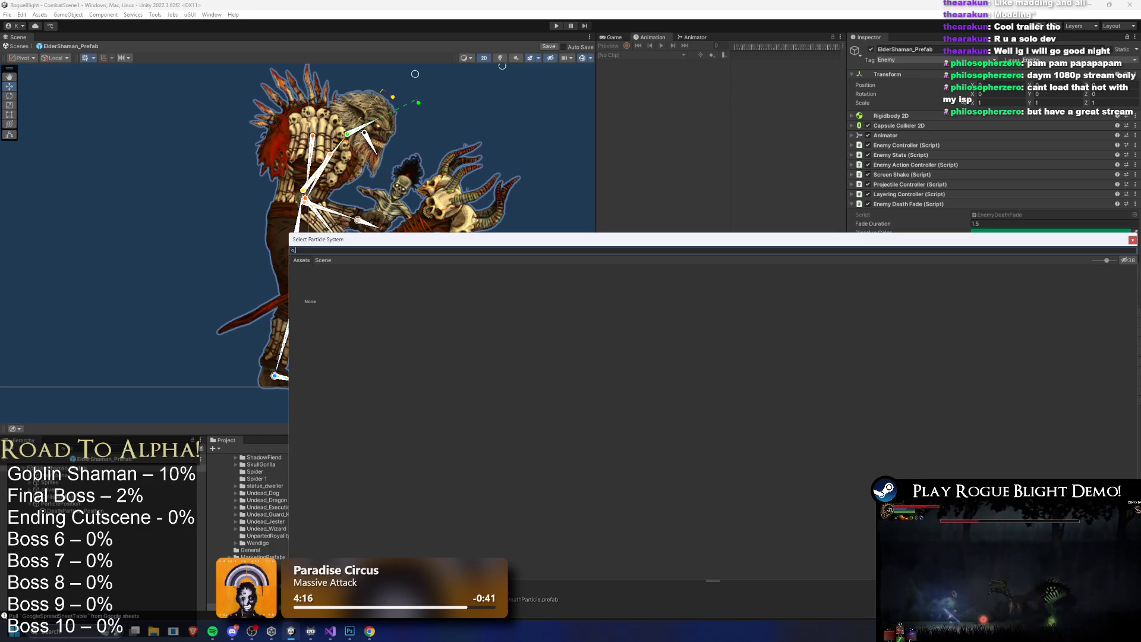
{"action": "key", "text": "Escape"}
{"action": "left_click", "coordinate": [1014, 291]}
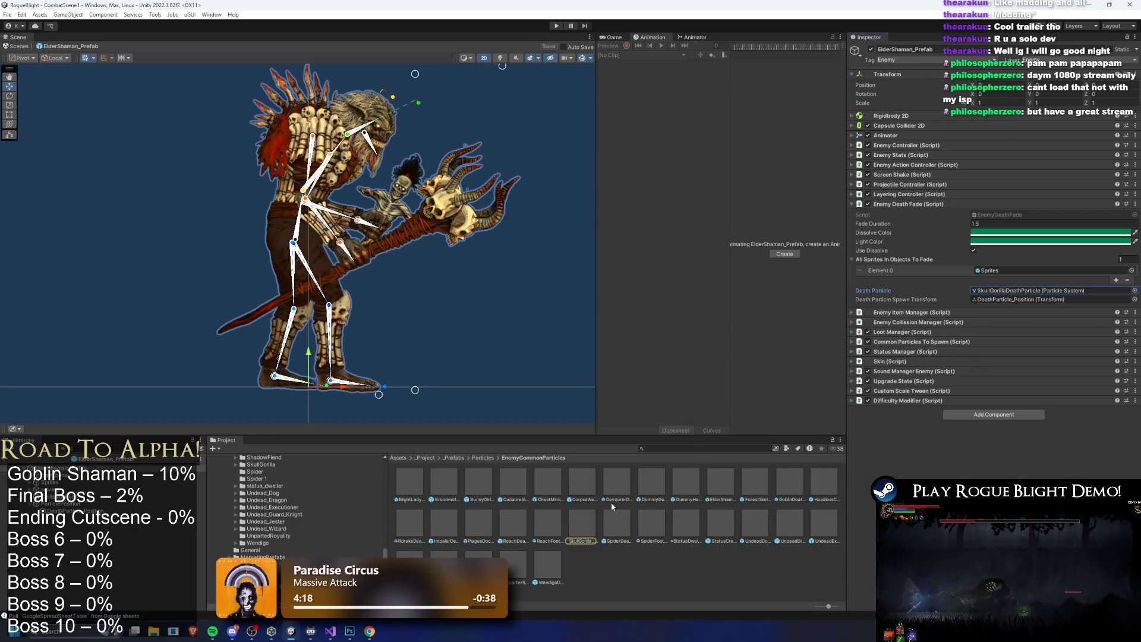
{"action": "left_click_drag", "start_coordinate": [709, 493], "coordinate": [1023, 292]}
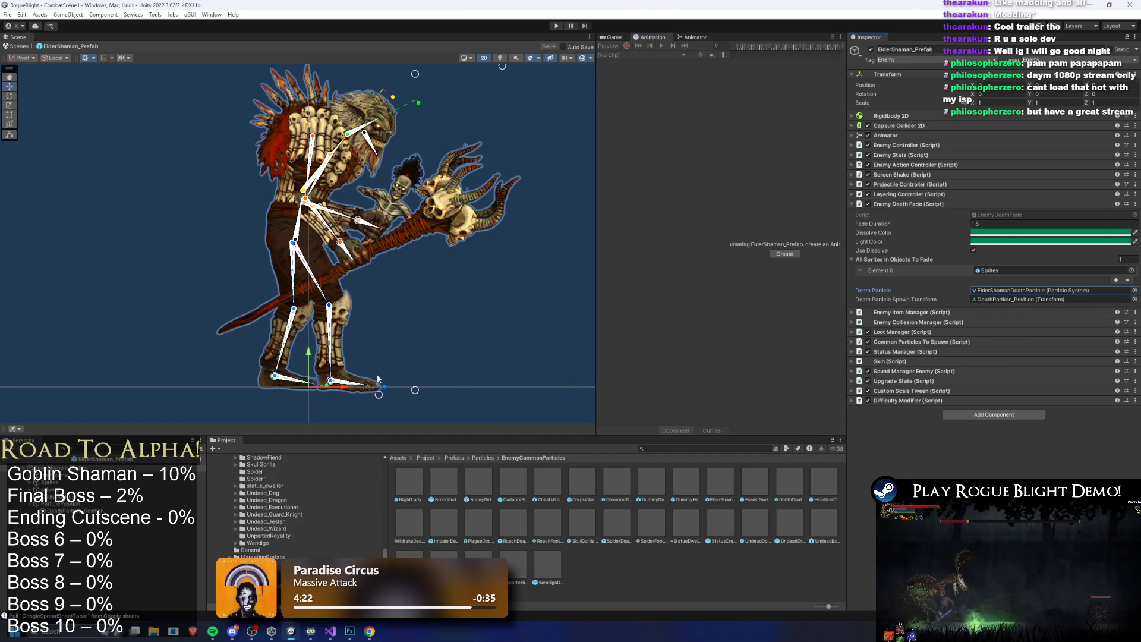
{"action": "left_click", "coordinate": [1007, 289]}
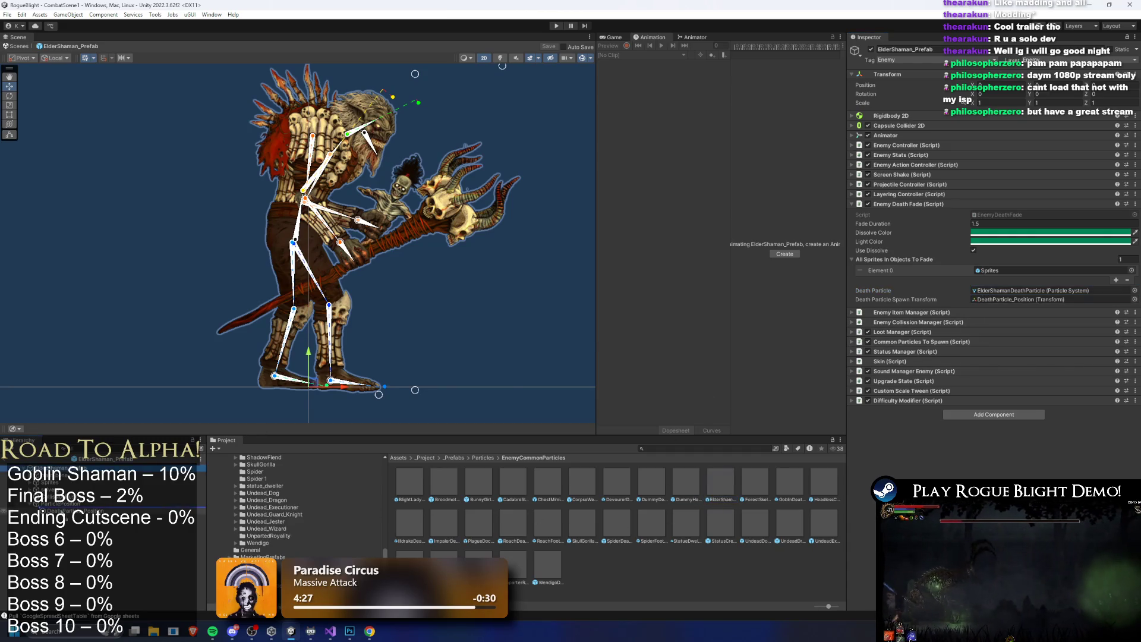
{"action": "left_click_drag", "start_coordinate": [721, 483], "coordinate": [374, 370]}
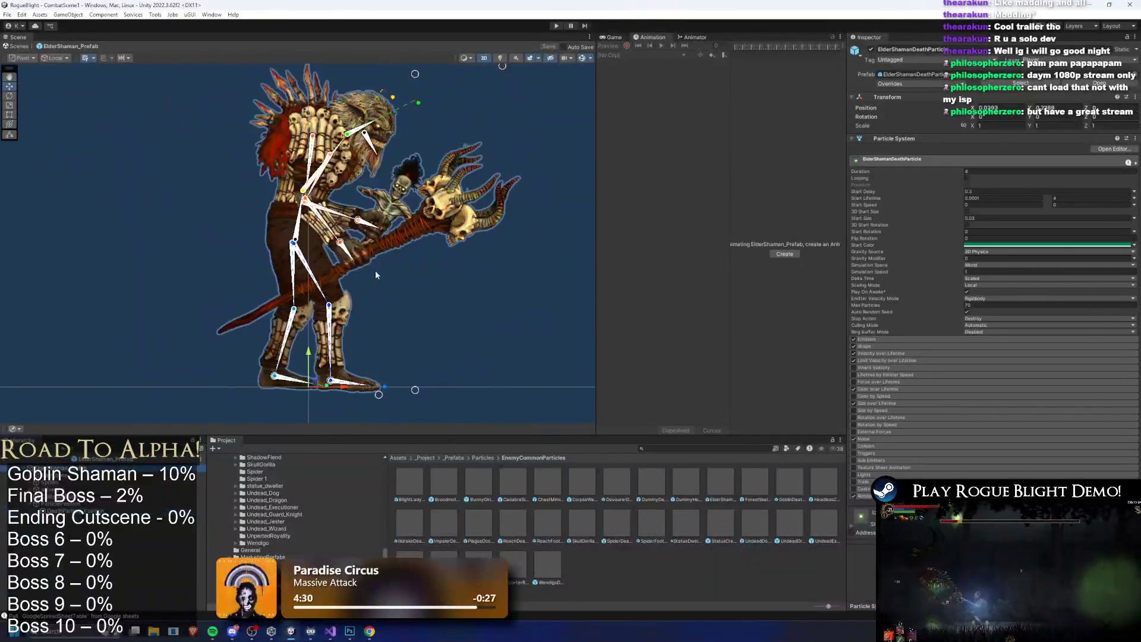
{"action": "left_click", "coordinate": [150, 477]}
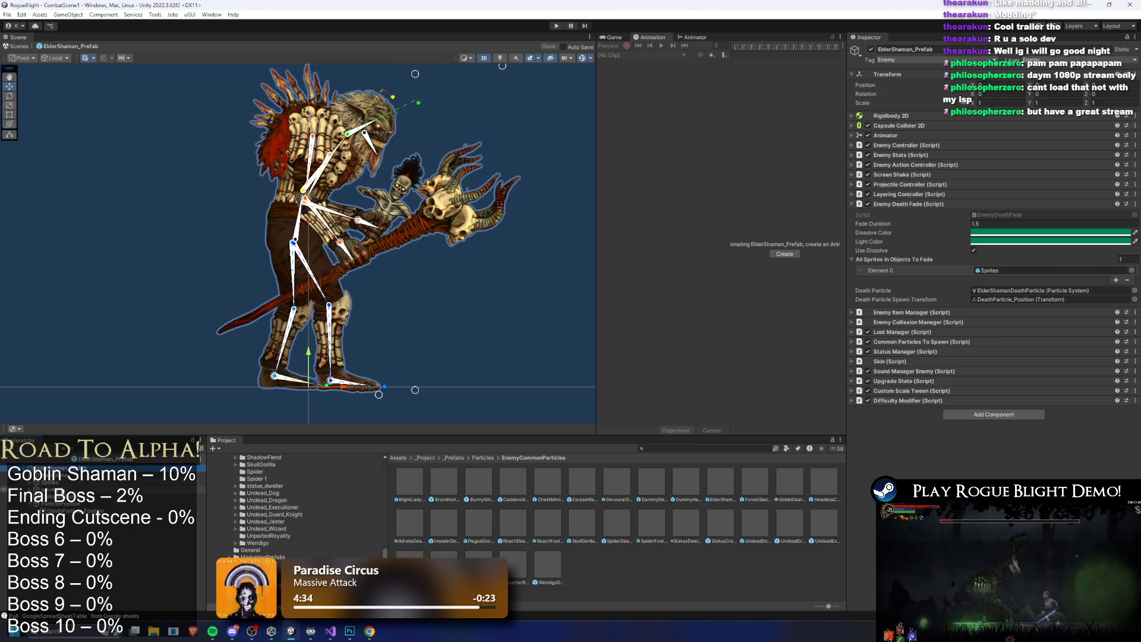
Add right_hand_bone and left_hand_bone after Sprites in the Enemy Death Fade objects-to-fade list
{"action": "left_click_drag", "start_coordinate": [1012, 278], "coordinate": [1014, 277]}
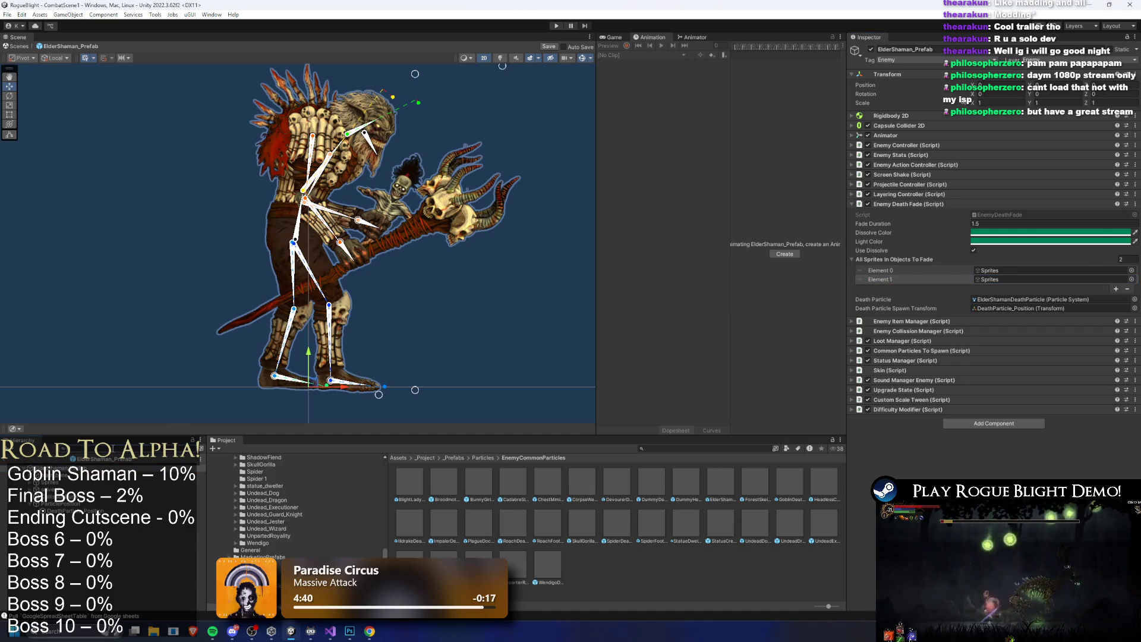
{"action": "left_click", "coordinate": [50, 466]}
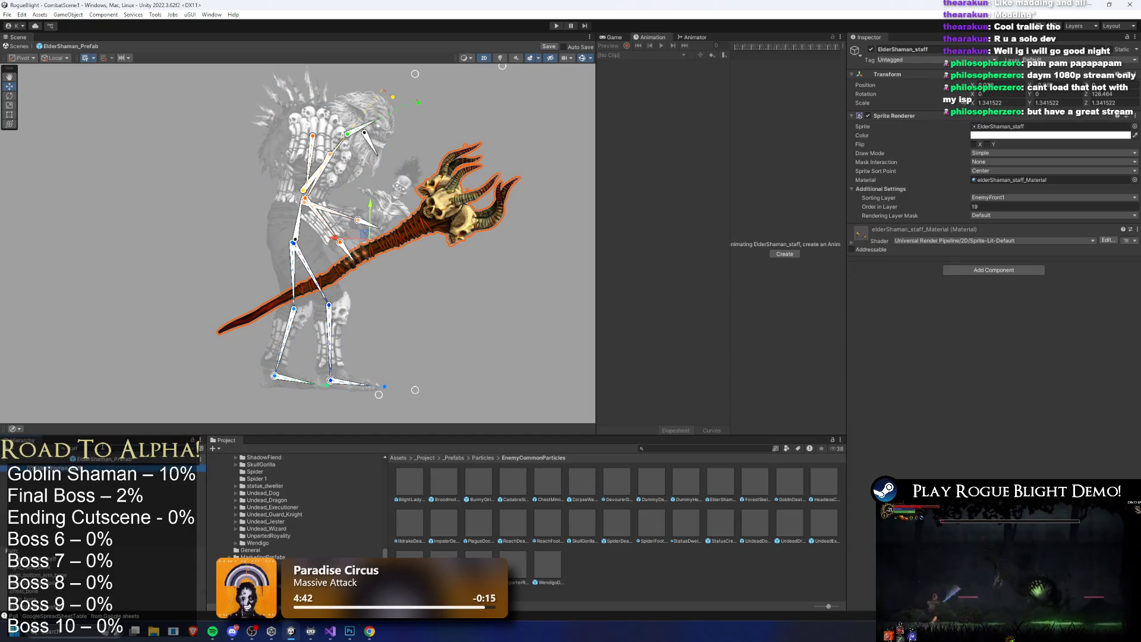
{"action": "left_click", "coordinate": [135, 506]}
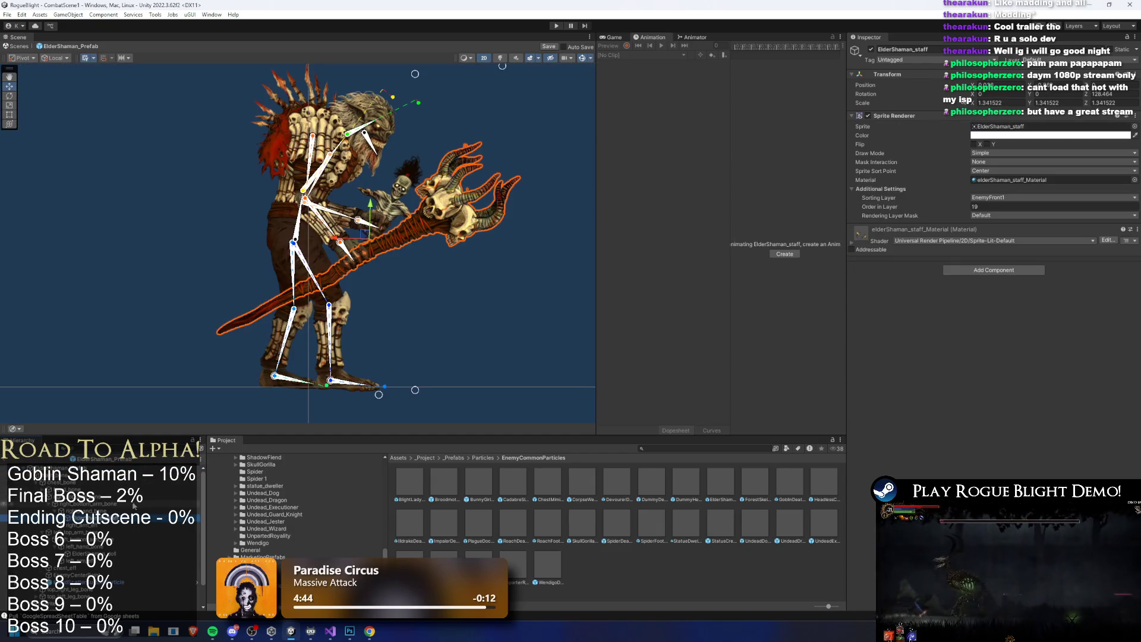
{"action": "left_click", "coordinate": [101, 459]}
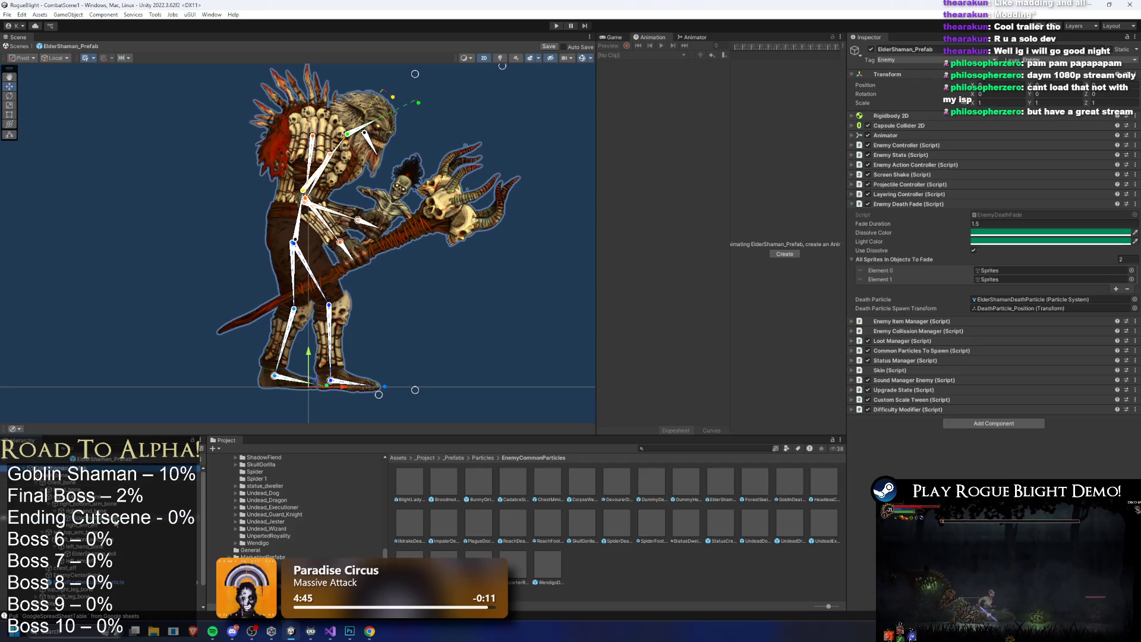
{"action": "left_click_drag", "start_coordinate": [77, 511], "coordinate": [1059, 280]}
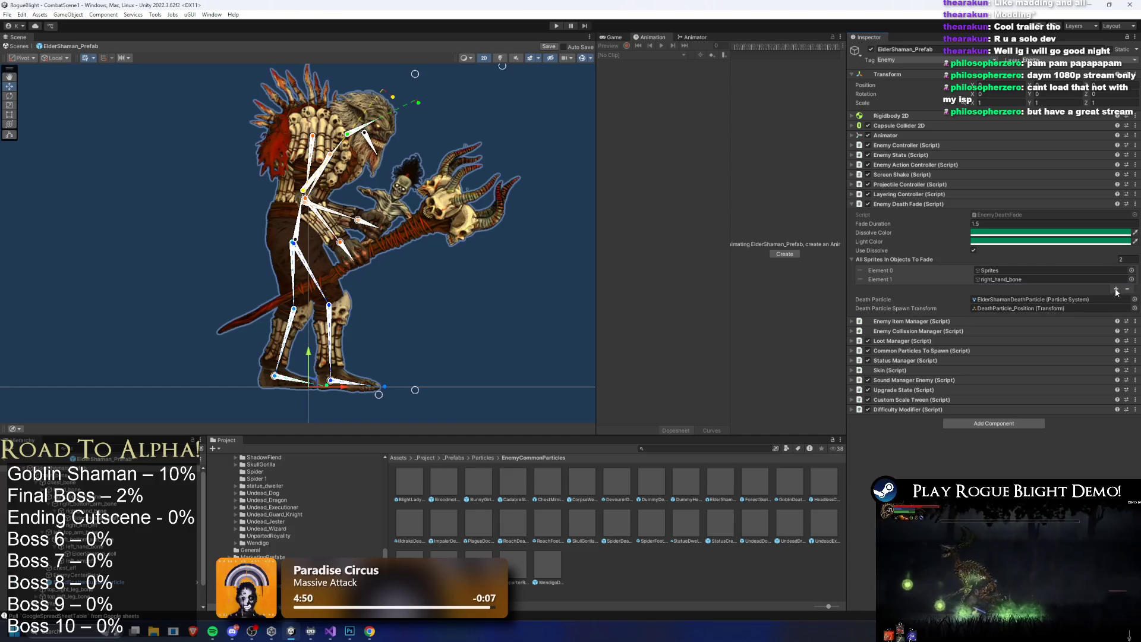
{"action": "left_click", "coordinate": [1117, 289]}
{"action": "mouse_move", "coordinate": [92, 550]}
{"action": "left_mouse_down"}
{"action": "mouse_move", "coordinate": [1028, 326]}
{"action": "mouse_move", "coordinate": [1037, 290]}
{"action": "left_mouse_up"}
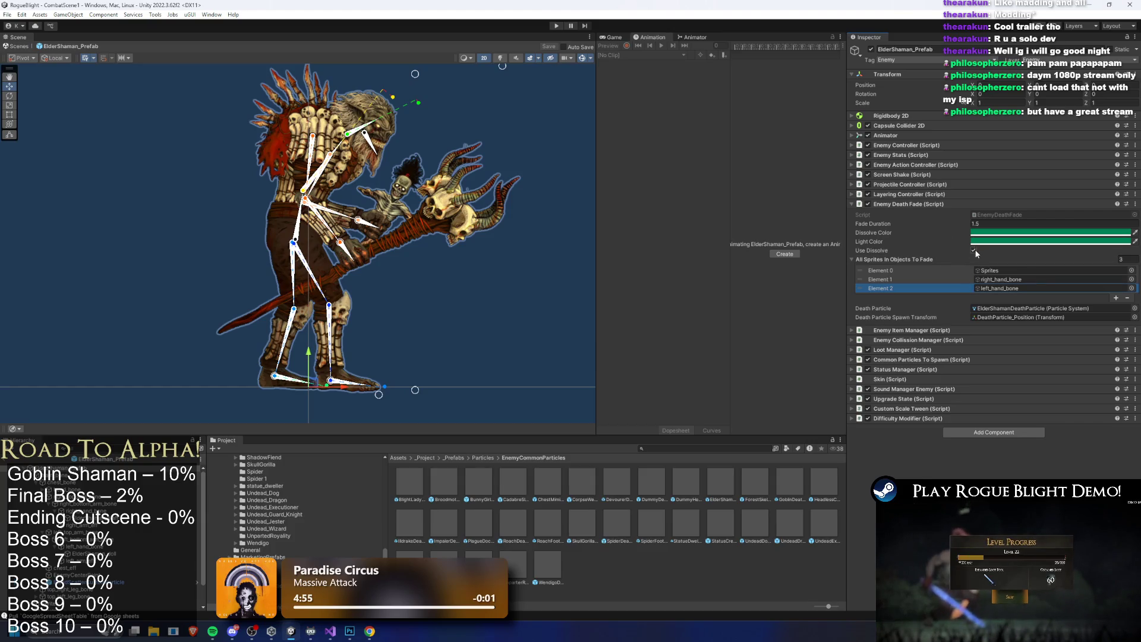
{"action": "left_click", "coordinate": [930, 204]}
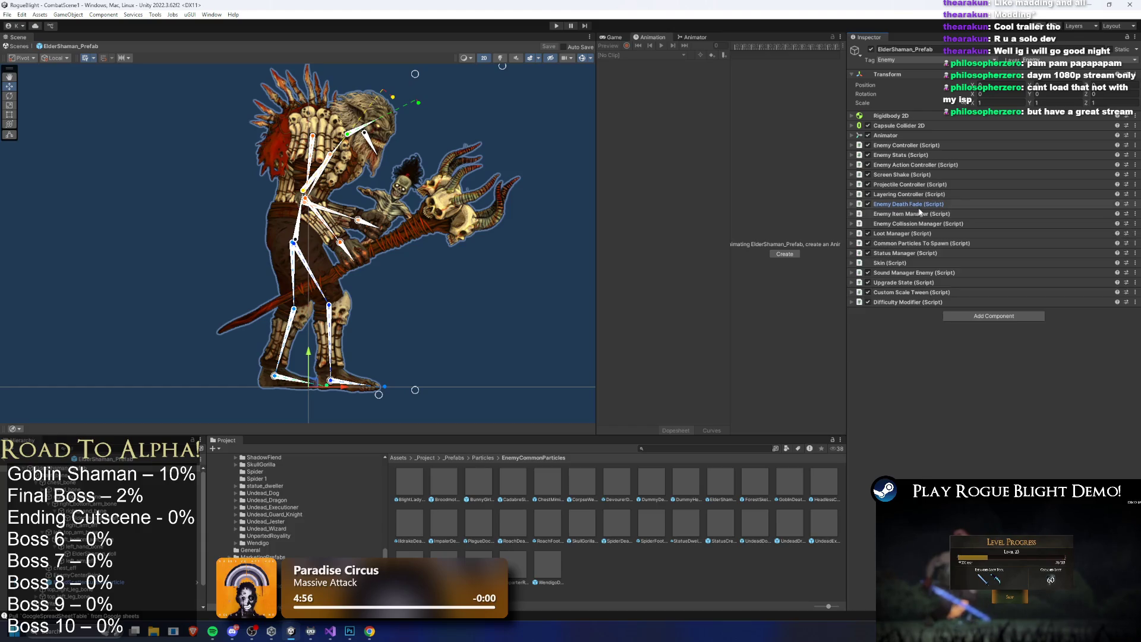
Clear the Main Hand Obj and Off Hand Obj references in Enemy Collission Manager
{"action": "left_click", "coordinate": [929, 214]}
{"action": "left_click", "coordinate": [965, 213]}
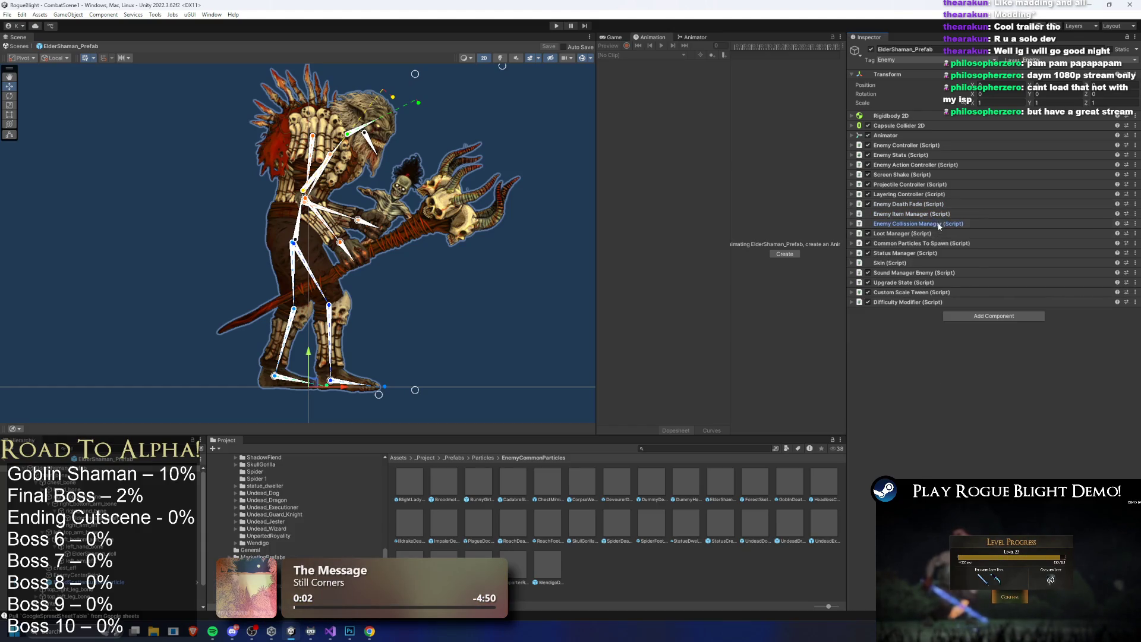
{"action": "left_click", "coordinate": [953, 224]}
{"action": "left_click", "coordinate": [1068, 243]}
{"action": "key", "text": "Delete"}
{"action": "left_click", "coordinate": [1052, 252]}
{"action": "key", "text": "Delete"}
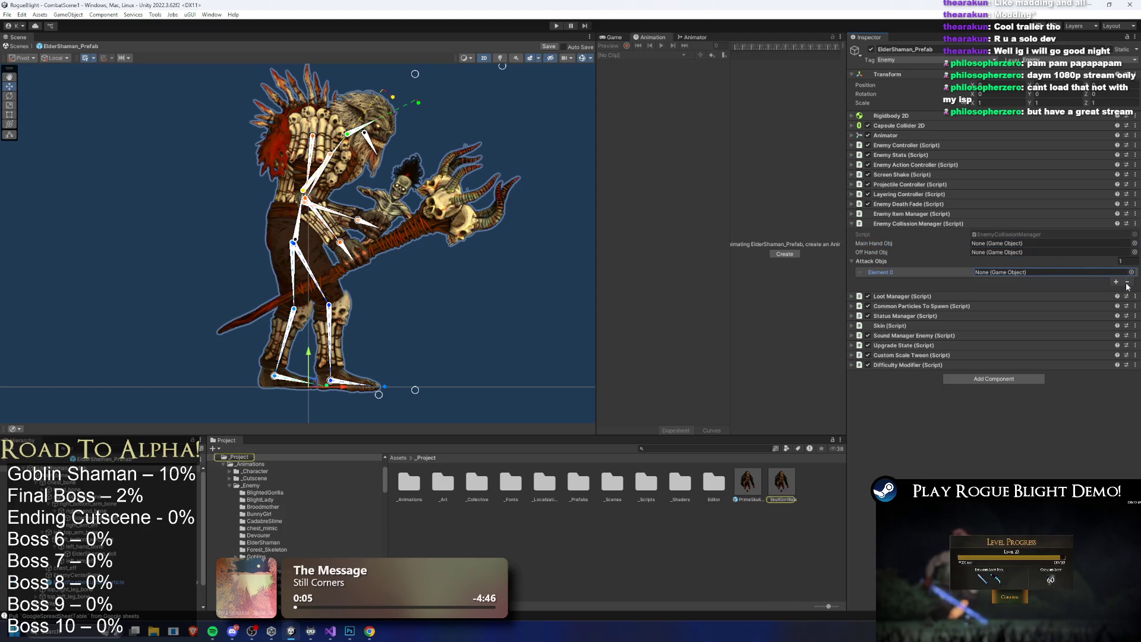
{"action": "left_click", "coordinate": [919, 224]}
Remove the SmashGroundParticleEffect Element 0 from Common Particles To Spawn
{"action": "left_click", "coordinate": [919, 232]}
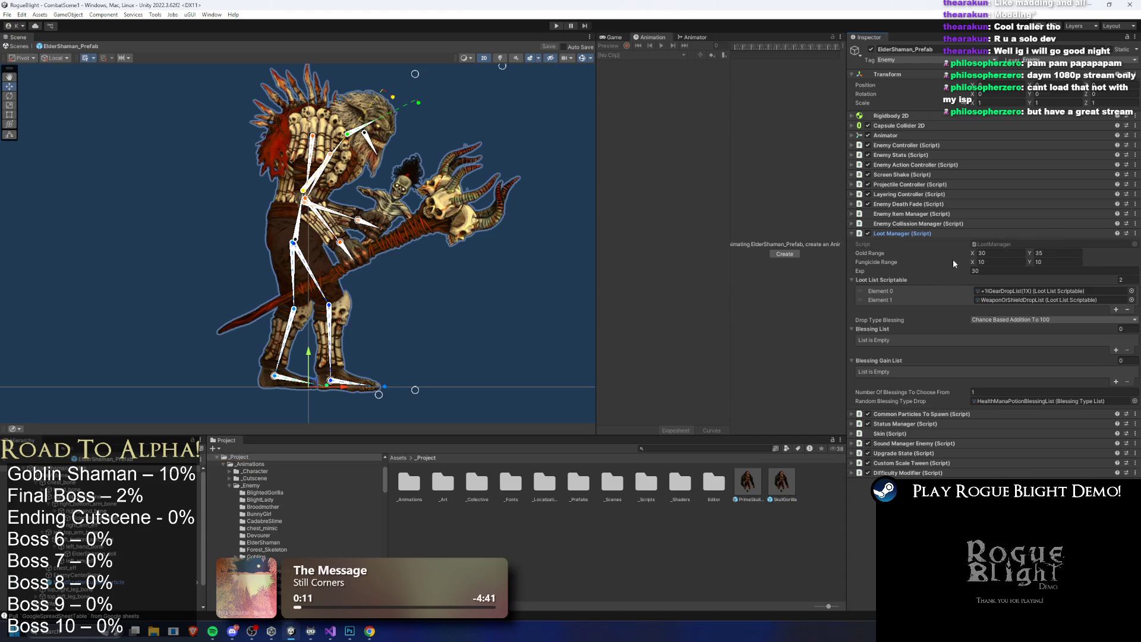
{"action": "left_click", "coordinate": [905, 235]}
{"action": "left_click", "coordinate": [905, 243]}
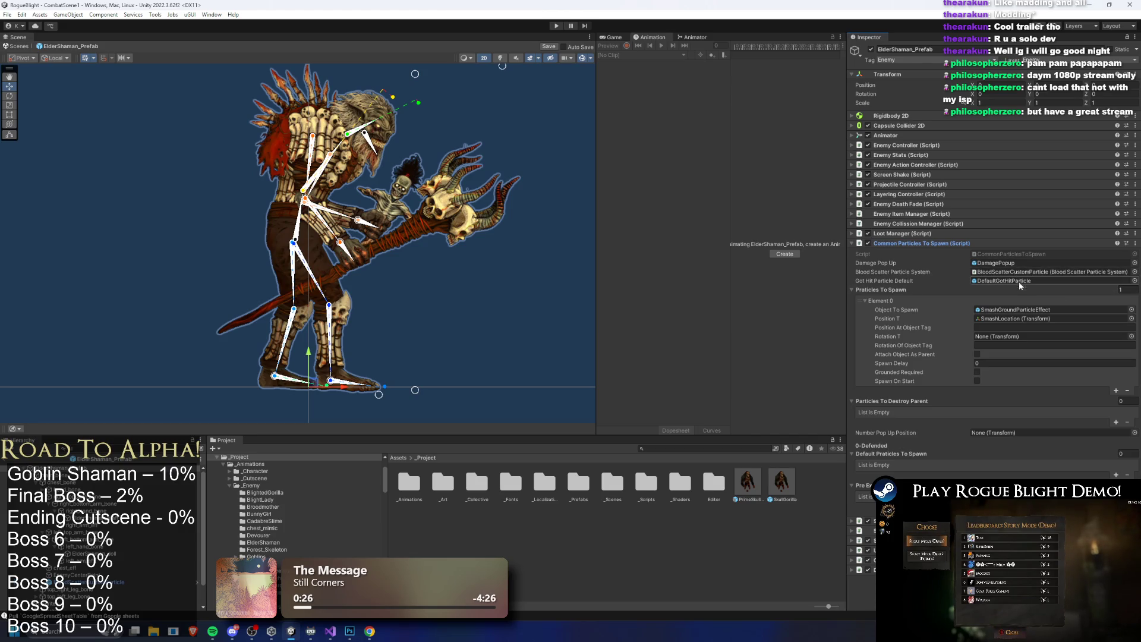
{"action": "left_click", "coordinate": [875, 335]}
{"action": "key", "text": "Delete"}
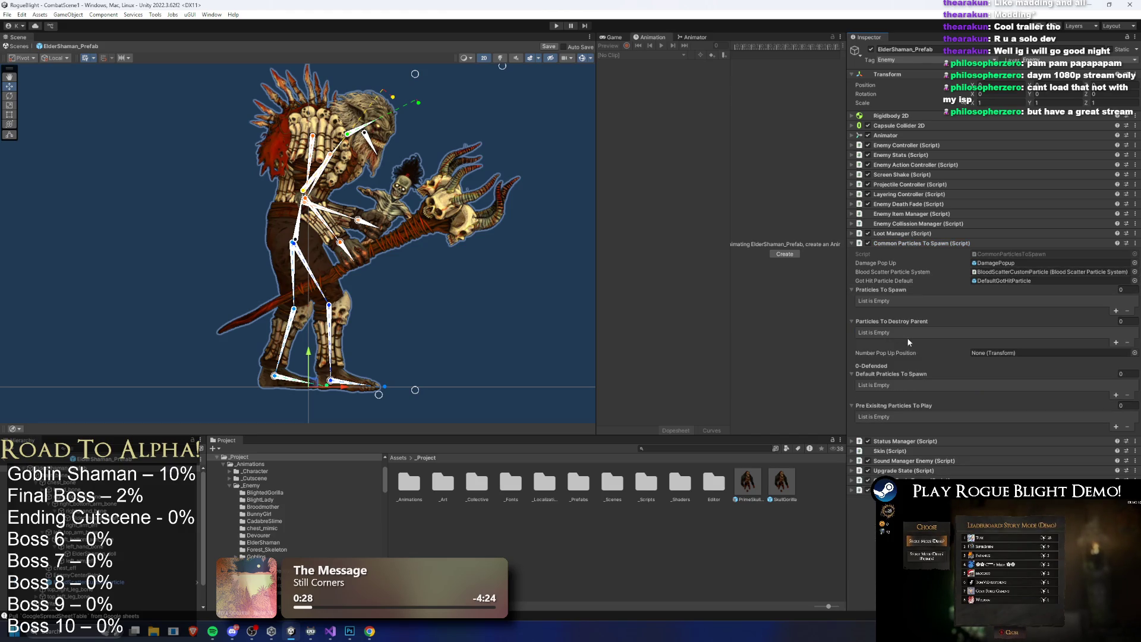
{"action": "left_click", "coordinate": [920, 244]}
{"action": "left_click", "coordinate": [924, 254]}
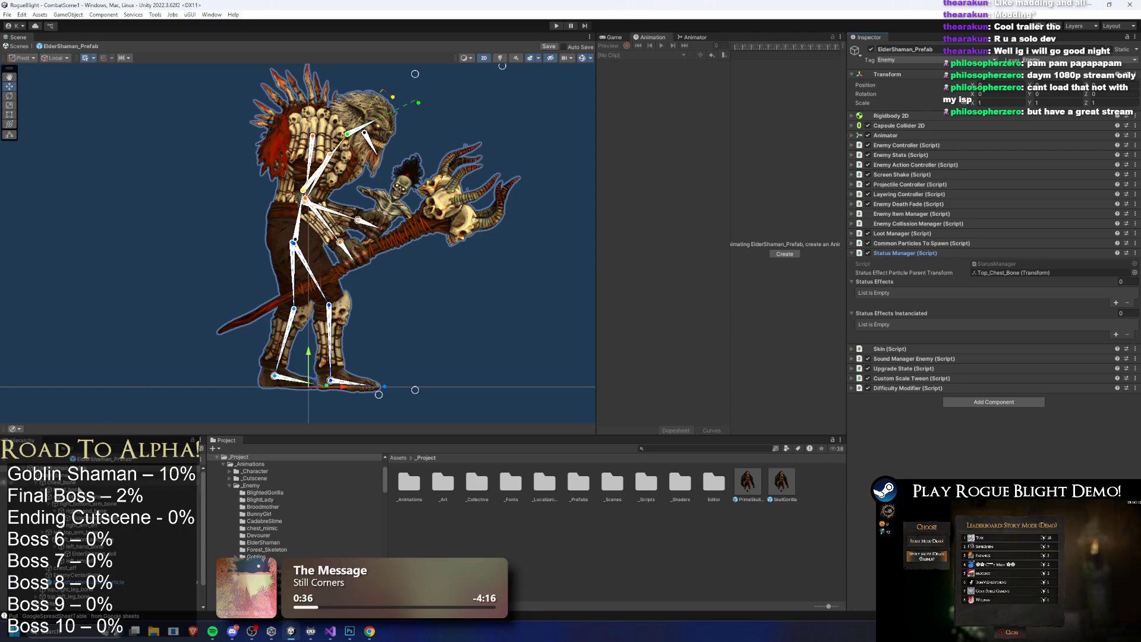
Parent status-effect particles to chest_bone, set Skin's Element 0 to scene Sprites, and save
{"action": "mouse_move", "coordinate": [59, 483]}
{"action": "left_mouse_down"}
{"action": "mouse_move", "coordinate": [298, 470]}
{"action": "mouse_move", "coordinate": [1011, 272]}
{"action": "left_mouse_up"}
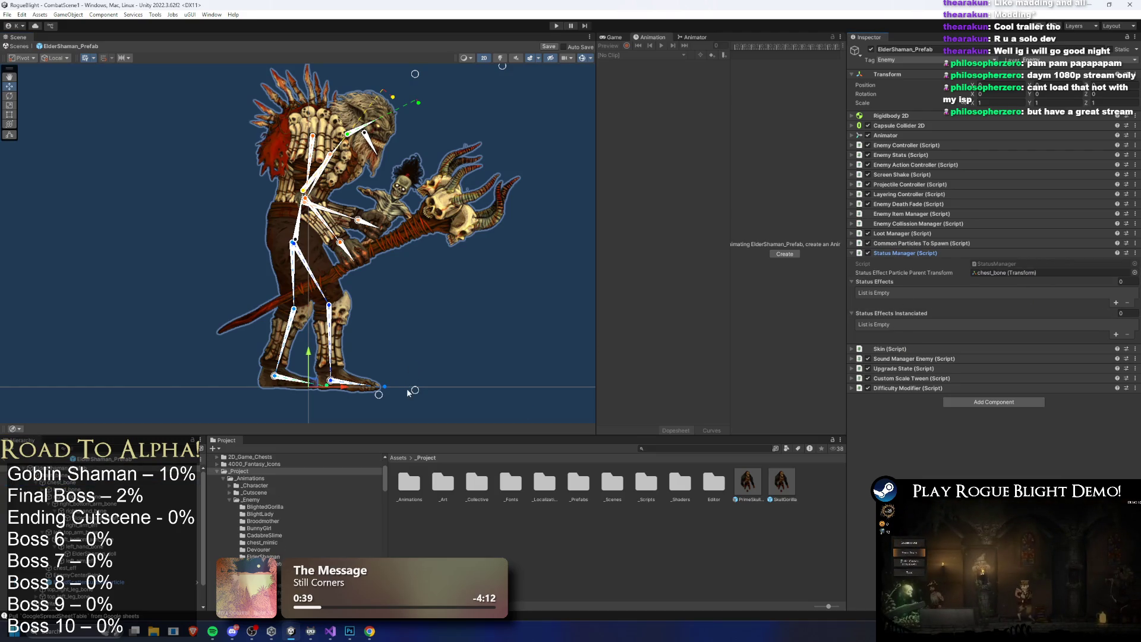
{"action": "left_click", "coordinate": [923, 252]}
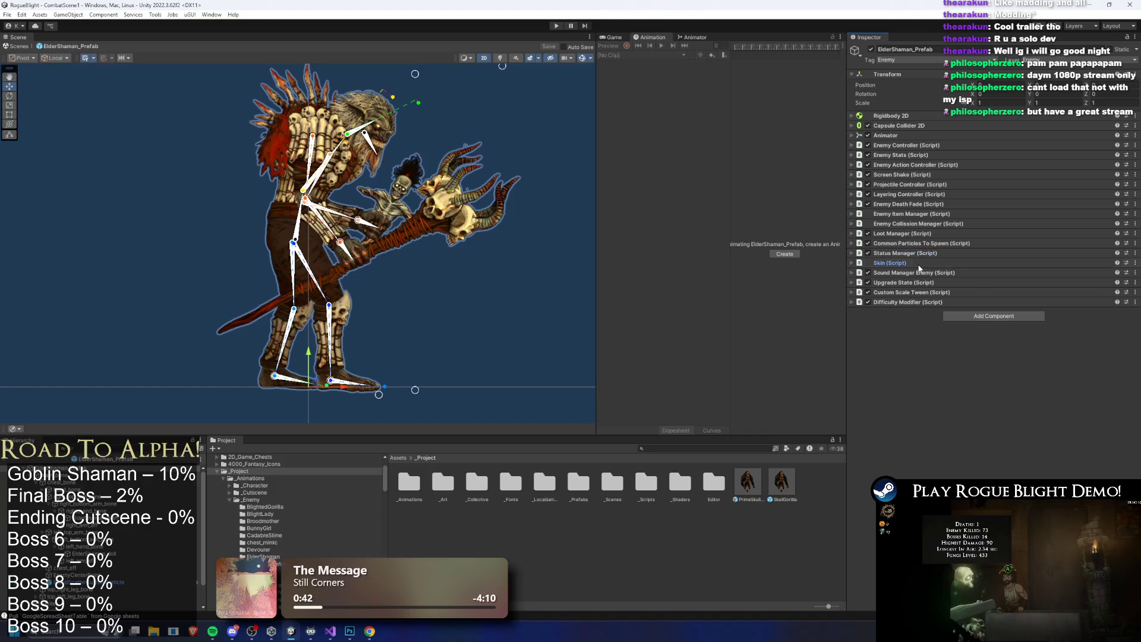
{"action": "left_click", "coordinate": [921, 263]}
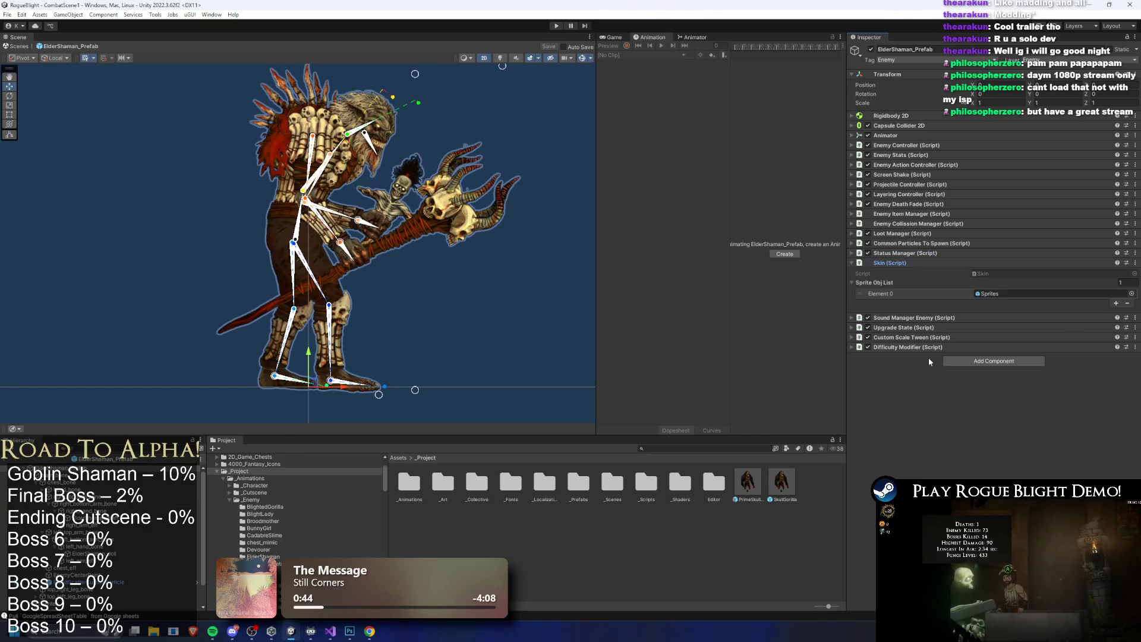
{"action": "left_click", "coordinate": [1123, 292]}
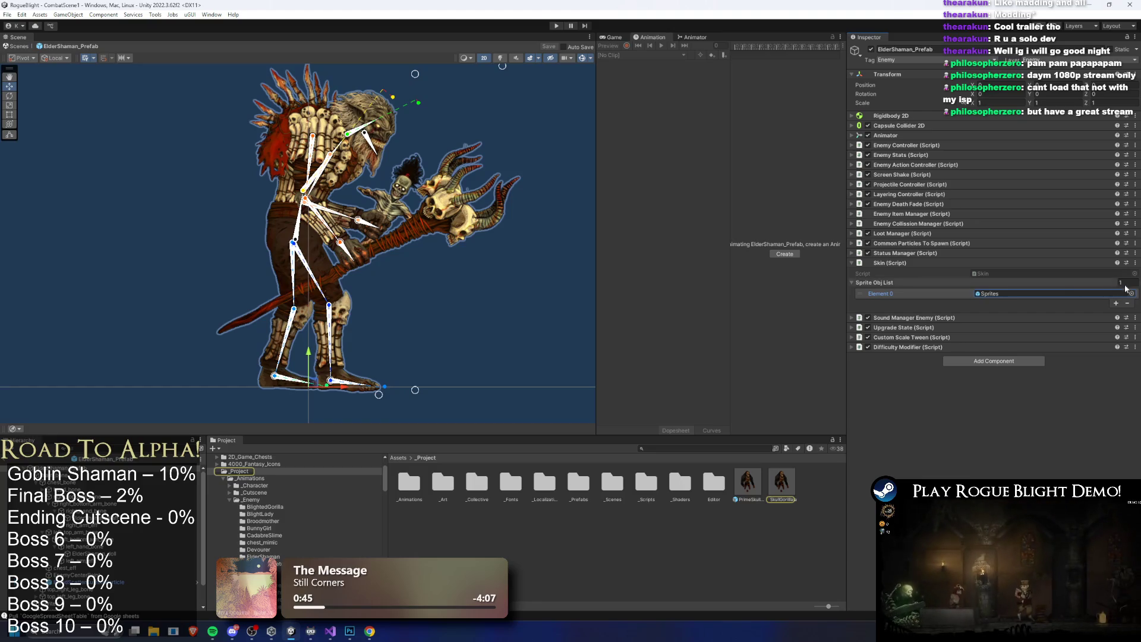
{"action": "left_click", "coordinate": [1130, 293]}
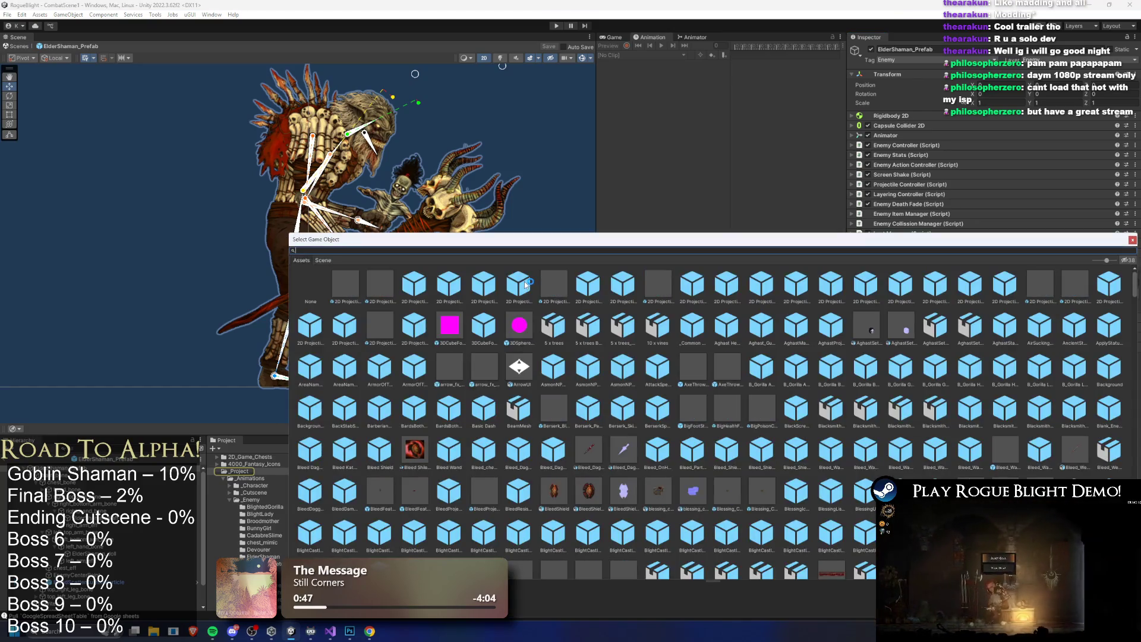
{"action": "type", "text": "sp"}
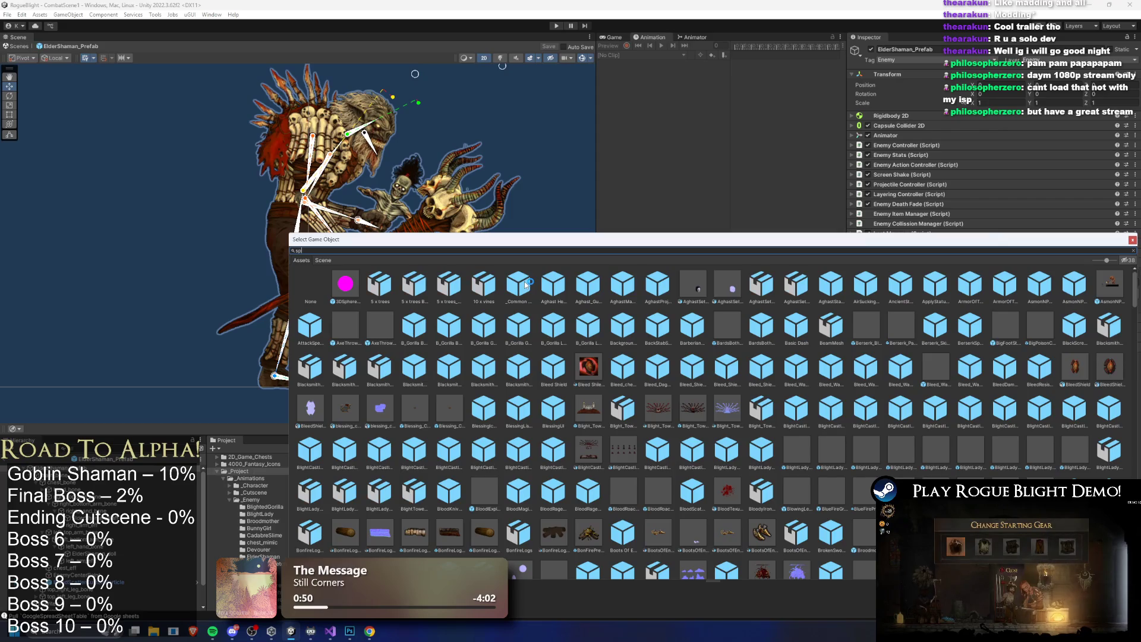
{"action": "type", "text": "r"}
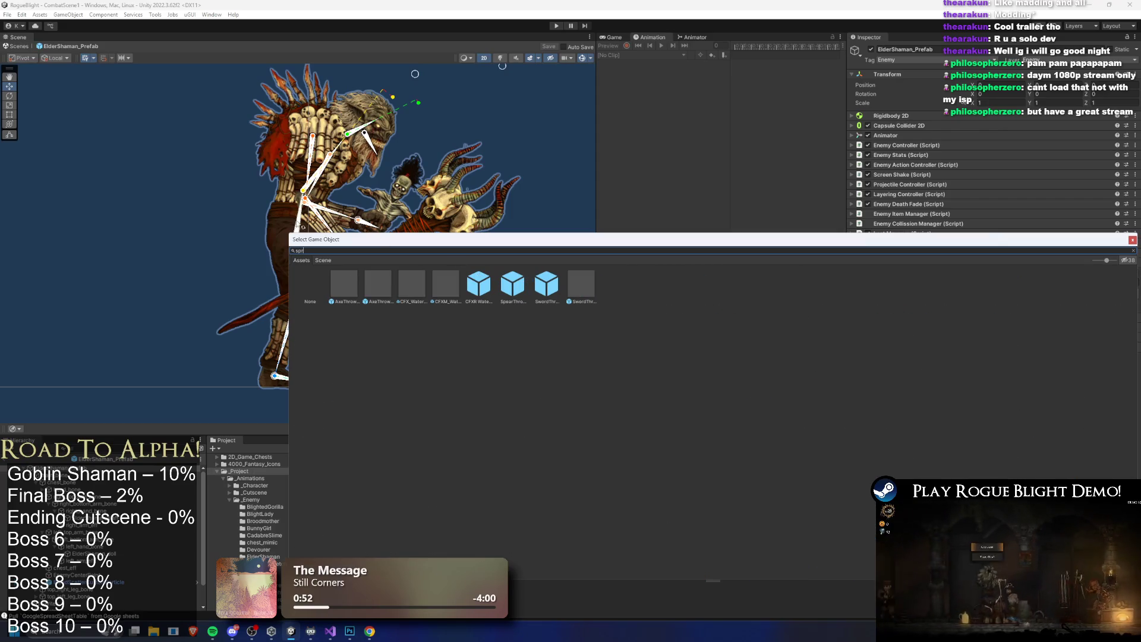
{"action": "left_click", "coordinate": [324, 260]}
{"action": "double_click", "coordinate": [314, 276]}
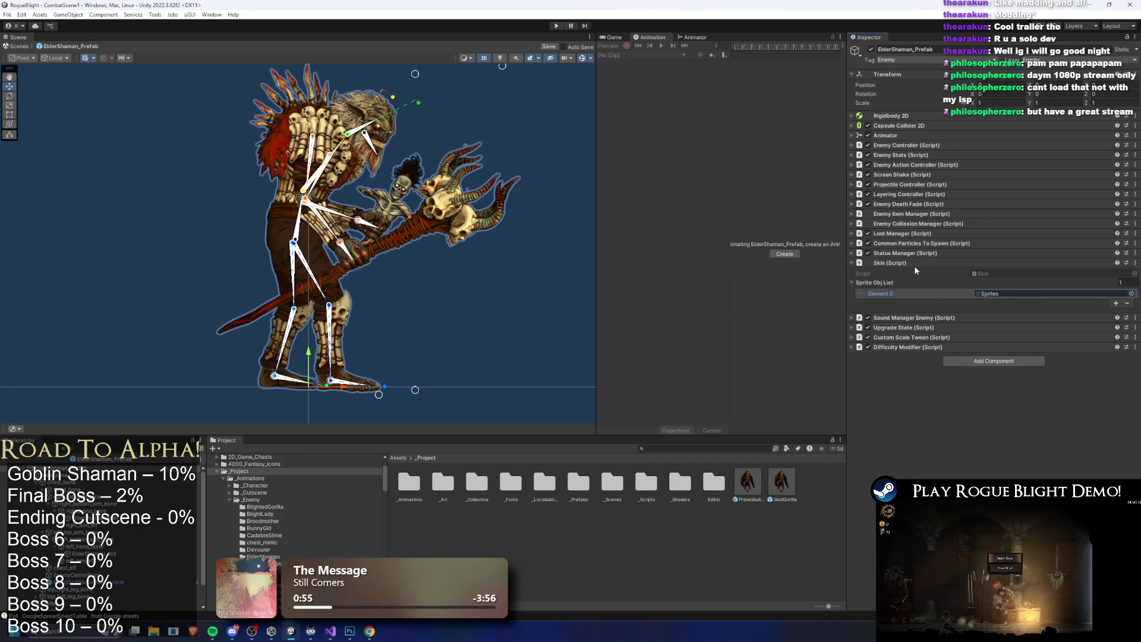
{"action": "key", "text": "ctrl+s"}
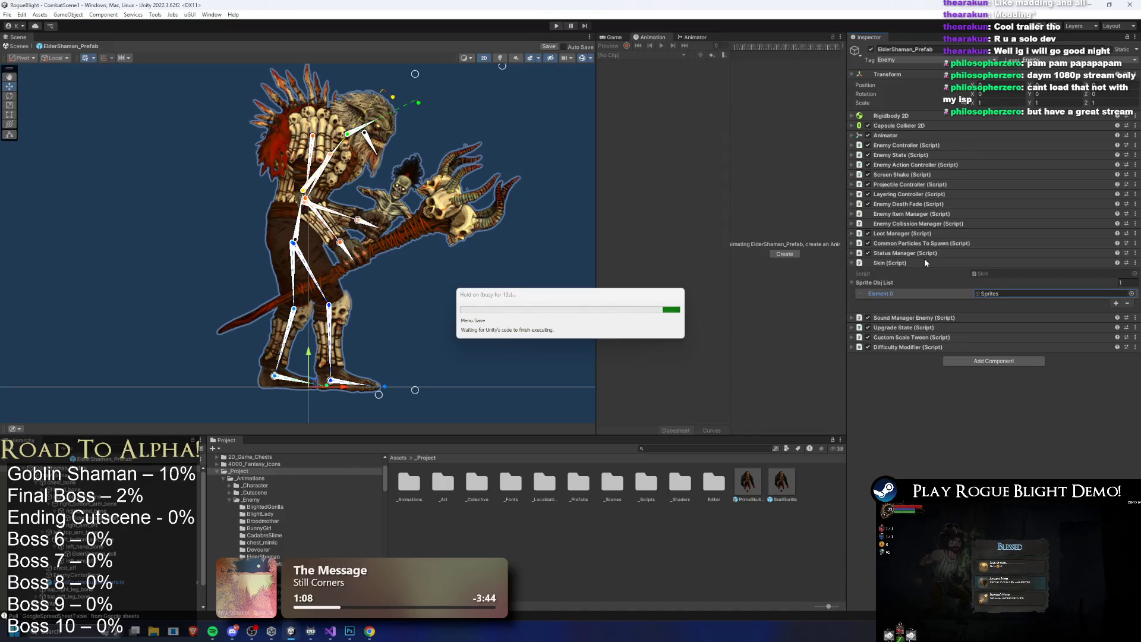
Set Sound Manager Enemy's Enemy Damage List size to 0 and remove the Sound_event_on_destroy element
{"action": "left_click", "coordinate": [925, 262]}
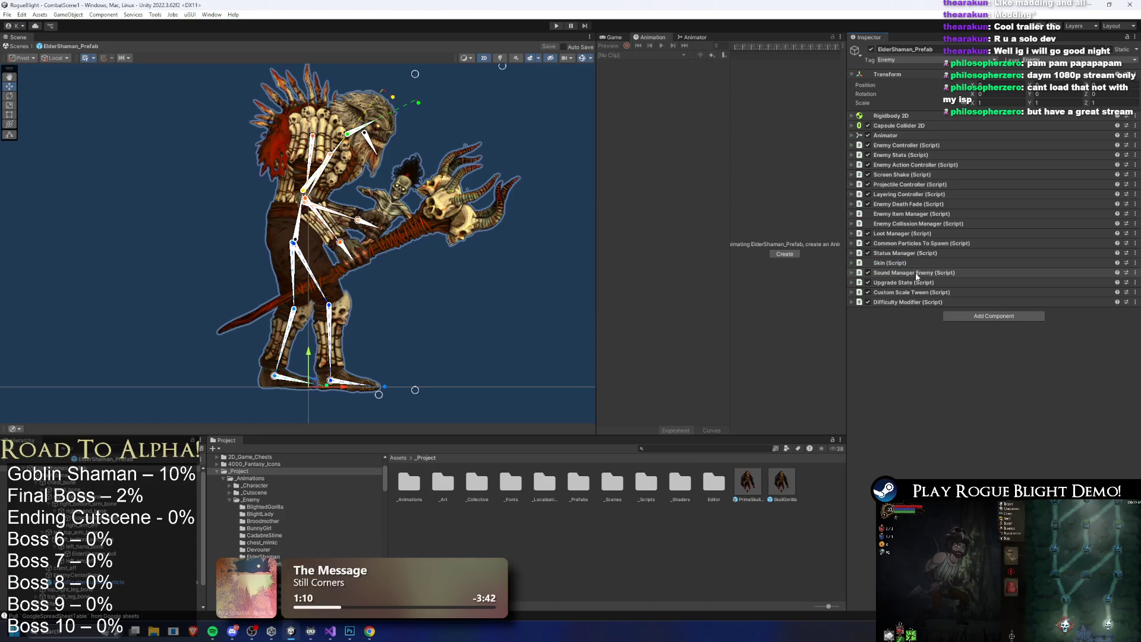
{"action": "left_click", "coordinate": [913, 274]}
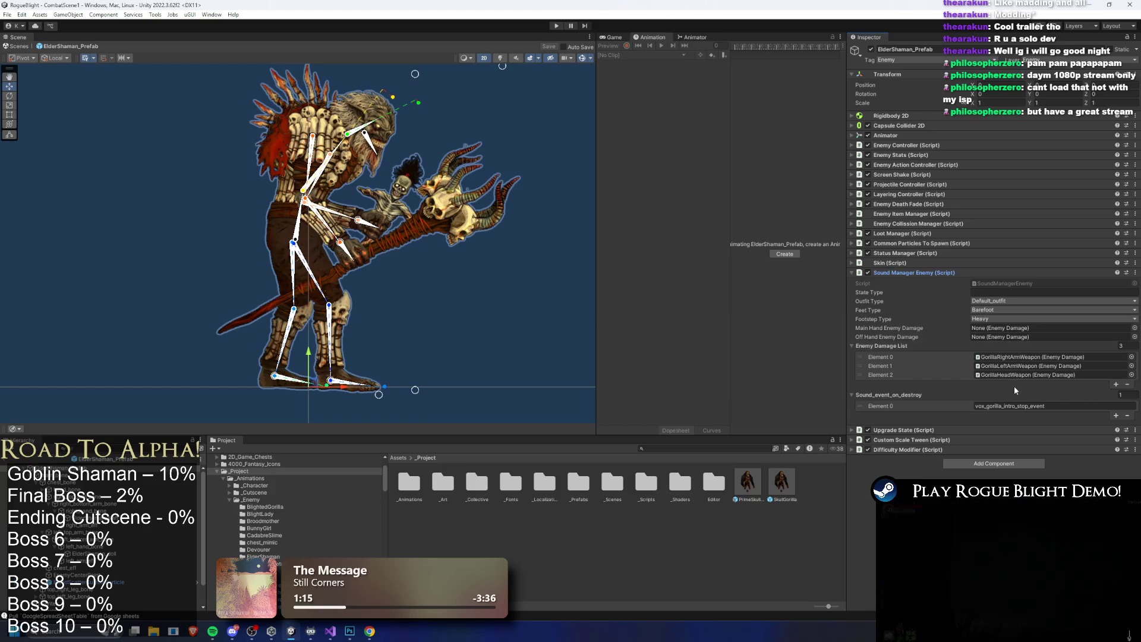
{"action": "type", "text": "0"}
{"action": "key", "text": "Return"}
{"action": "scroll", "coordinate": [294, 505], "scroll_direction": "up", "scroll_amount": 2}
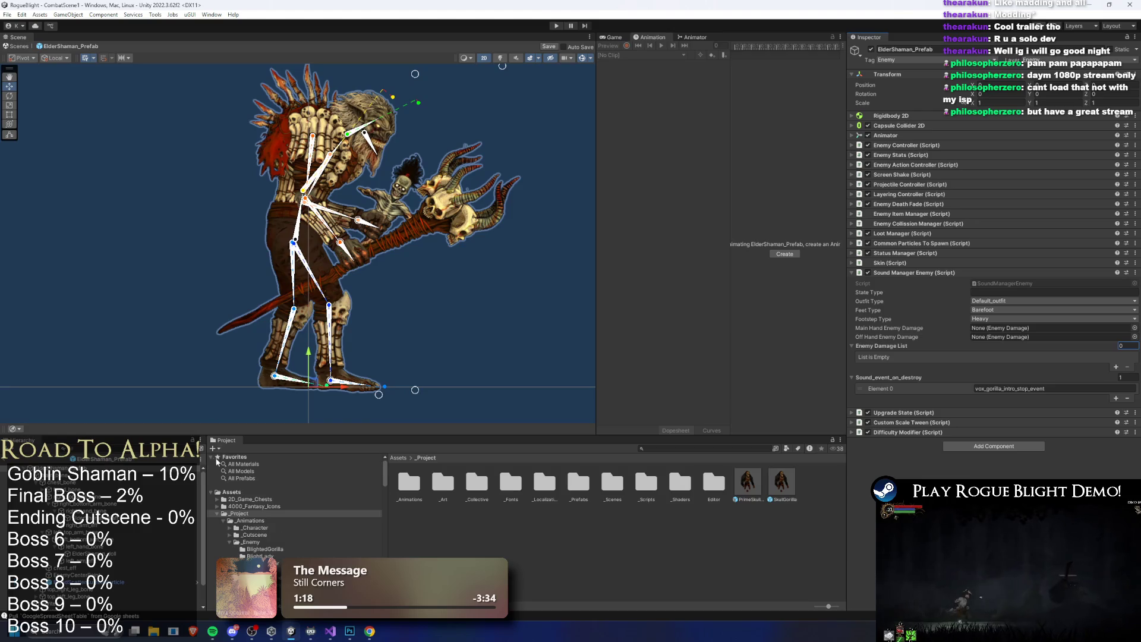
{"action": "scroll", "coordinate": [351, 411], "scroll_direction": "up", "scroll_amount": 3}
{"action": "scroll", "coordinate": [351, 414], "scroll_direction": "up", "scroll_amount": 6}
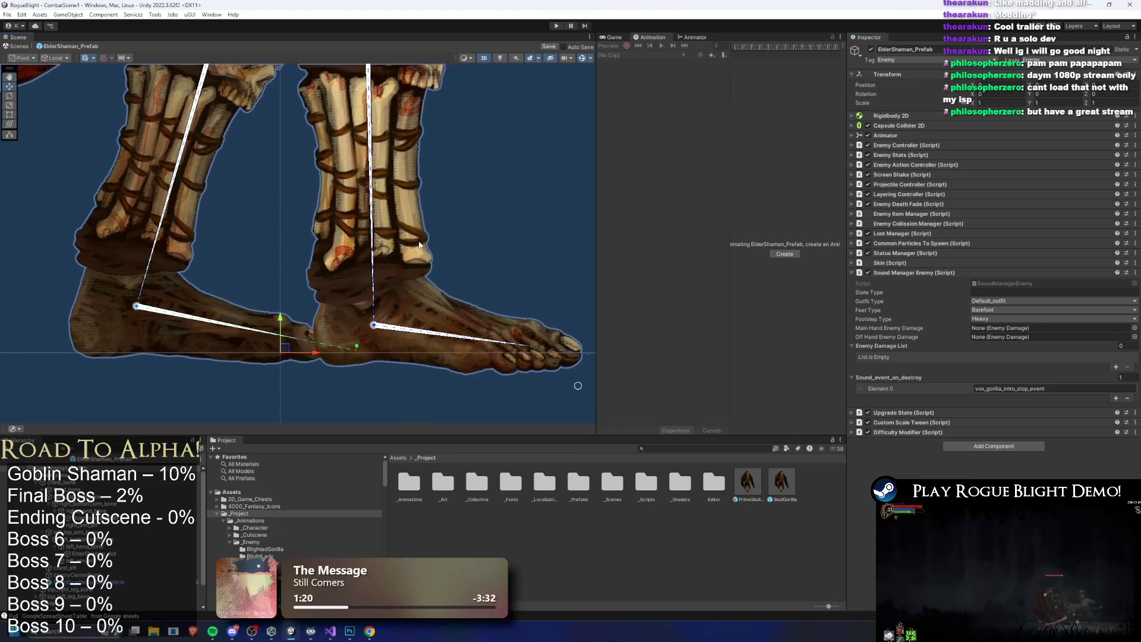
{"action": "left_click", "coordinate": [1127, 399]}
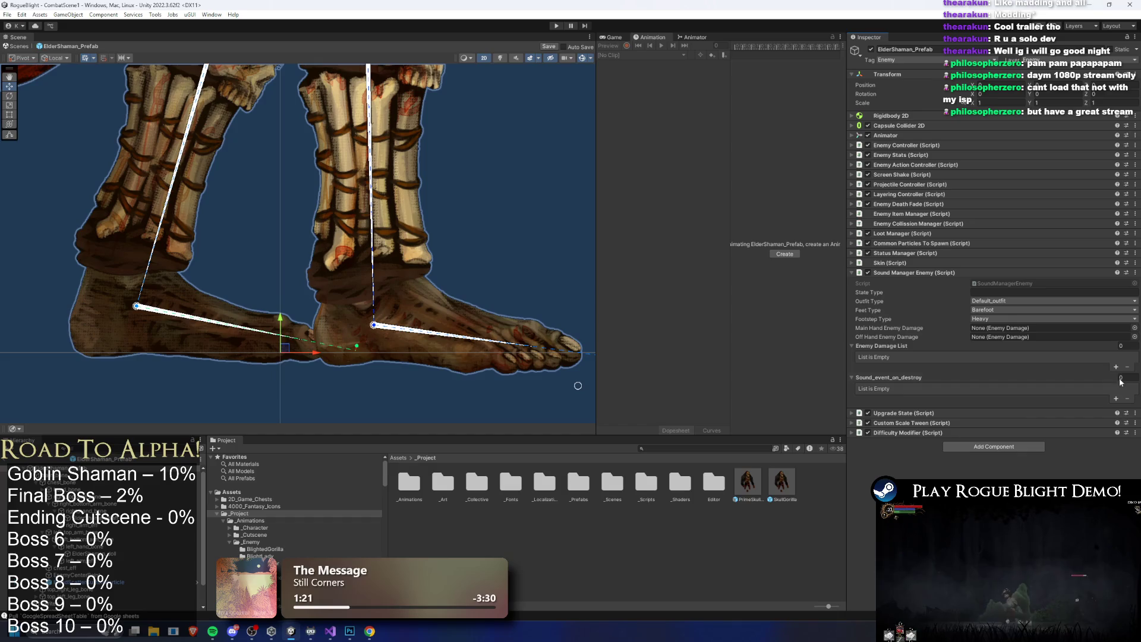
{"action": "left_click", "coordinate": [925, 272]}
Review the Upgrade State's Custom Scale Tween, whose Scale To By Percentage is 1.1
{"action": "left_click", "coordinate": [919, 281]}
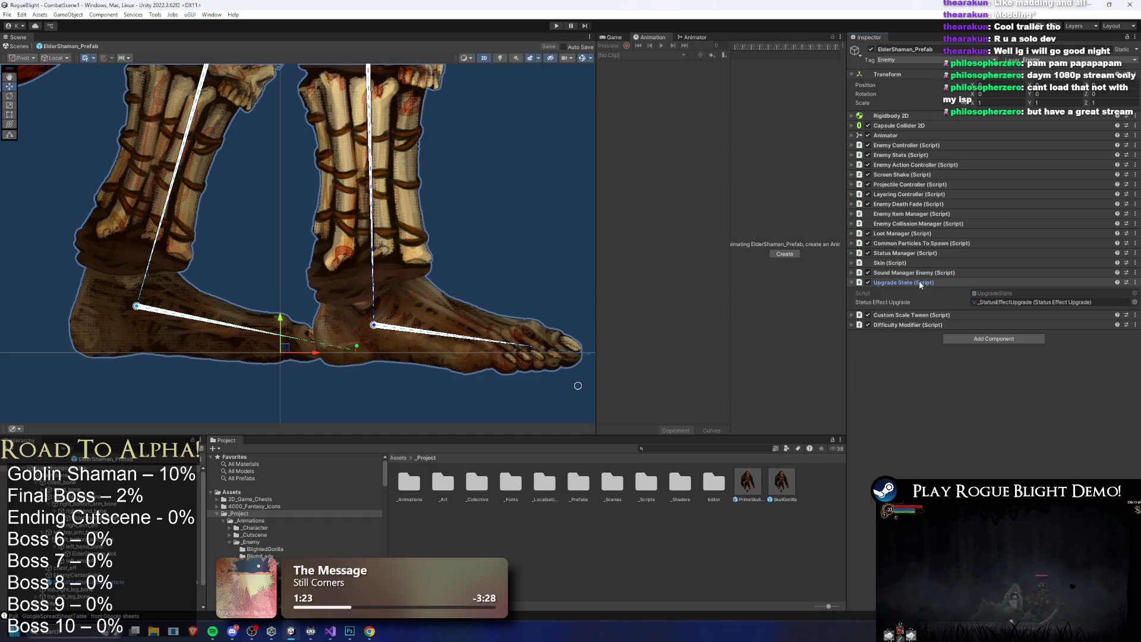
{"action": "left_click", "coordinate": [902, 315]}
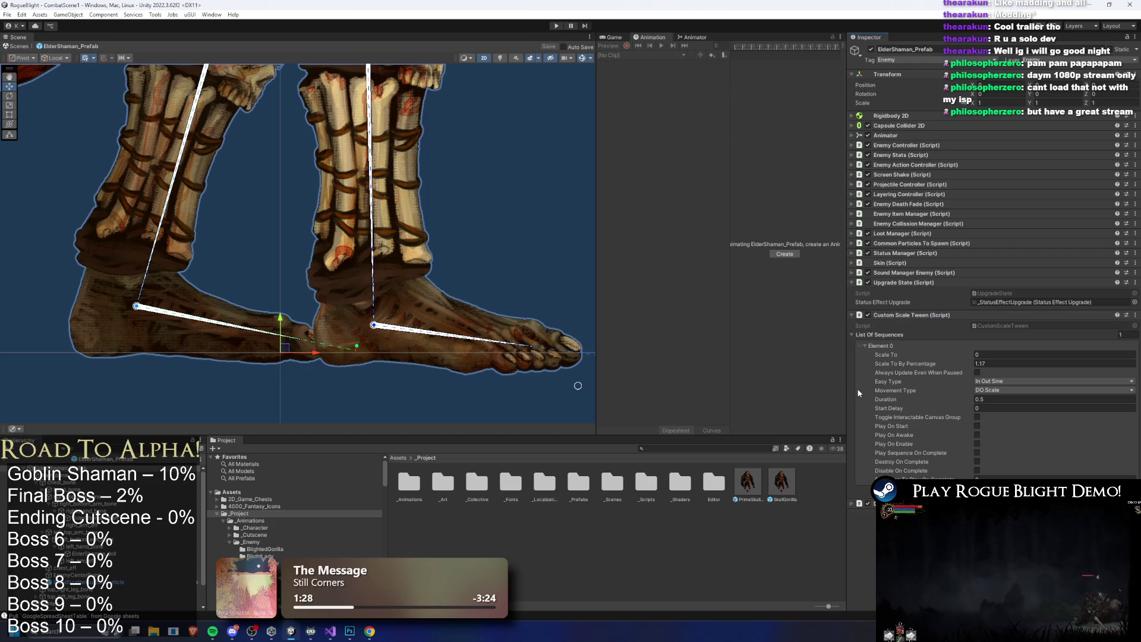
{"action": "left_click", "coordinate": [993, 363]}
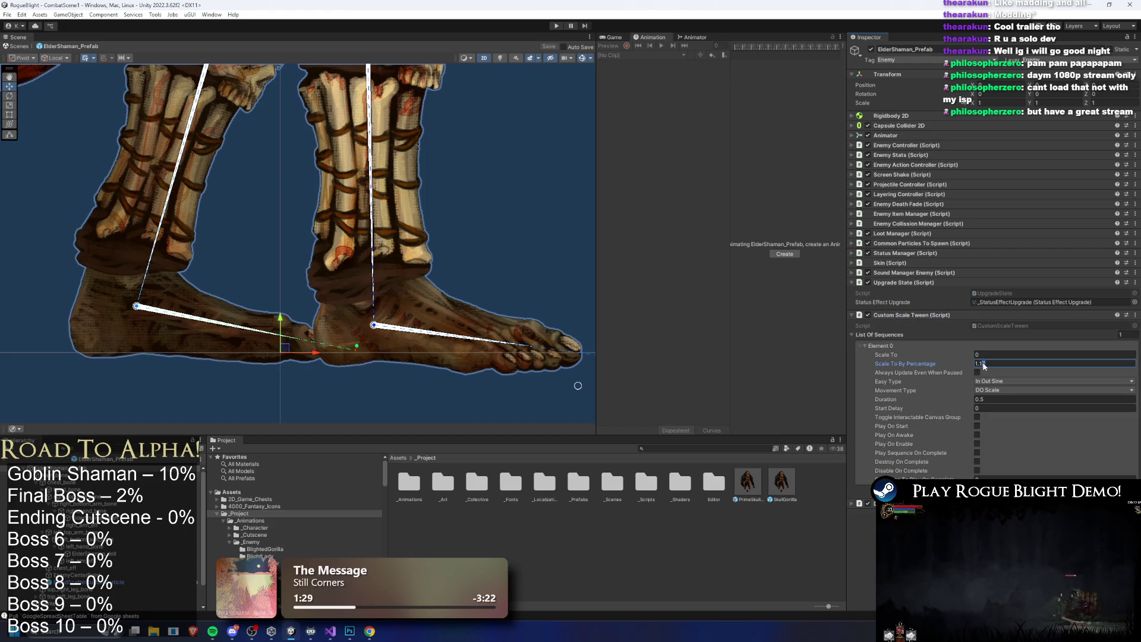
{"action": "type", "text": "1.1"}
{"action": "left_click", "coordinate": [912, 315]}
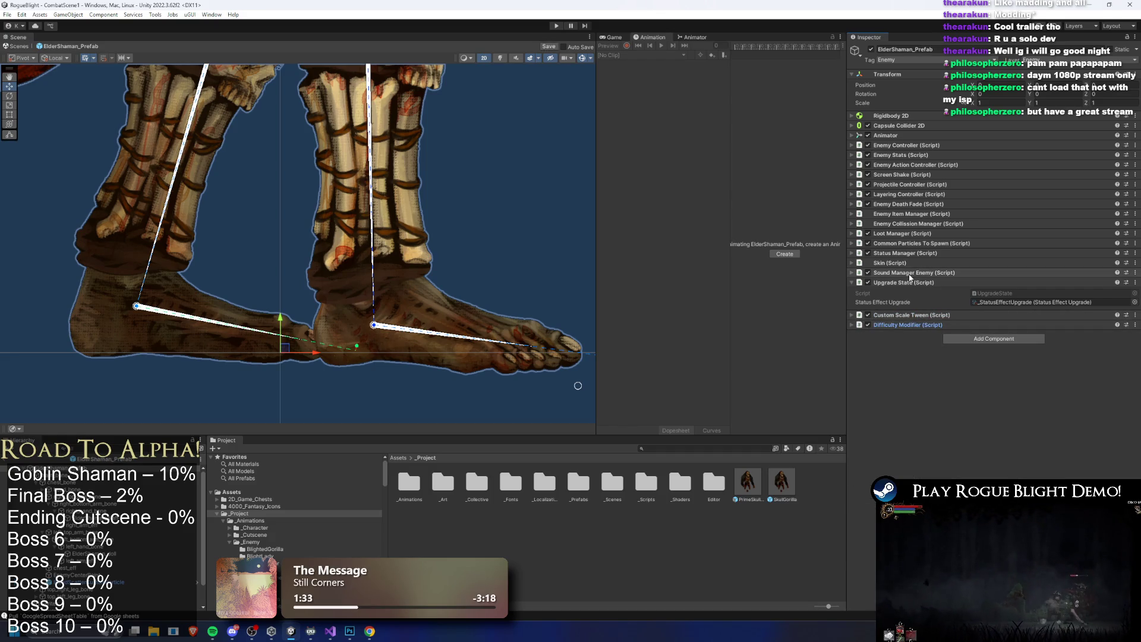
{"action": "left_click", "coordinate": [912, 280]}
{"action": "left_click", "coordinate": [71, 474]}
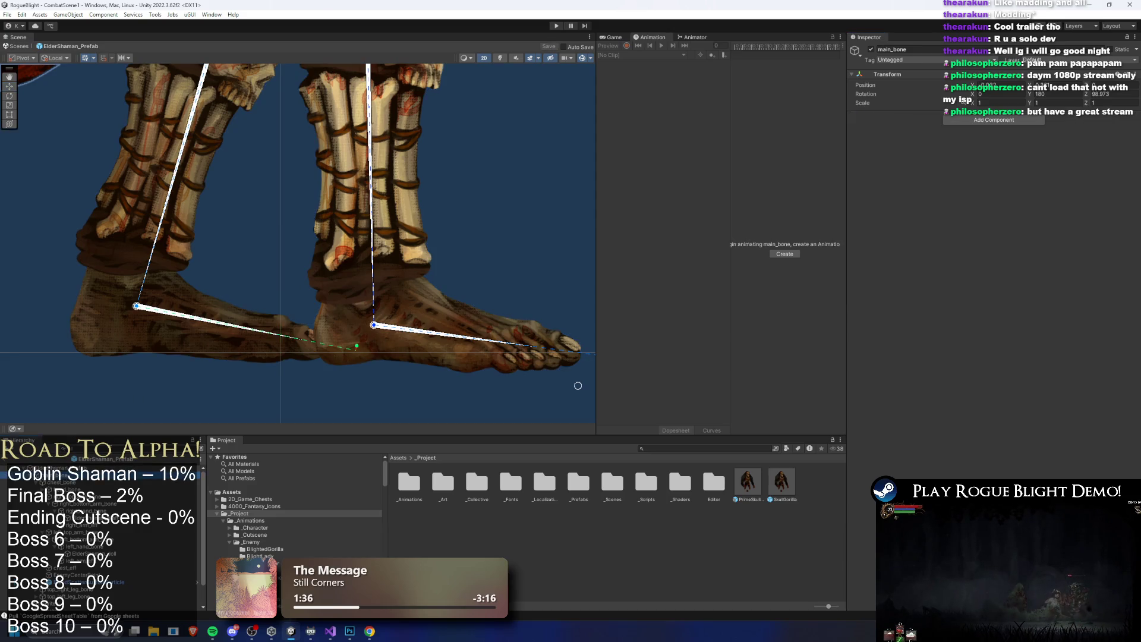
Place a SkullGorilla prefab beside the shaman and copy its FootstepsCollider
{"action": "left_click", "coordinate": [384, 315]}
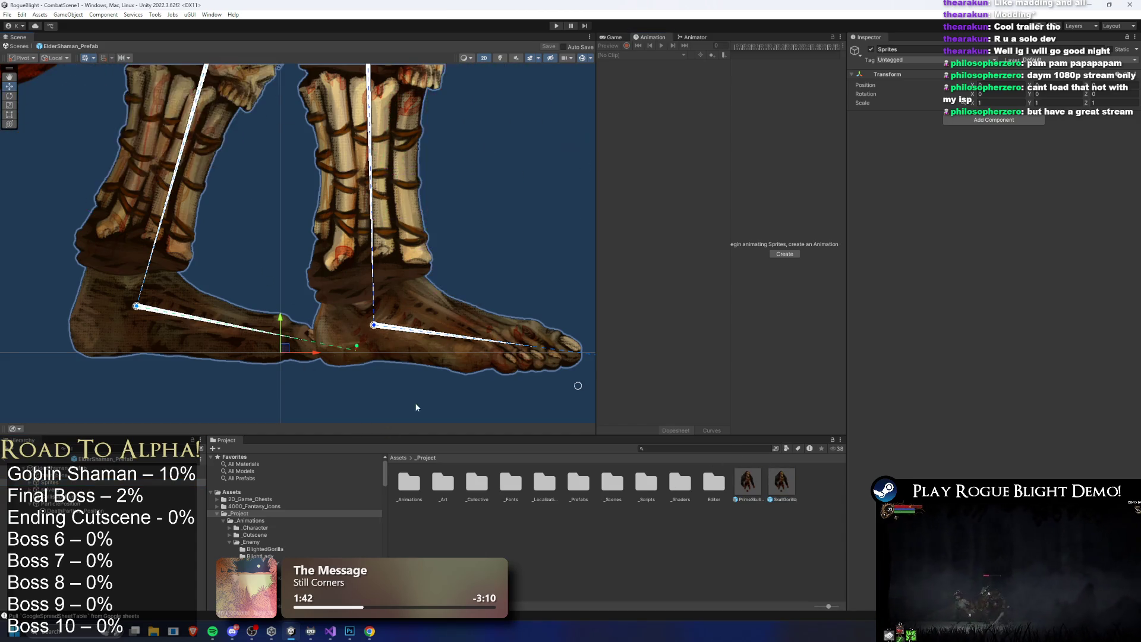
{"action": "key", "text": "f"}
{"action": "mouse_move", "coordinate": [782, 481]}
{"action": "left_mouse_down"}
{"action": "mouse_move", "coordinate": [467, 331]}
{"action": "mouse_move", "coordinate": [296, 334]}
{"action": "mouse_move", "coordinate": [269, 319]}
{"action": "mouse_move", "coordinate": [277, 288]}
{"action": "left_mouse_up"}
{"action": "scroll", "coordinate": [277, 287], "scroll_direction": "up", "scroll_amount": 3}
{"action": "left_click", "coordinate": [277, 286]}
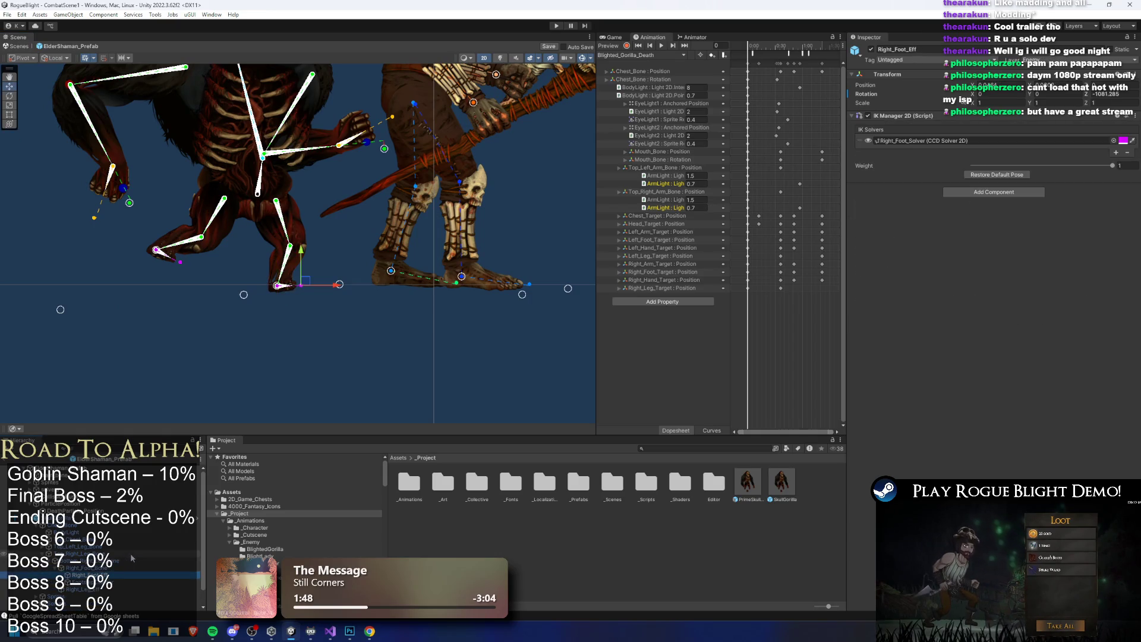
{"action": "left_click", "coordinate": [105, 582]}
{"action": "right_click", "coordinate": [105, 582]}
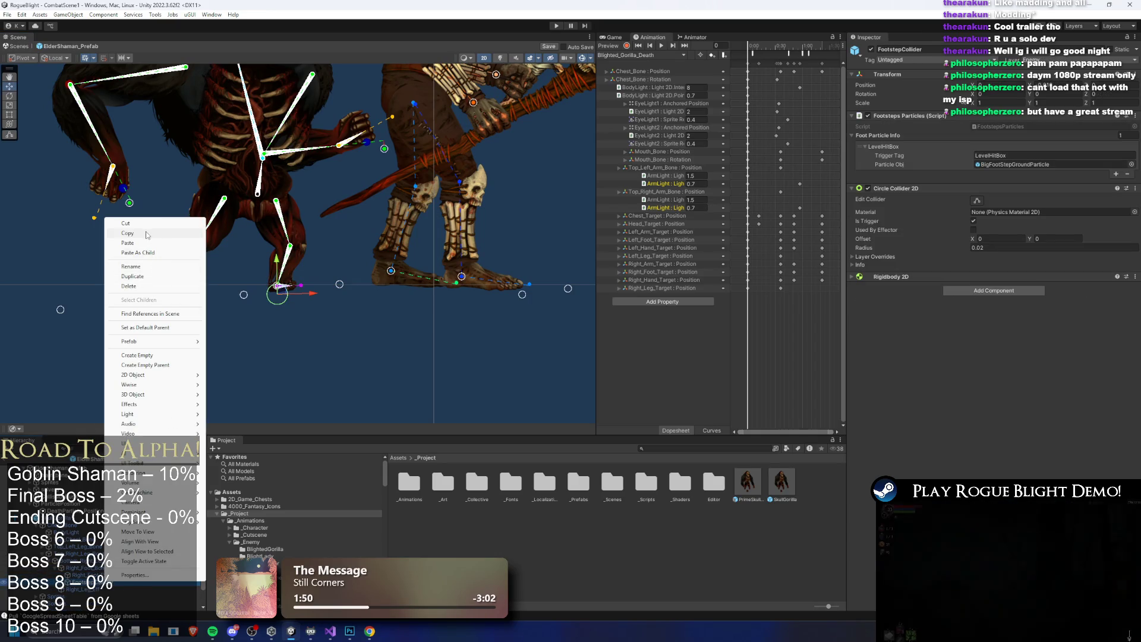
{"action": "left_click", "coordinate": [65, 510]}
Paste the collider as a child of left_foot_bone, move it below the foot, and set radius 0.02
{"action": "double_click", "coordinate": [71, 510]}
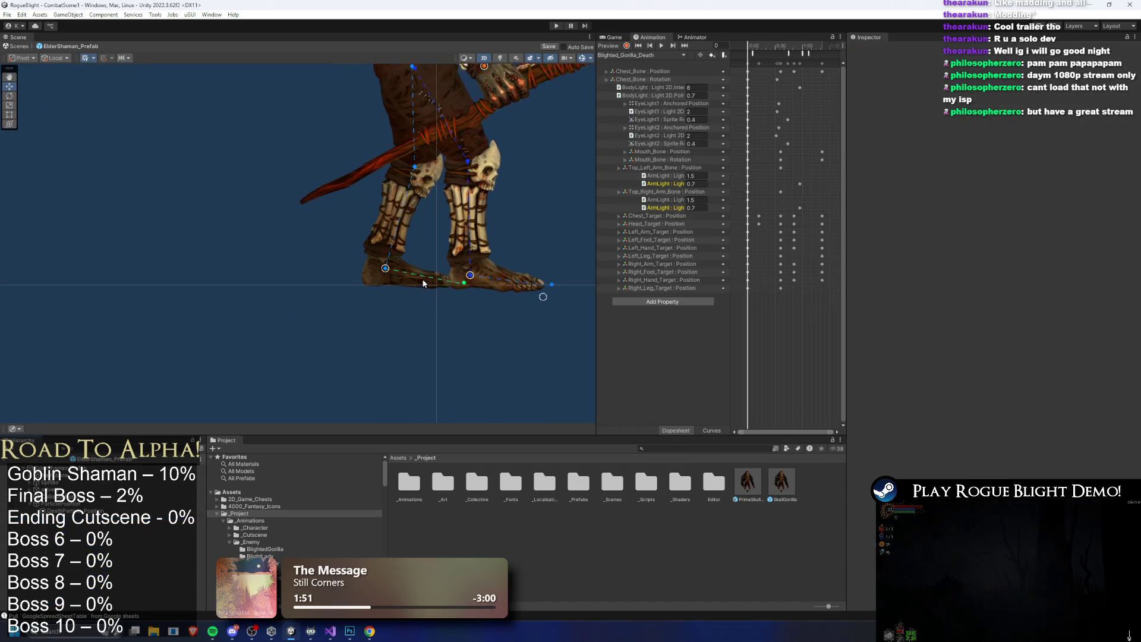
{"action": "right_click", "coordinate": [84, 511]}
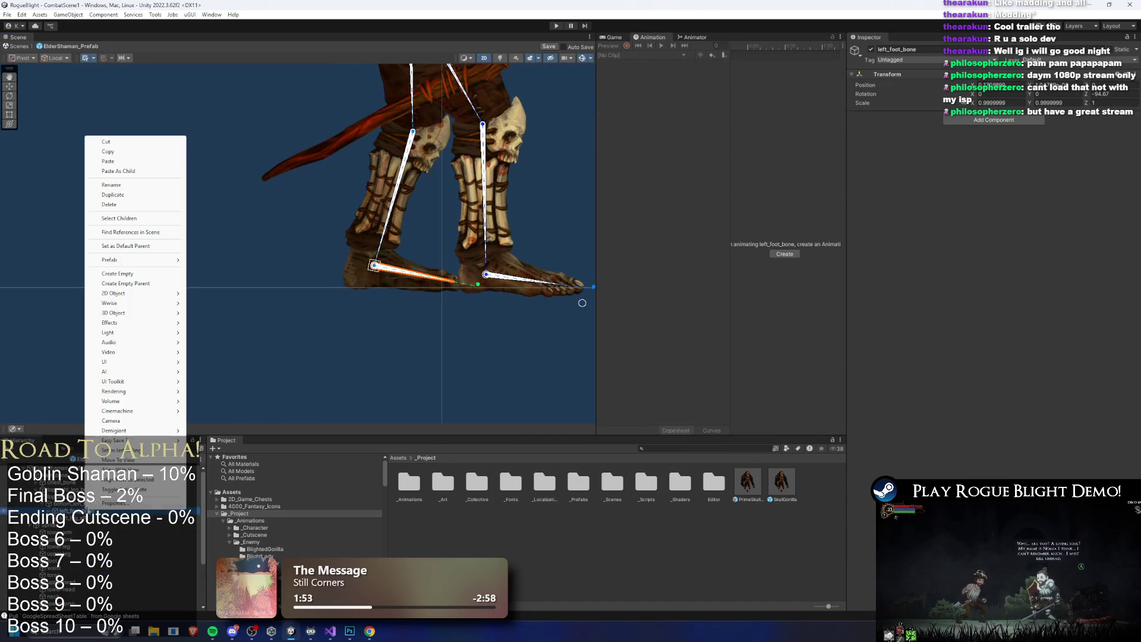
{"action": "left_click", "coordinate": [119, 219]}
{"action": "key", "text": "f"}
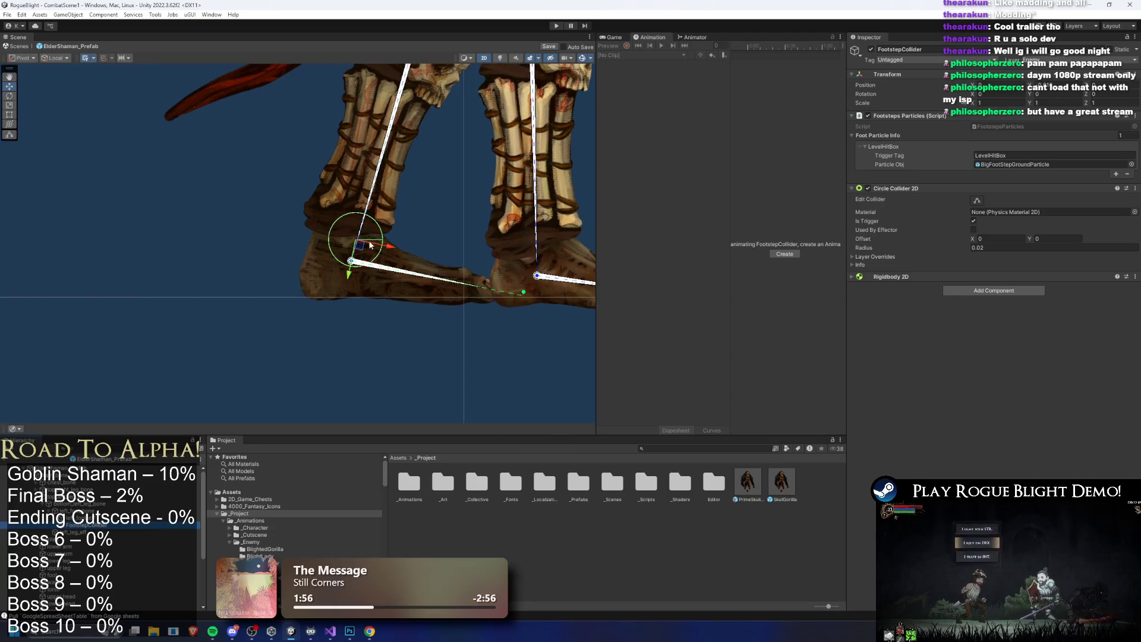
{"action": "left_click_drag", "start_coordinate": [396, 294], "coordinate": [399, 305]}
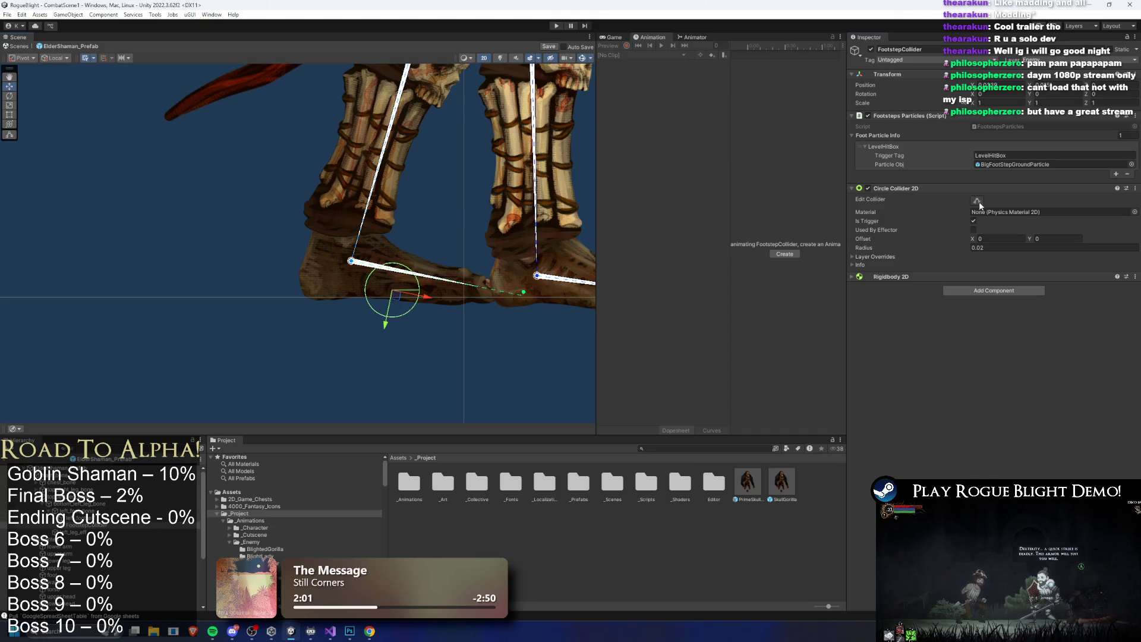
{"action": "left_click", "coordinate": [984, 247]}
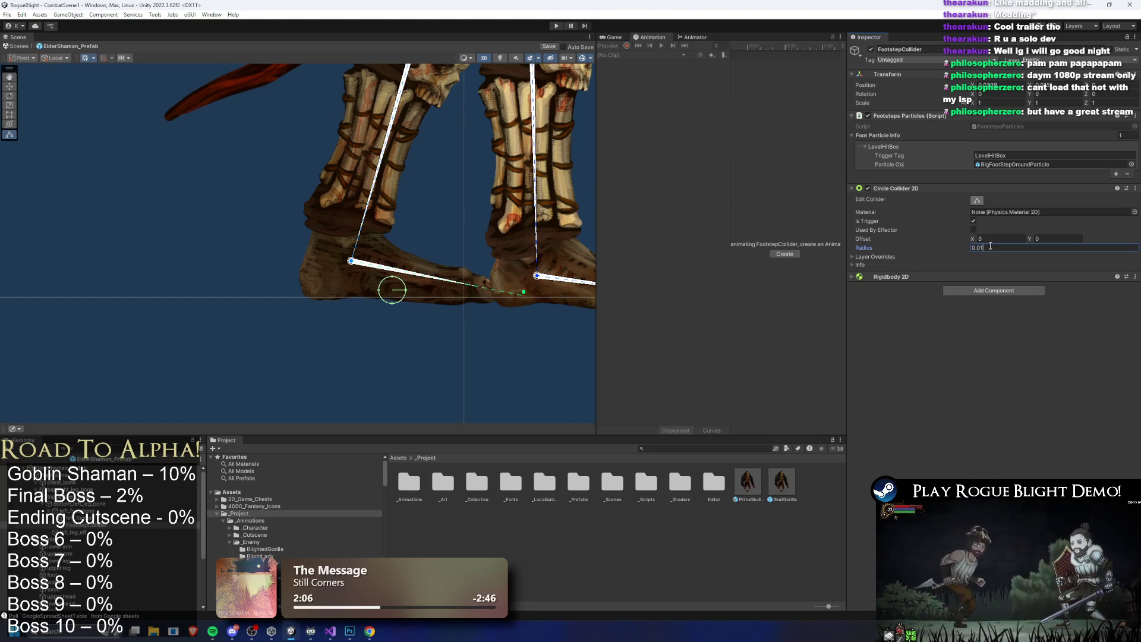
{"action": "key", "text": "BackSpace"}
{"action": "type", "text": "2"}
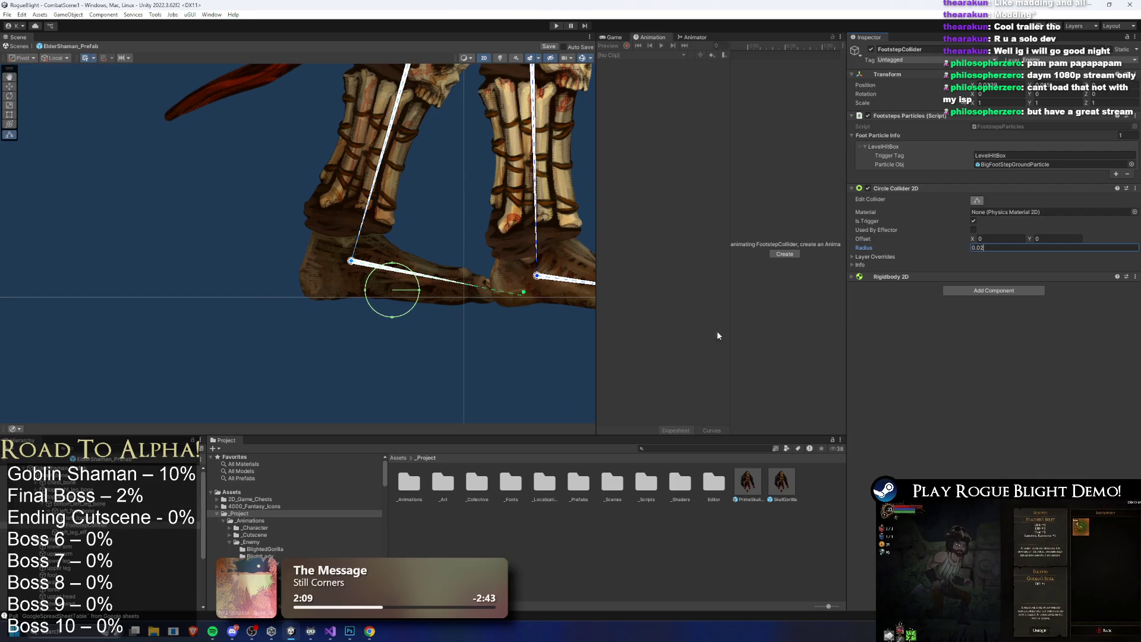
{"action": "left_click", "coordinate": [1022, 164]}
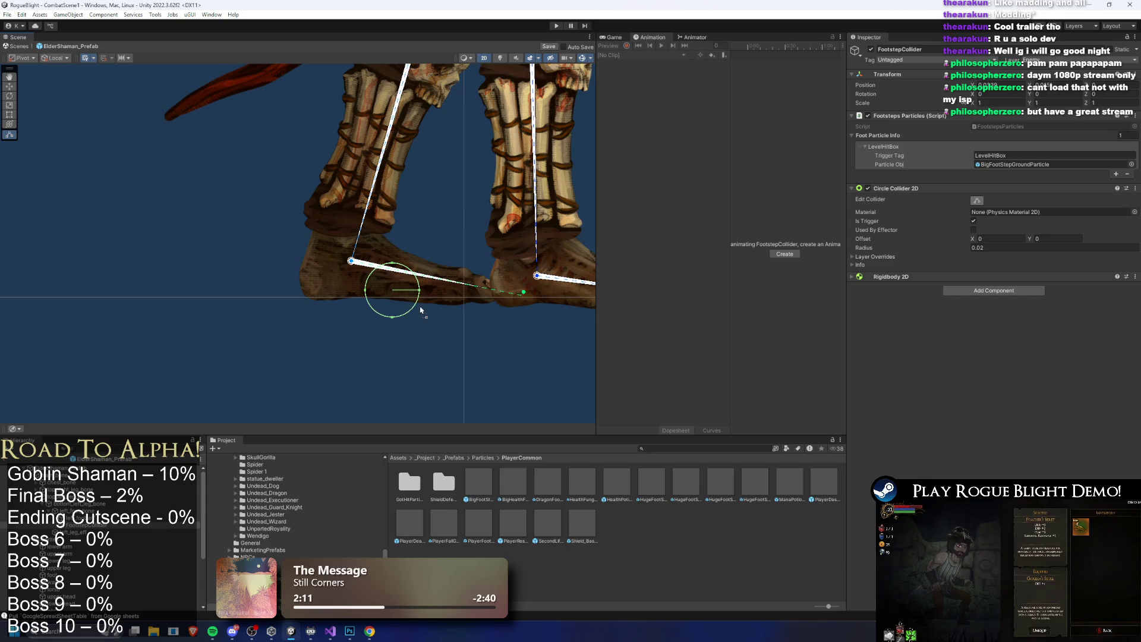
Preview BigFootStepGroundParticle's dust burst at the foot, trying then undoing a wider X scale
{"action": "left_click", "coordinate": [87, 531]}
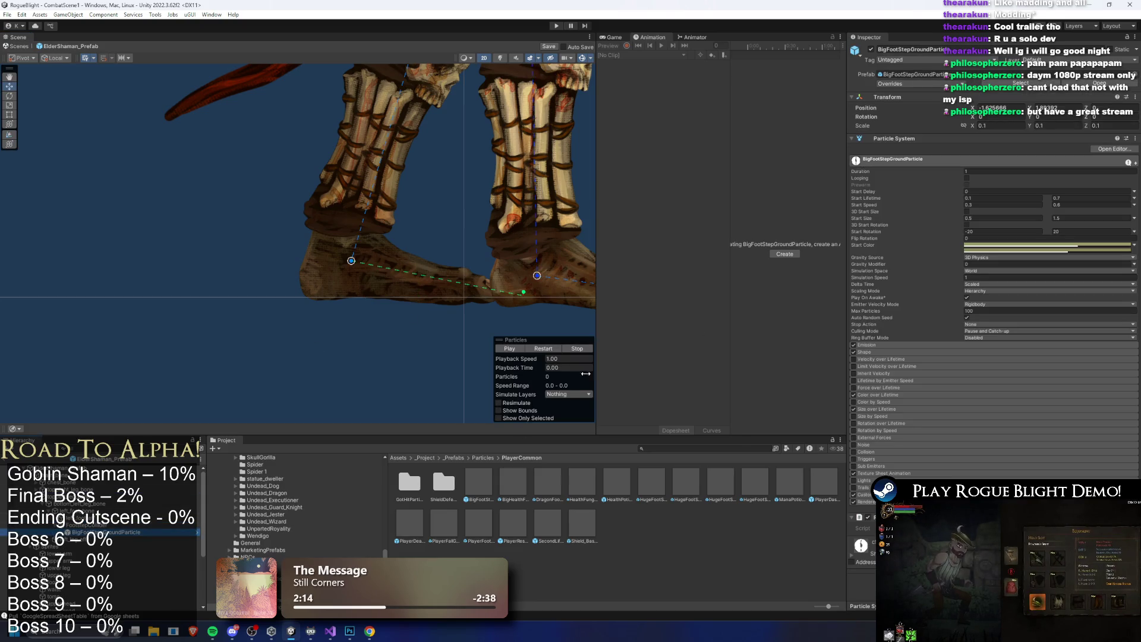
{"action": "left_click", "coordinate": [548, 350]}
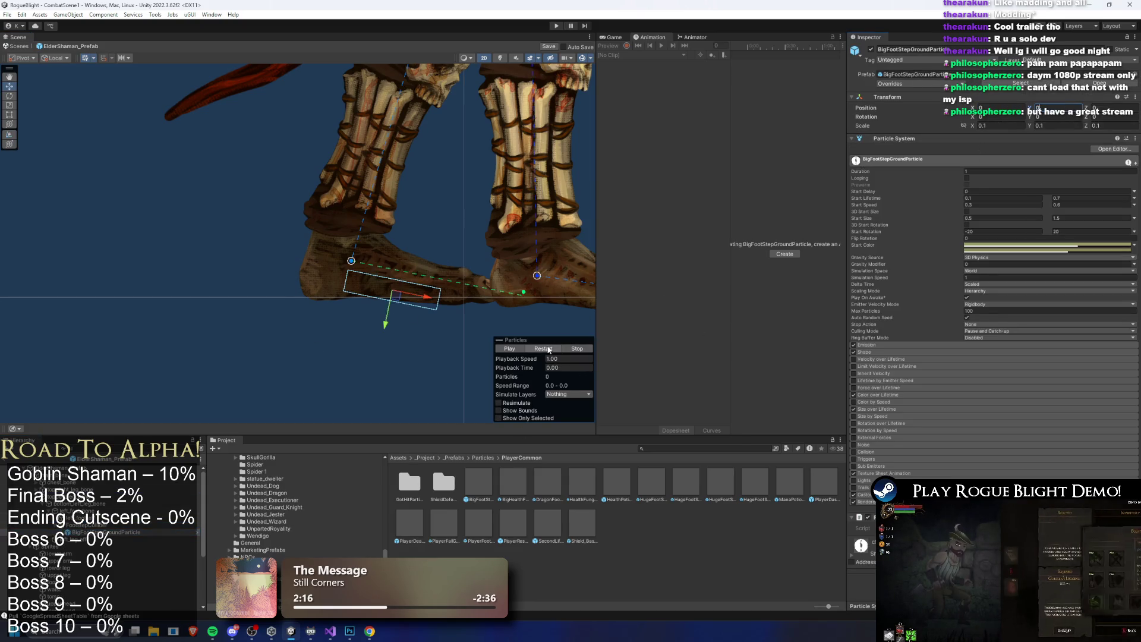
{"action": "left_click", "coordinate": [562, 358]}
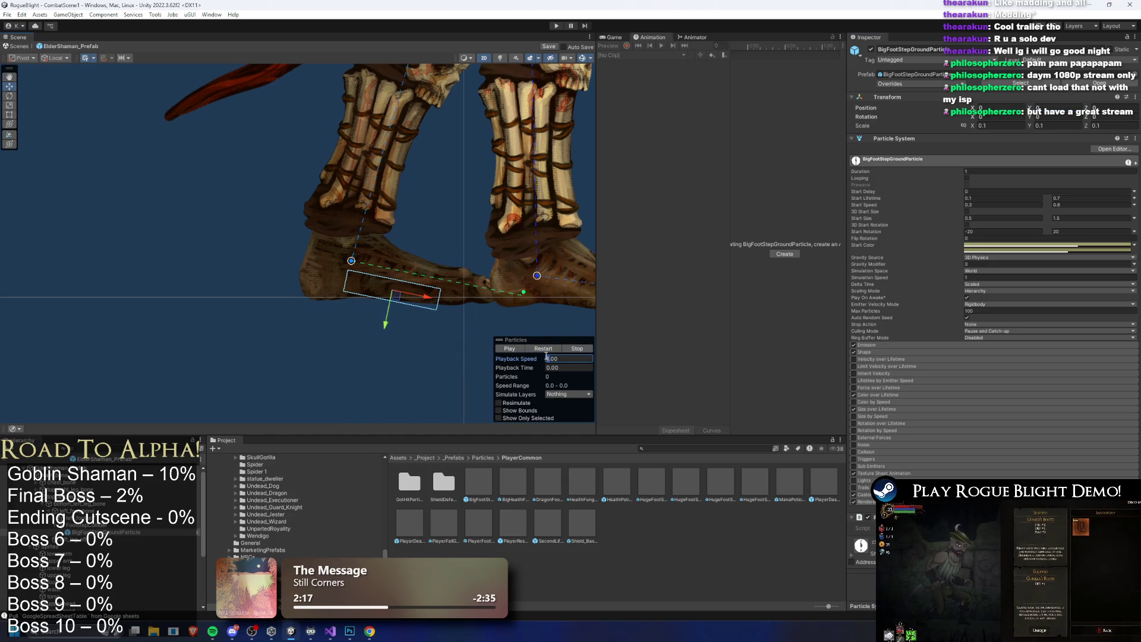
{"action": "left_click_drag", "start_coordinate": [517, 368], "coordinate": [557, 361]}
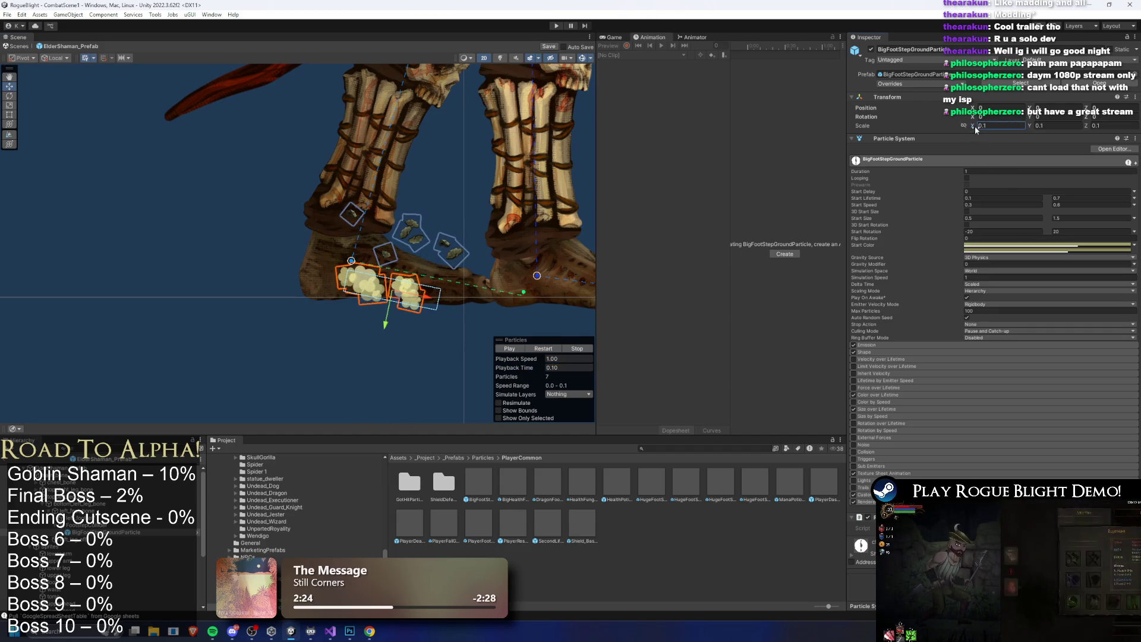
{"action": "left_click_drag", "start_coordinate": [973, 125], "coordinate": [991, 132]}
{"action": "key", "text": "ctrl+z"}
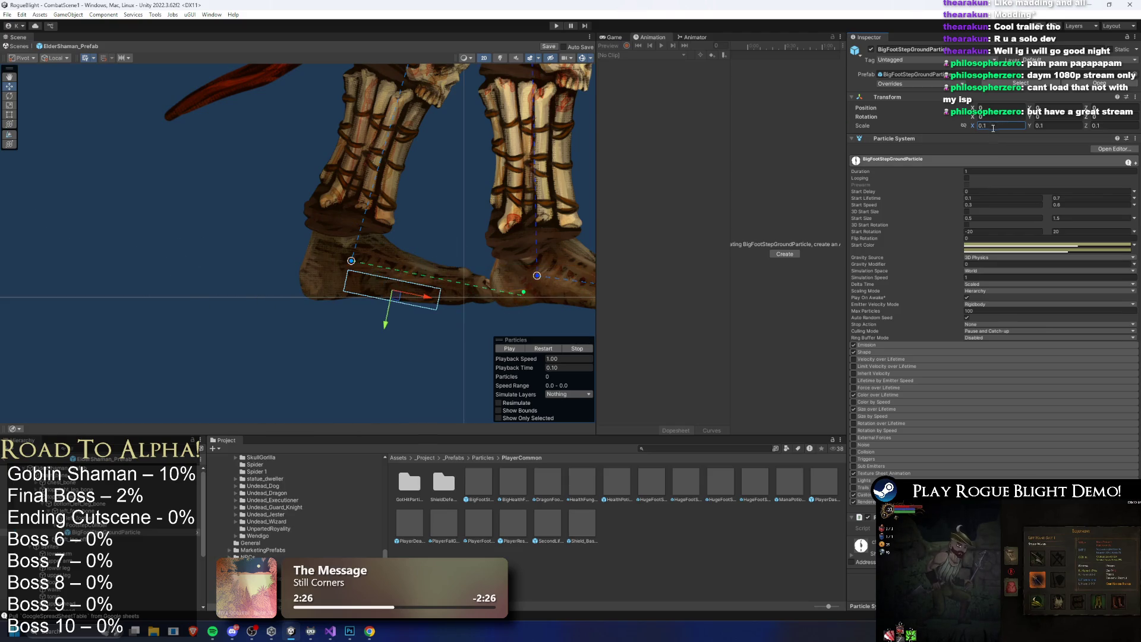
{"action": "left_click", "coordinate": [880, 352]}
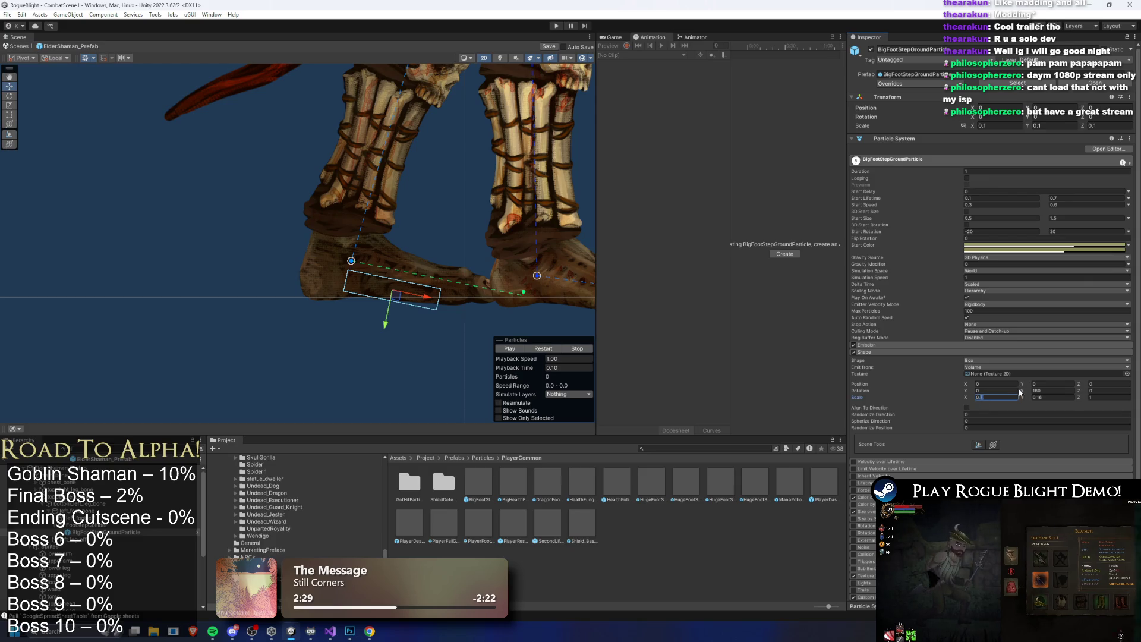
Widen the ground-dust emitter box to X scale 1.1 and shift it slightly right and down
{"action": "type", "text": "8"}
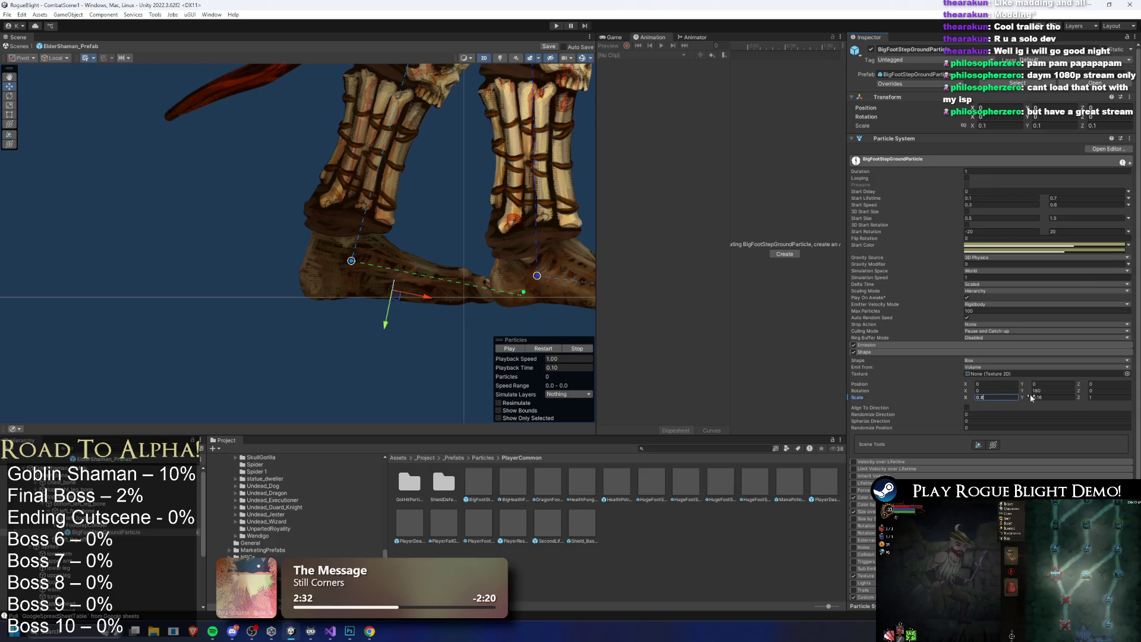
{"action": "key", "text": "BackSpace"}
{"action": "type", "text": "09"}
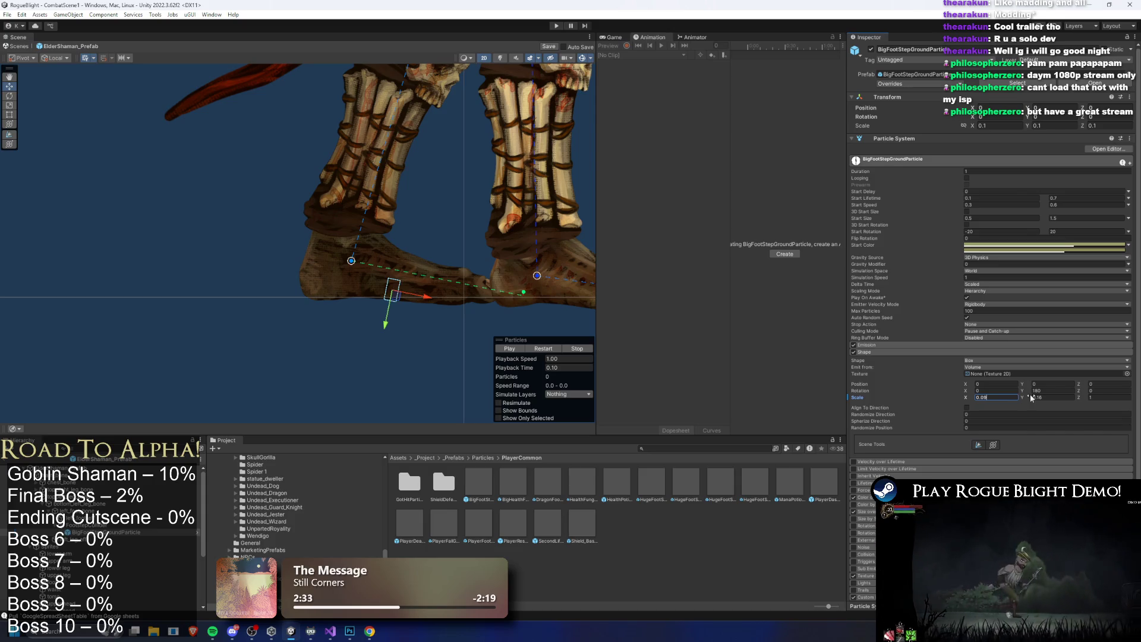
{"action": "type", "text": "9"}
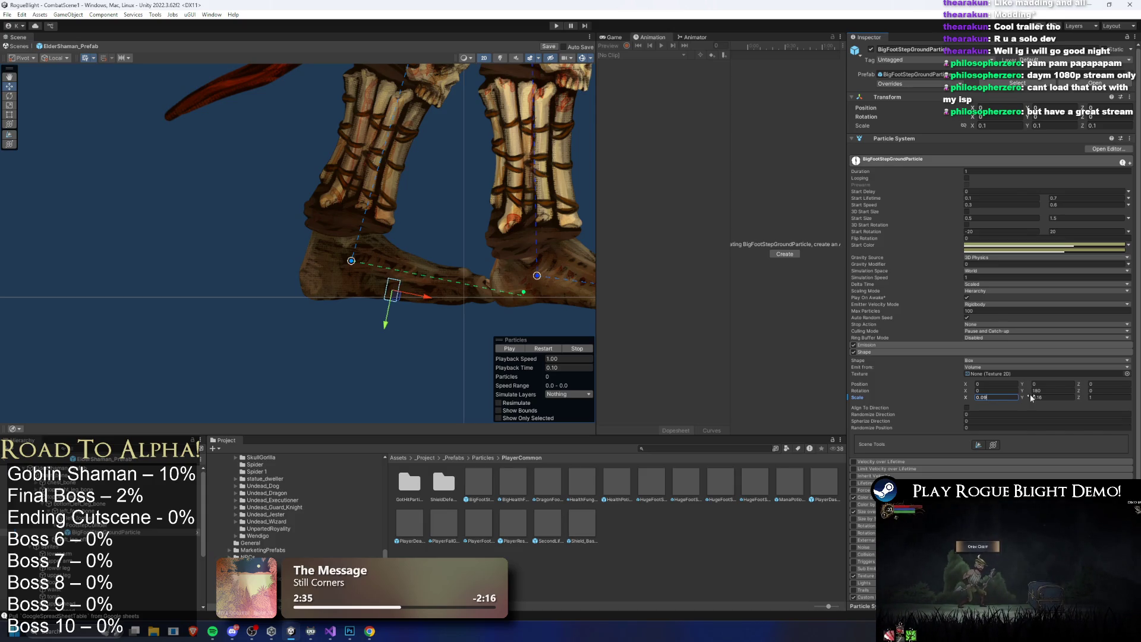
{"action": "key", "text": "BackSpace"}
{"action": "key", "text": "BackSpace"}
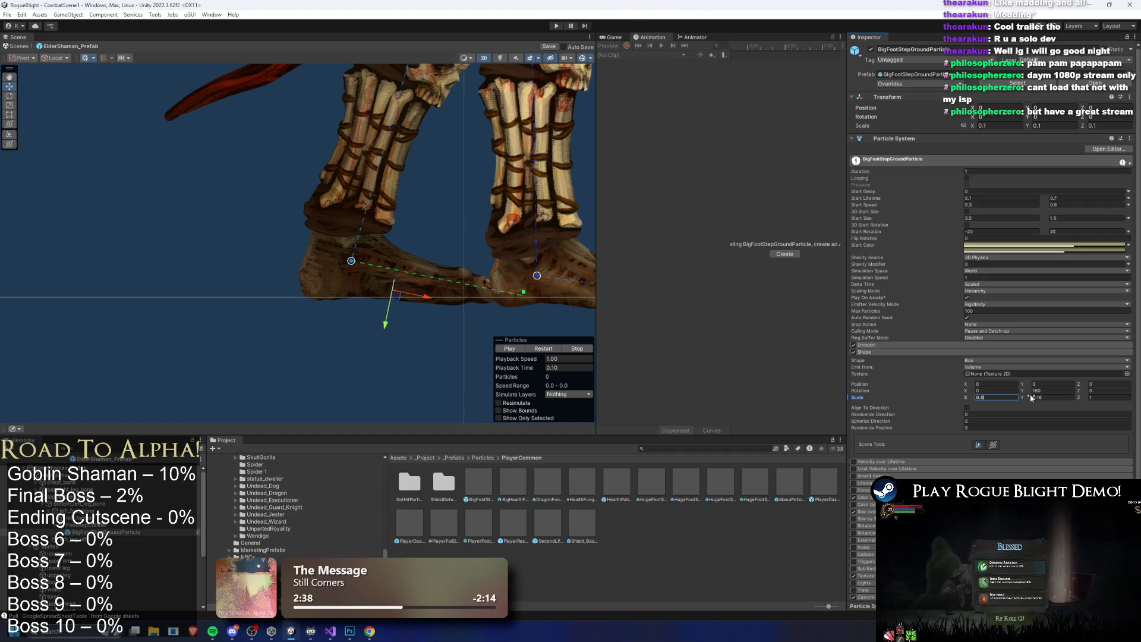
{"action": "type", "text": "15"}
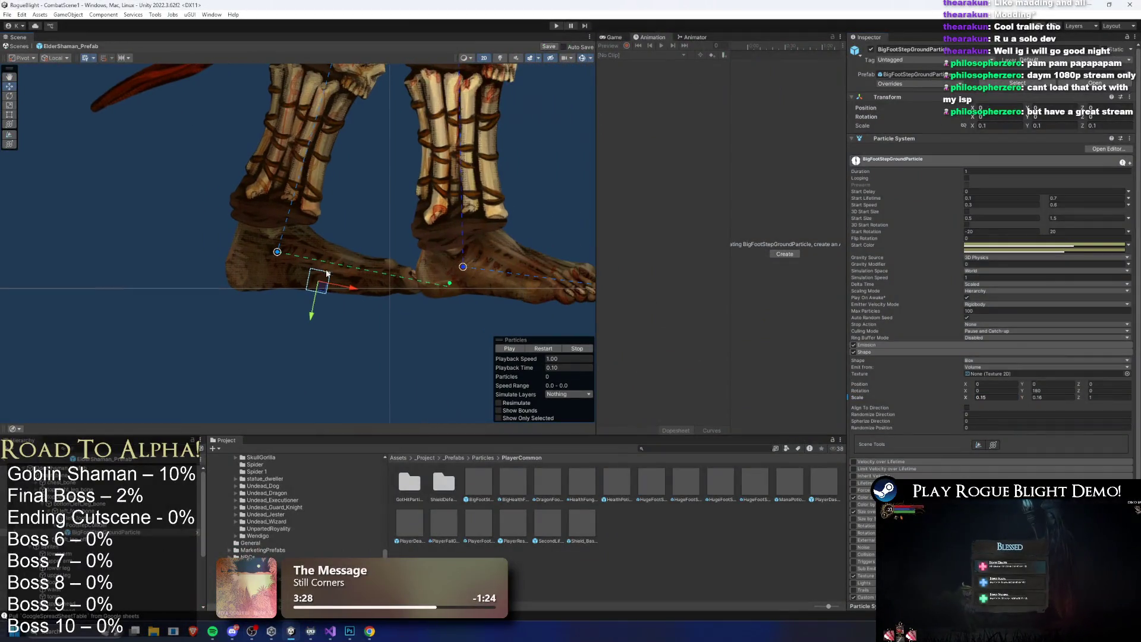
{"action": "type", "text": "1.2"}
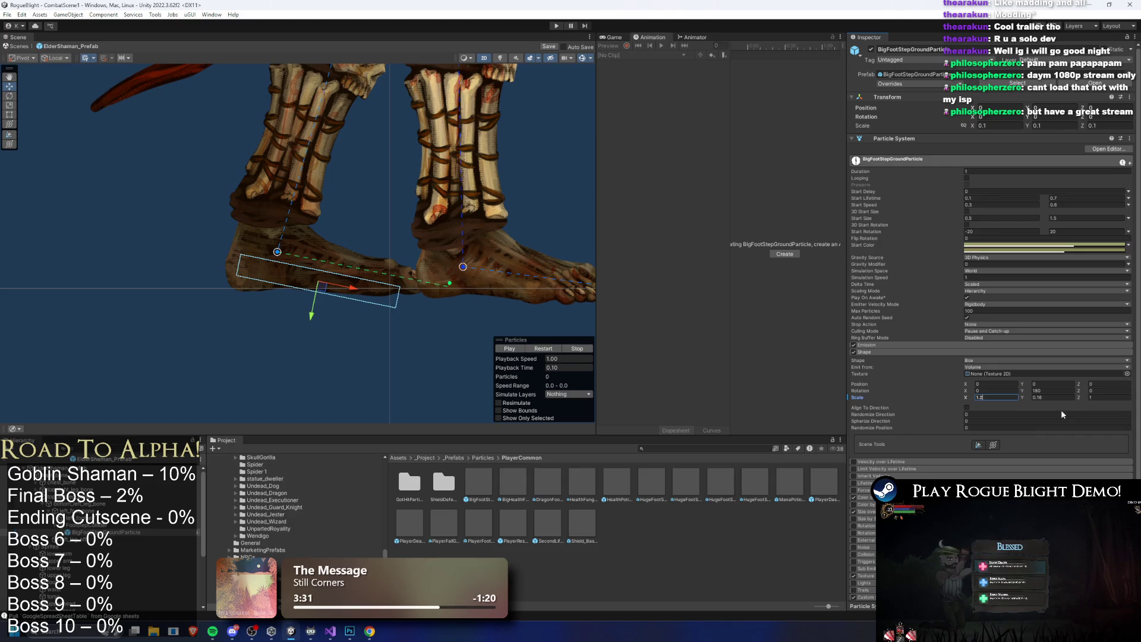
{"action": "left_click", "coordinate": [544, 349]}
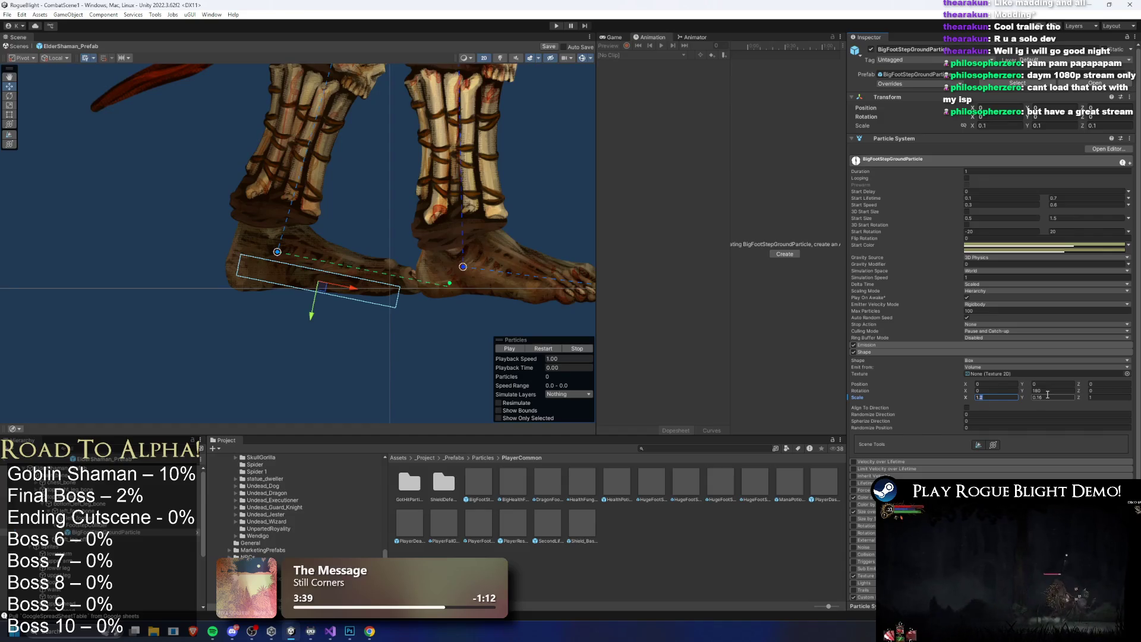
{"action": "mouse_move", "coordinate": [327, 290]}
{"action": "left_mouse_down"}
{"action": "mouse_move", "coordinate": [335, 298]}
{"action": "mouse_move", "coordinate": [320, 288]}
{"action": "left_mouse_up"}
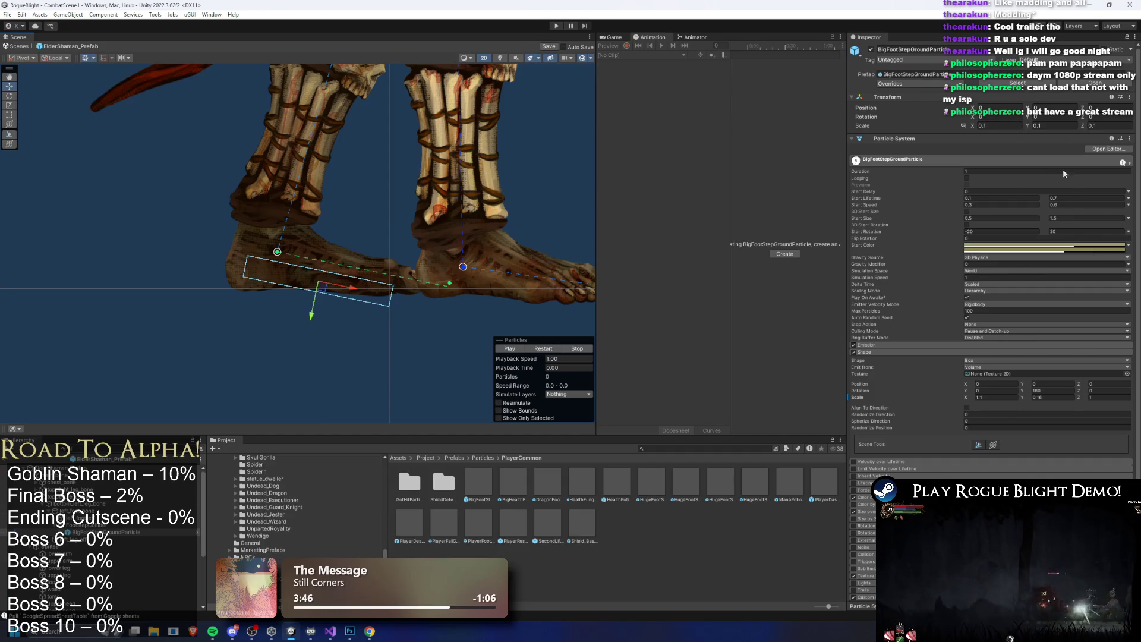
Rotate the FootstepCollider level, then replay the ground-dust particle preview
{"action": "left_click", "coordinate": [89, 525]}
{"action": "key", "text": "e"}
{"action": "left_click_drag", "start_coordinate": [345, 303], "coordinate": [351, 305]}
{"action": "left_click", "coordinate": [101, 532]}
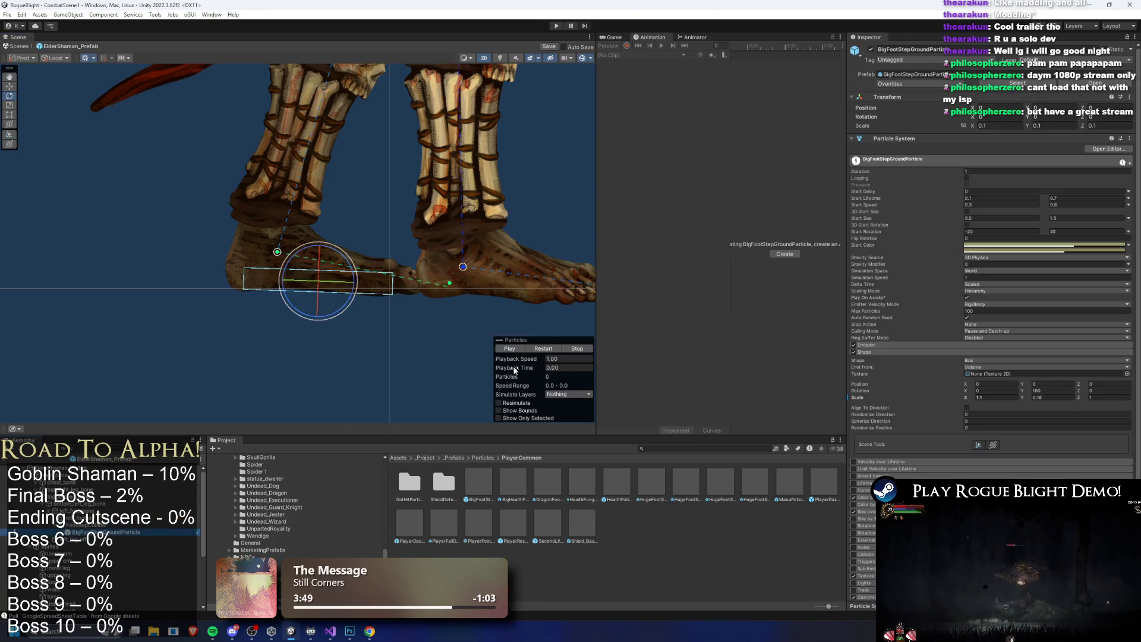
{"action": "left_click", "coordinate": [549, 349]}
{"action": "left_click", "coordinate": [548, 349]}
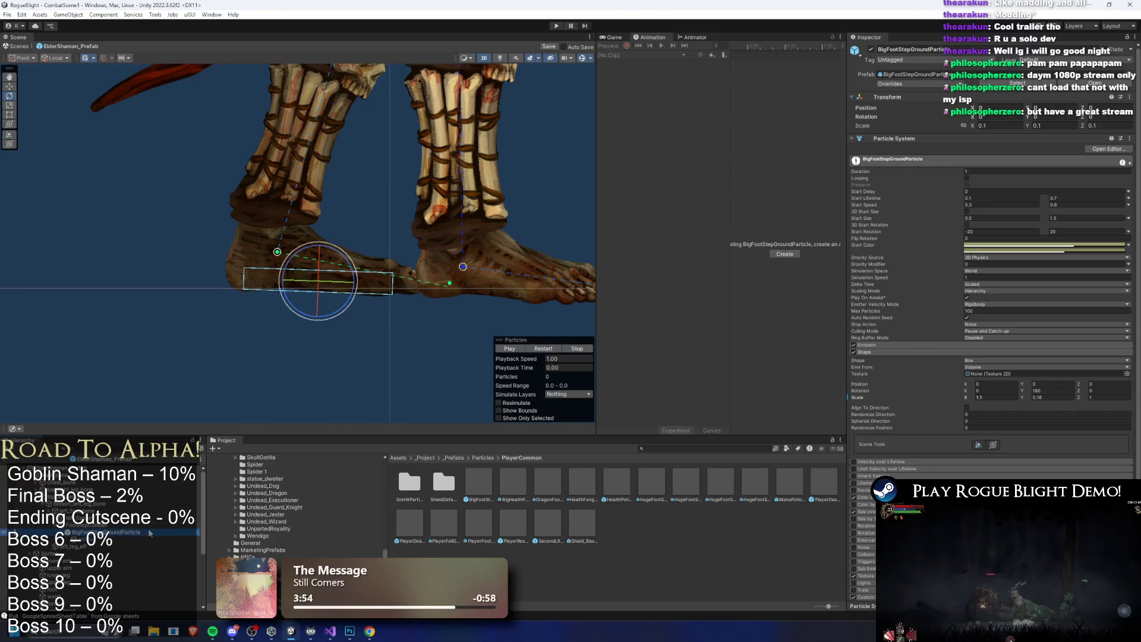
Set the shitou emitter's Box shape Z scale to 0.7, preview it, and select BigFootStepGroundParticle
{"action": "left_click", "coordinate": [149, 539]}
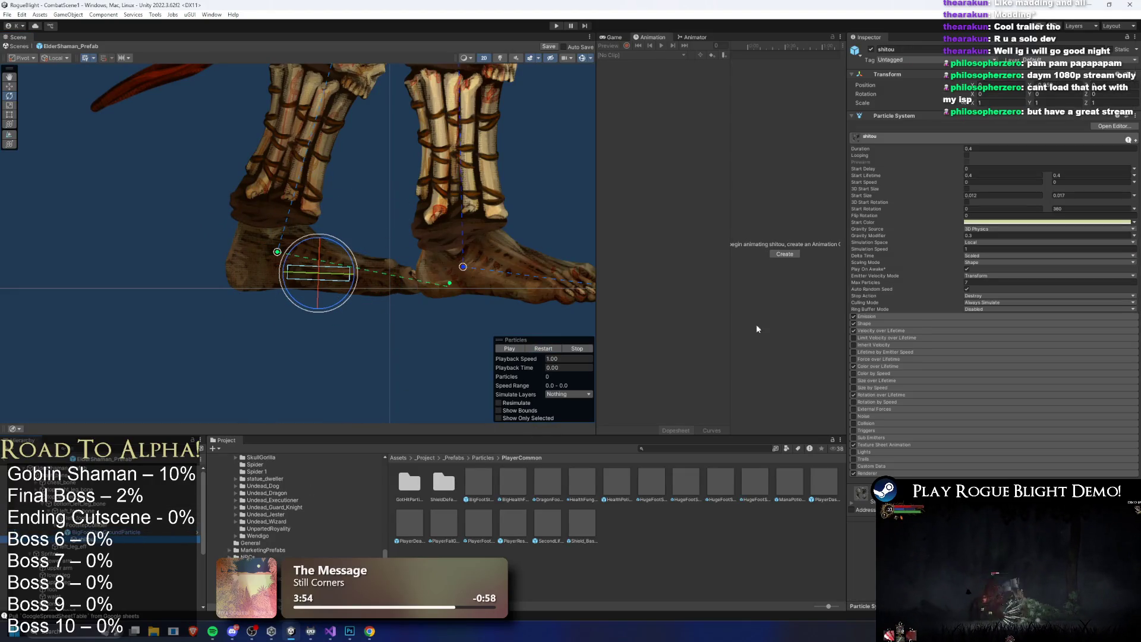
{"action": "left_click", "coordinate": [901, 324]}
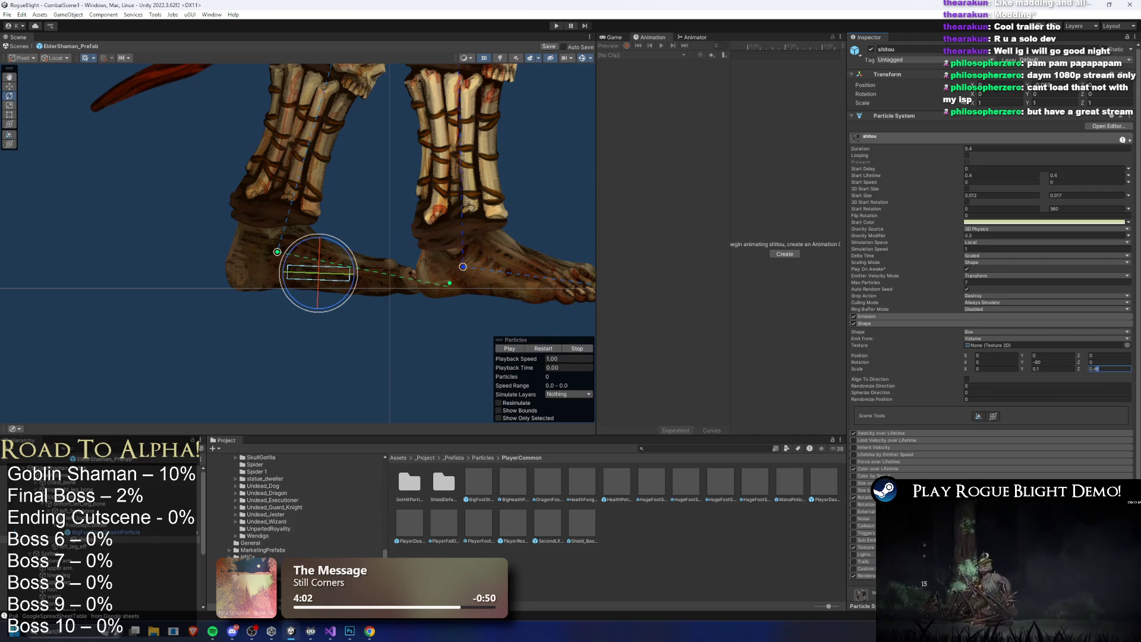
{"action": "type", "text": "0.7"}
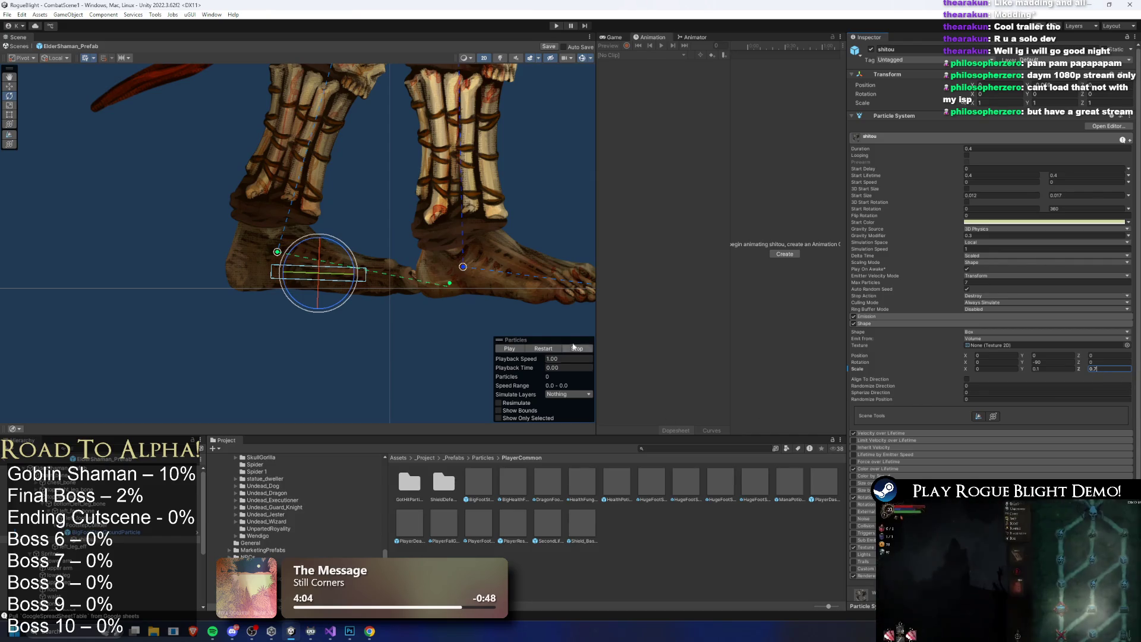
{"action": "left_click", "coordinate": [547, 349]}
{"action": "left_click", "coordinate": [547, 349]}
{"action": "left_click", "coordinate": [547, 349]}
{"action": "left_click", "coordinate": [547, 350]}
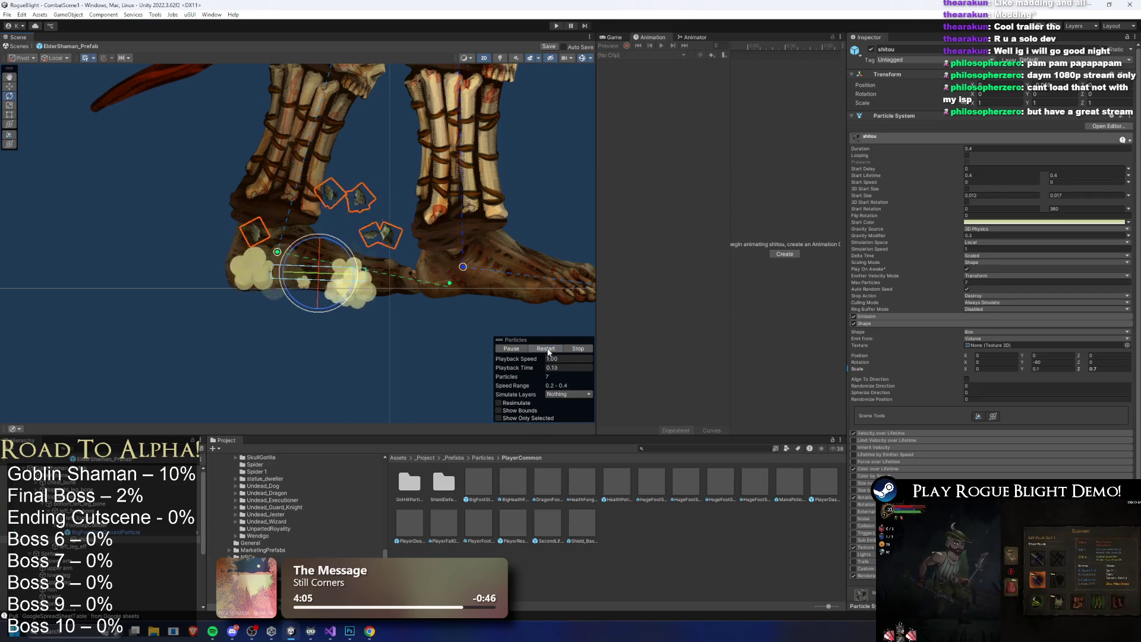
{"action": "left_click", "coordinate": [1097, 369]}
{"action": "left_click", "coordinate": [89, 532]}
{"action": "left_click", "coordinate": [1021, 84]}
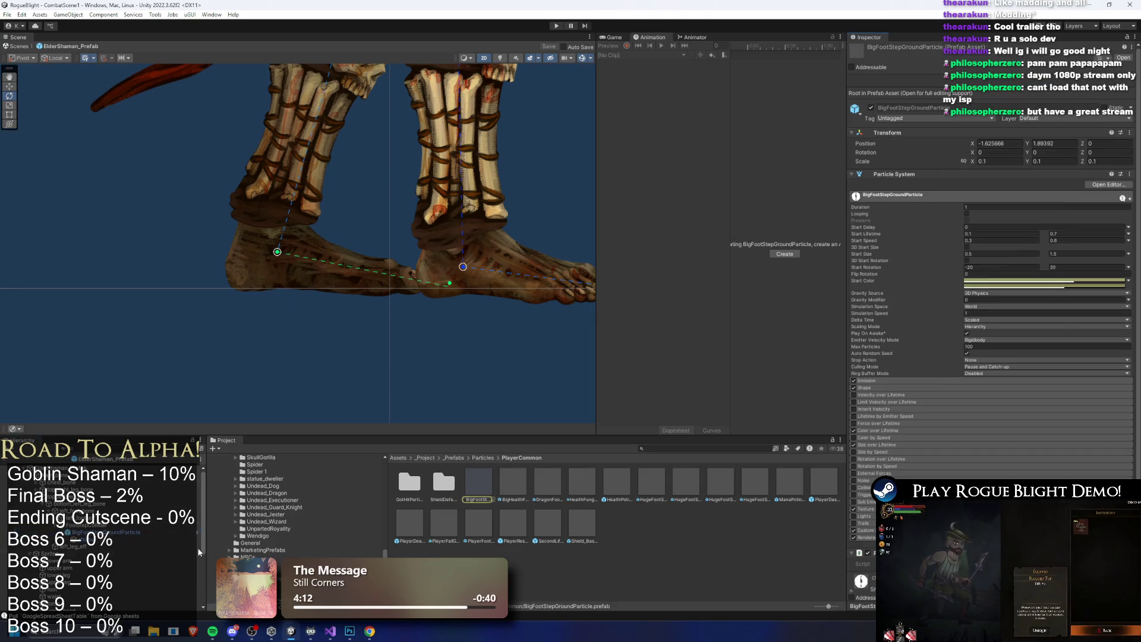
Unpack the ground particle prefab instance and rename it WideBigFootStepGroundParticle
{"action": "right_click", "coordinate": [110, 534]}
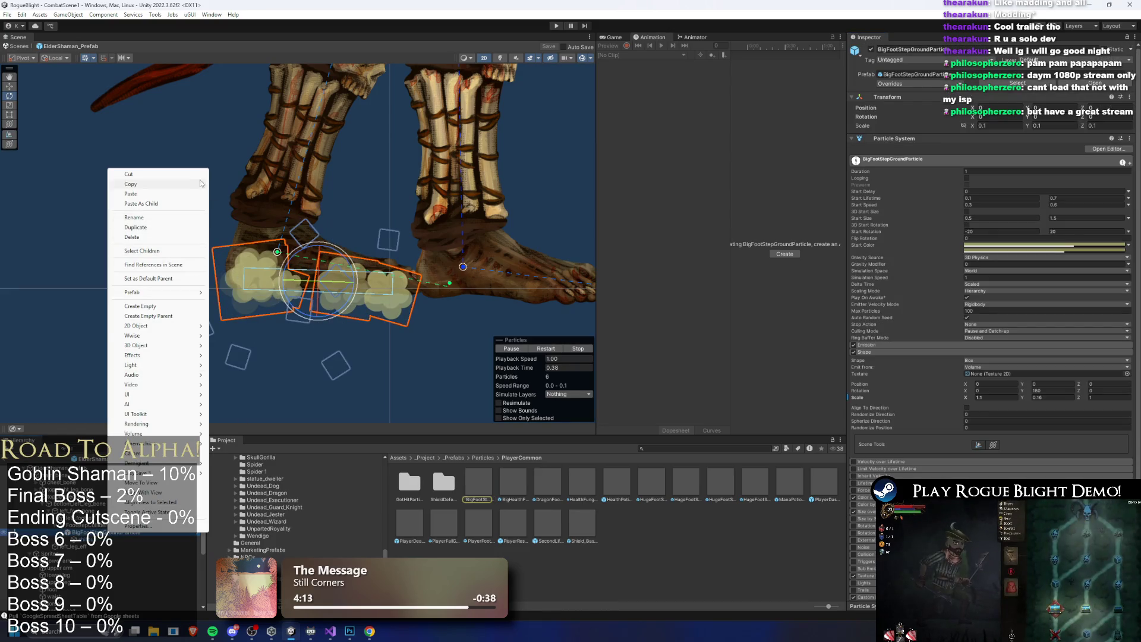
{"action": "mouse_move", "coordinate": [178, 294]}
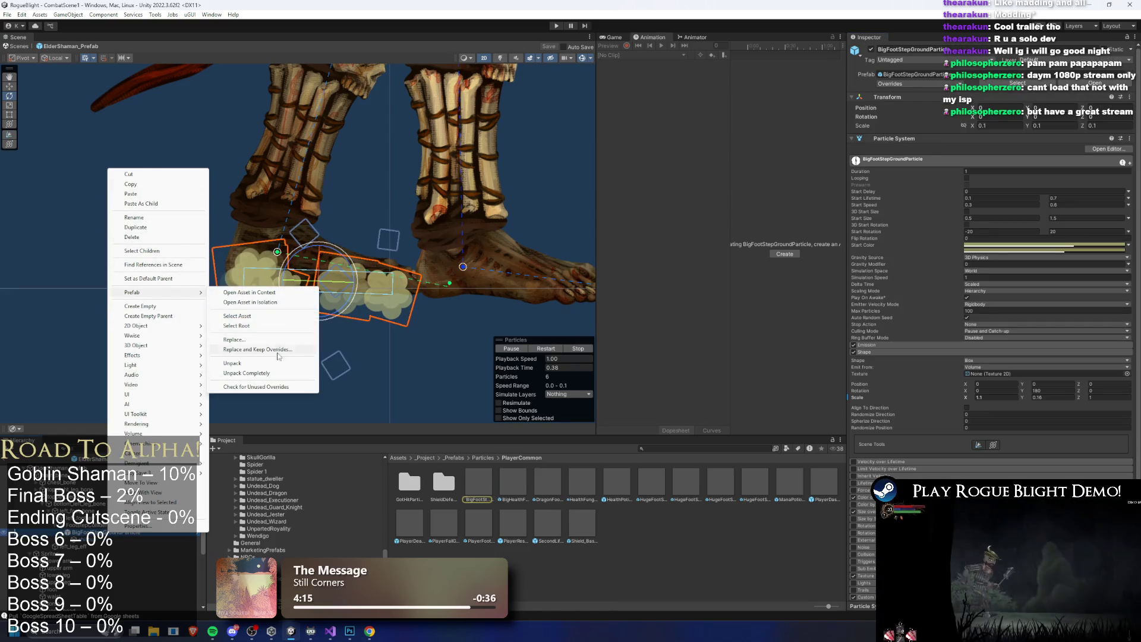
{"action": "left_click", "coordinate": [285, 375]}
{"action": "right_click", "coordinate": [115, 534]}
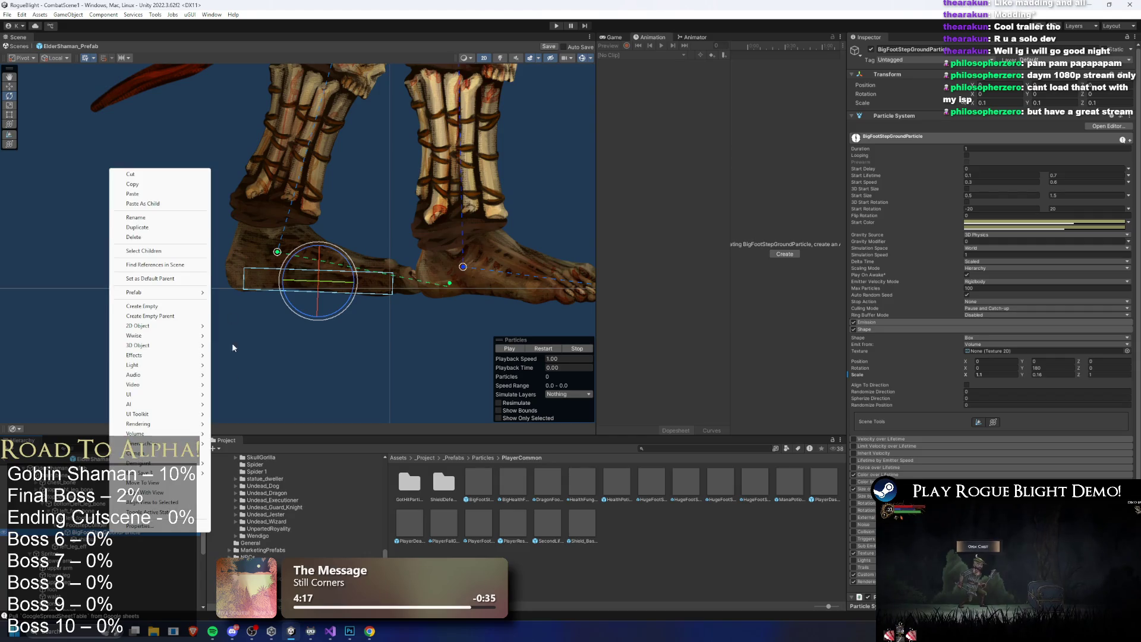
{"action": "left_click", "coordinate": [142, 226]}
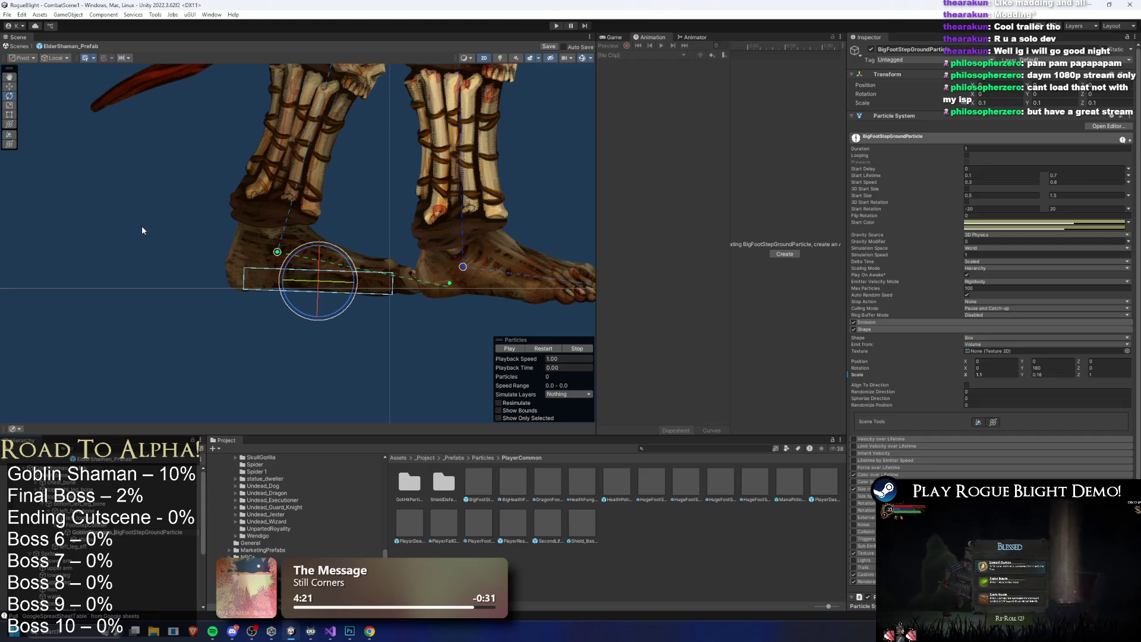
{"action": "key", "text": "Return"}
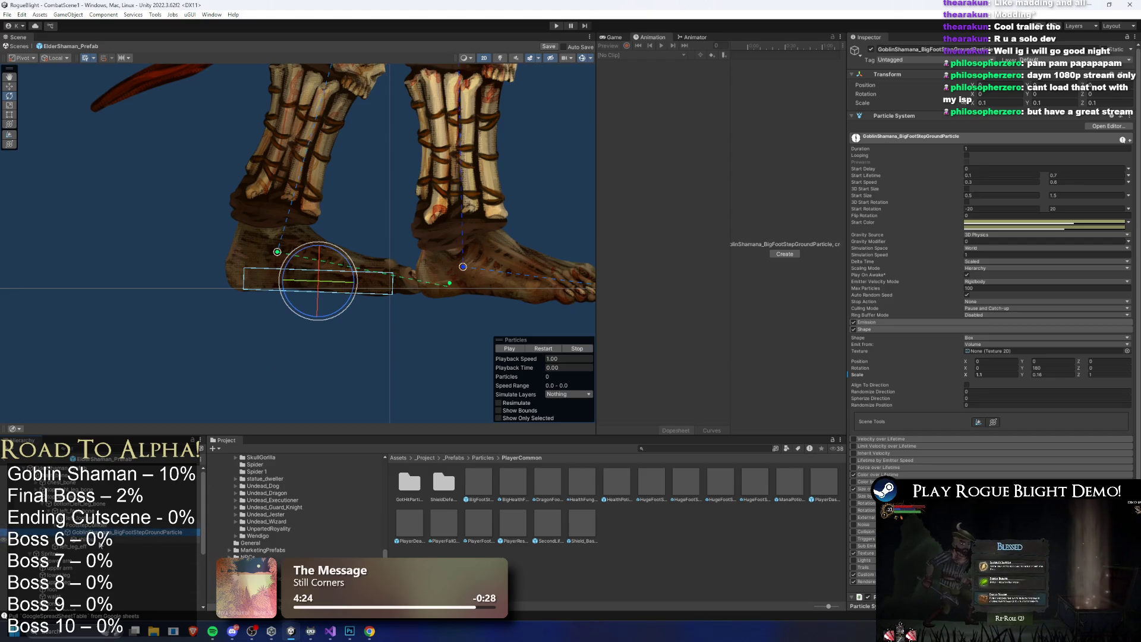
{"action": "right_click", "coordinate": [115, 532]}
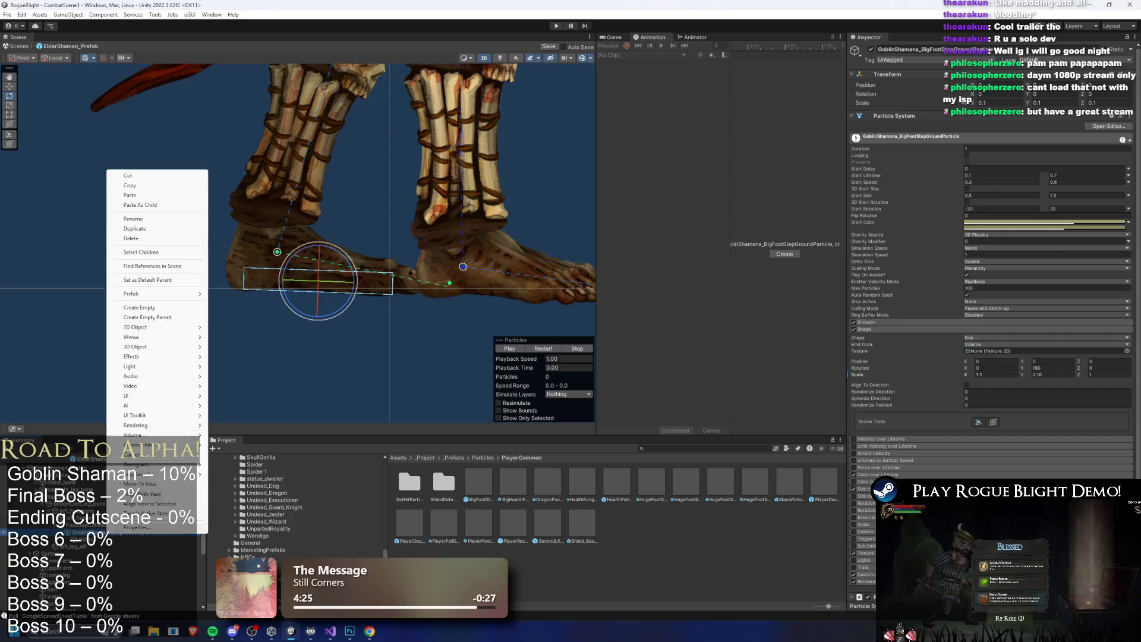
{"action": "left_click", "coordinate": [154, 219]}
{"action": "type", "text": "WideBigFootStepGroundParticle"}
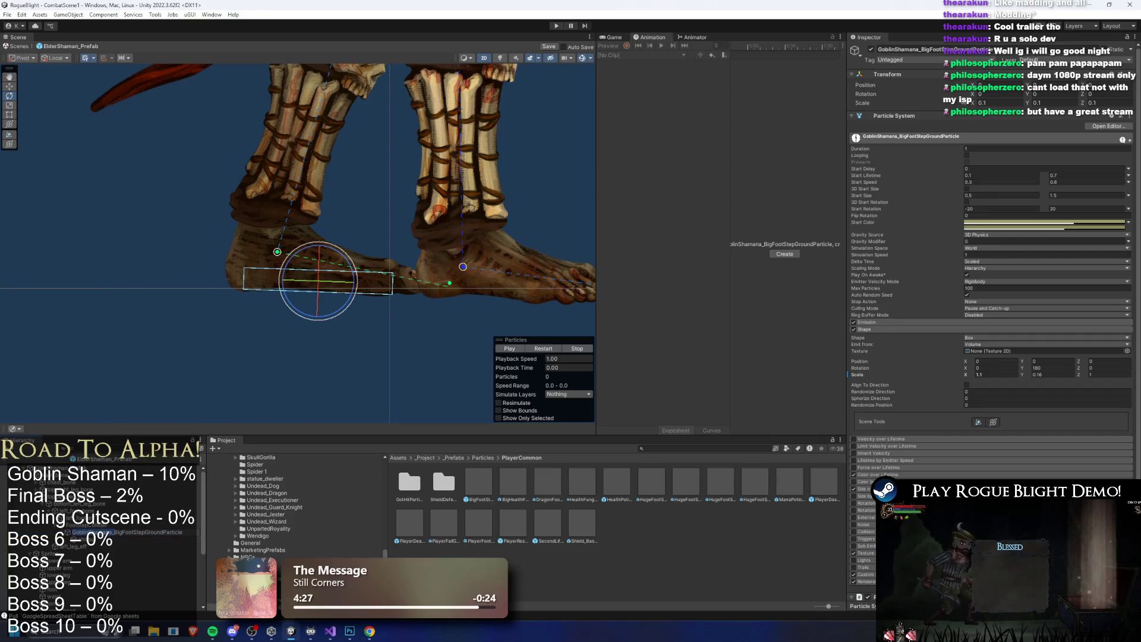
{"action": "key", "text": "Return"}
Save WideBigFootStepGroundParticle as a prefab in PlayerCommon and delete the scene copy
{"action": "left_click_drag", "start_coordinate": [113, 532], "coordinate": [616, 523]}
{"action": "left_click", "coordinate": [161, 533]}
{"action": "key", "text": "Delete"}
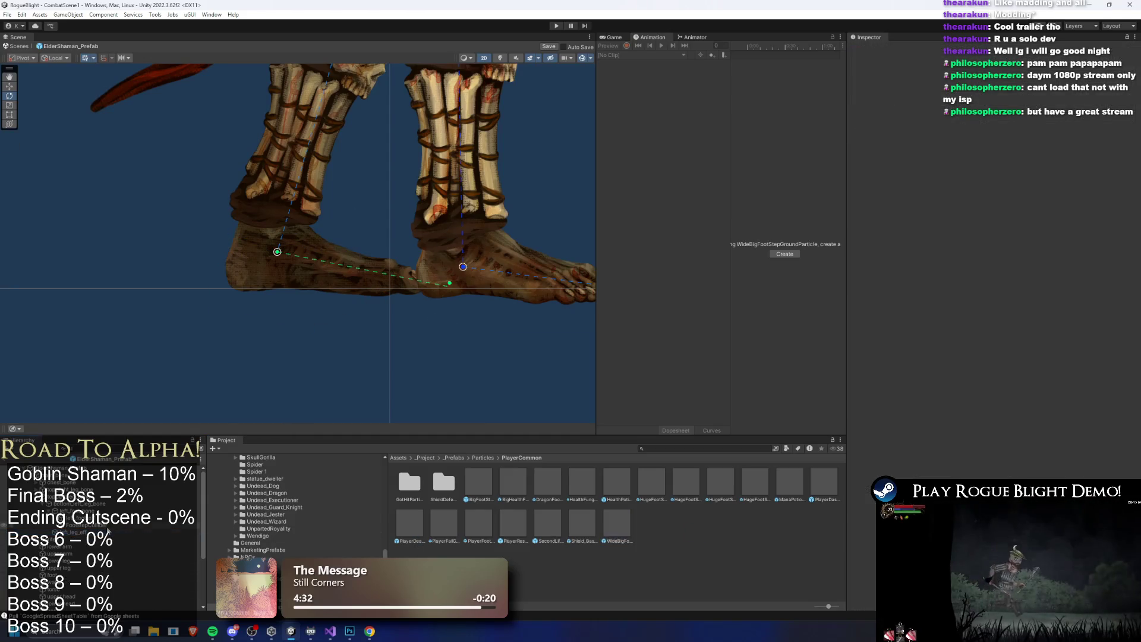
{"action": "left_click", "coordinate": [621, 524]}
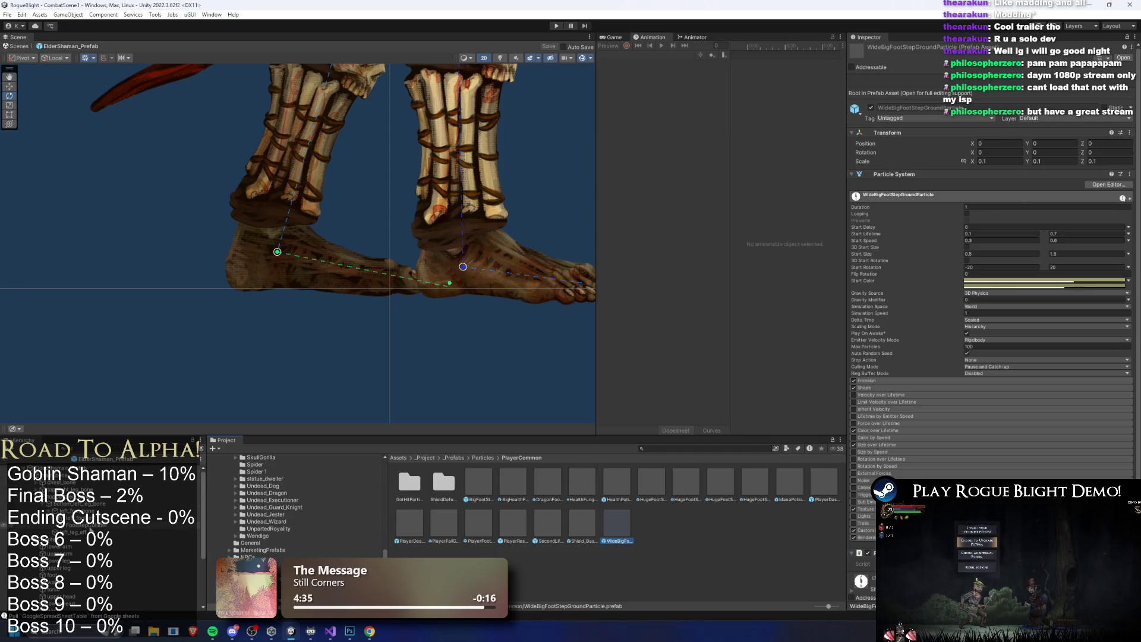
{"action": "left_click", "coordinate": [92, 524]}
Assign WideBigFootStepGroundParticle to the footstep collider and duplicate it below another foot bone
{"action": "left_click", "coordinate": [1132, 165]}
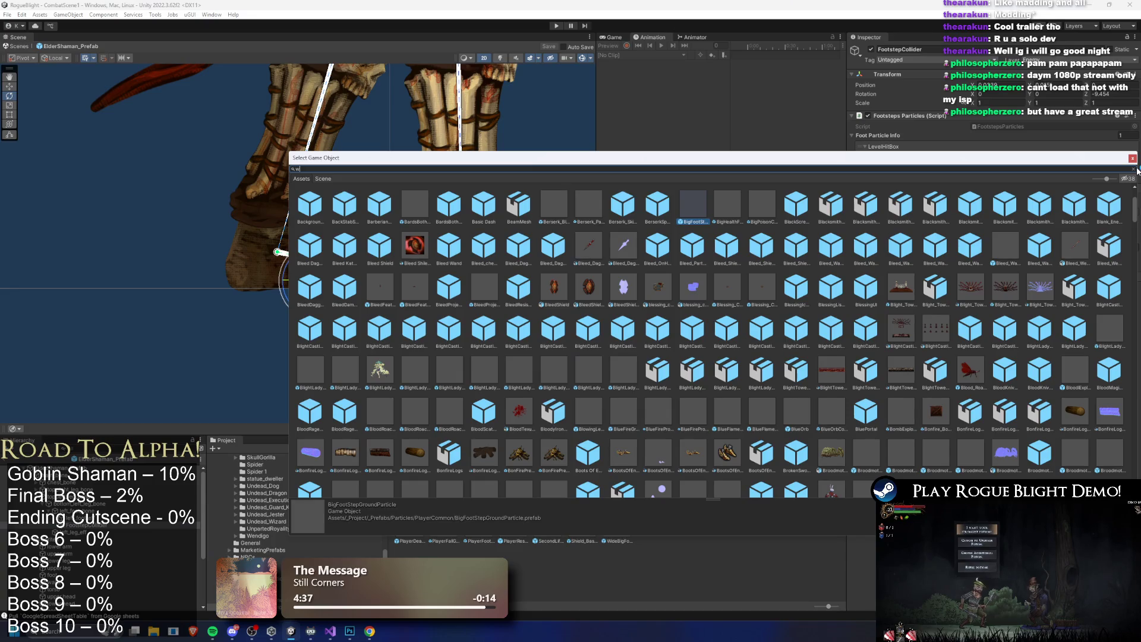
{"action": "type", "text": "ide"}
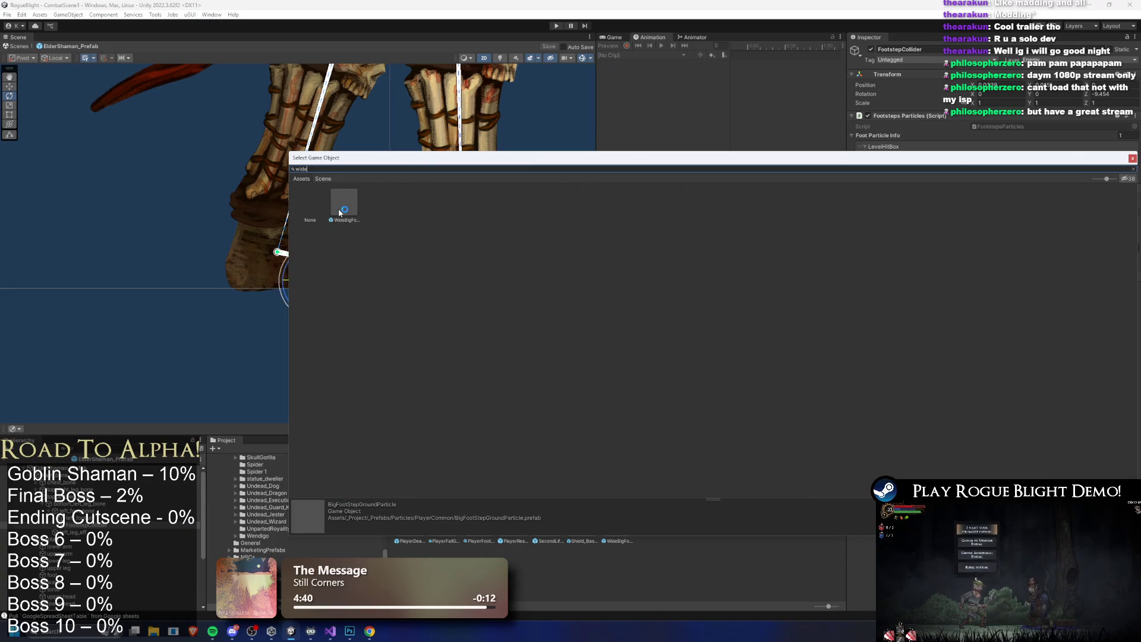
{"action": "double_click", "coordinate": [344, 205]}
{"action": "left_click", "coordinate": [91, 527]}
{"action": "key", "text": "ctrl+d"}
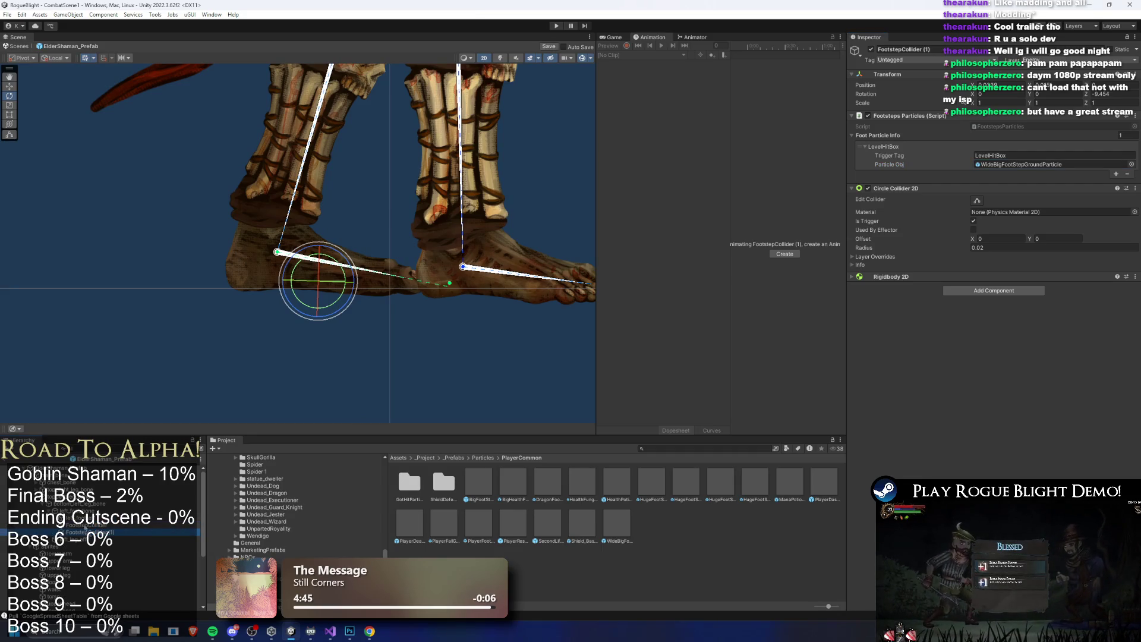
{"action": "left_click_drag", "start_coordinate": [90, 532], "coordinate": [89, 504]}
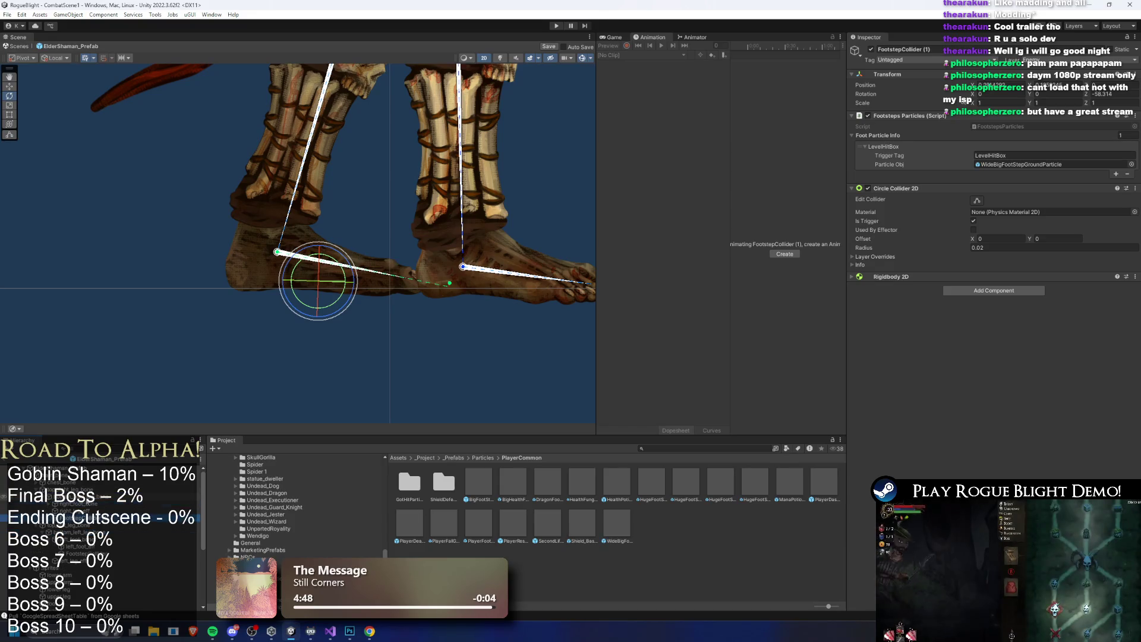
{"action": "left_click_drag", "start_coordinate": [91, 509], "coordinate": [93, 508]}
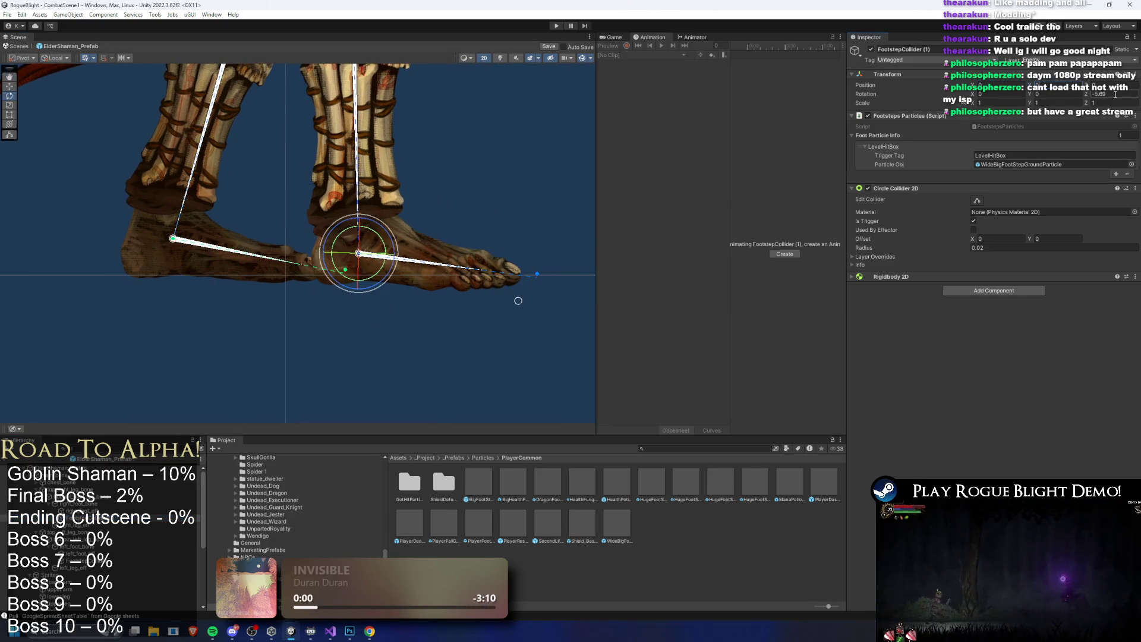
{"action": "key", "text": "w"}
{"action": "left_click_drag", "start_coordinate": [372, 260], "coordinate": [409, 287]}
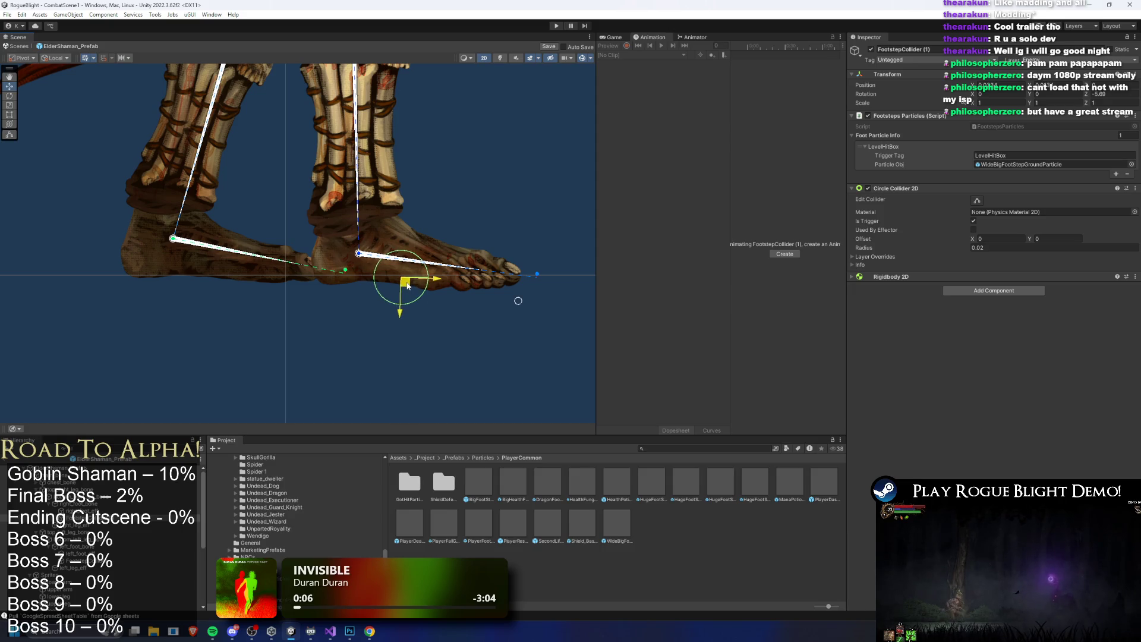
Nudge the front-foot collider slightly left, then select the ElderShaman_Prefab root
{"action": "left_click", "coordinate": [99, 569], "text": "ctrl"}
{"action": "right_click", "coordinate": [95, 144]}
{"action": "left_click", "coordinate": [182, 208]}
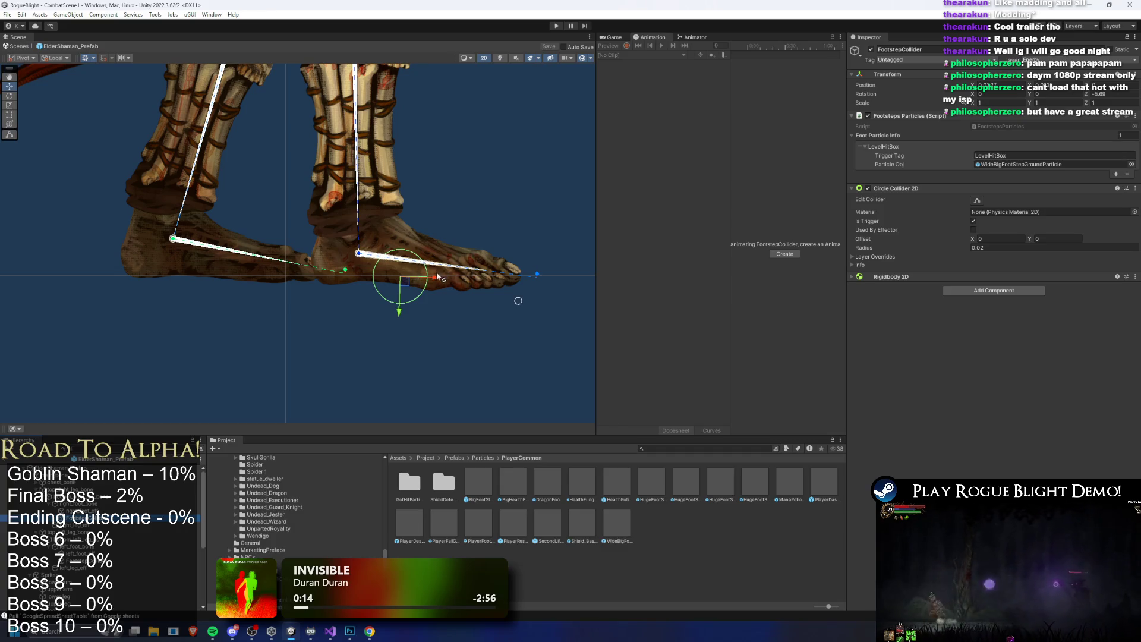
{"action": "left_click_drag", "start_coordinate": [436, 282], "coordinate": [431, 282]}
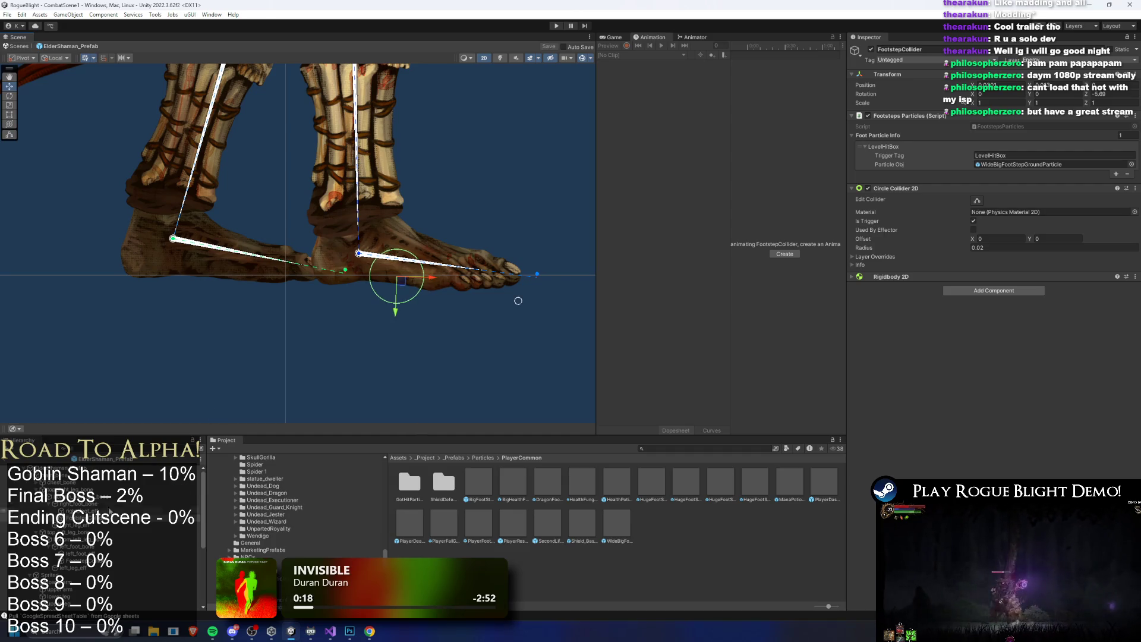
{"action": "left_click", "coordinate": [440, 285]}
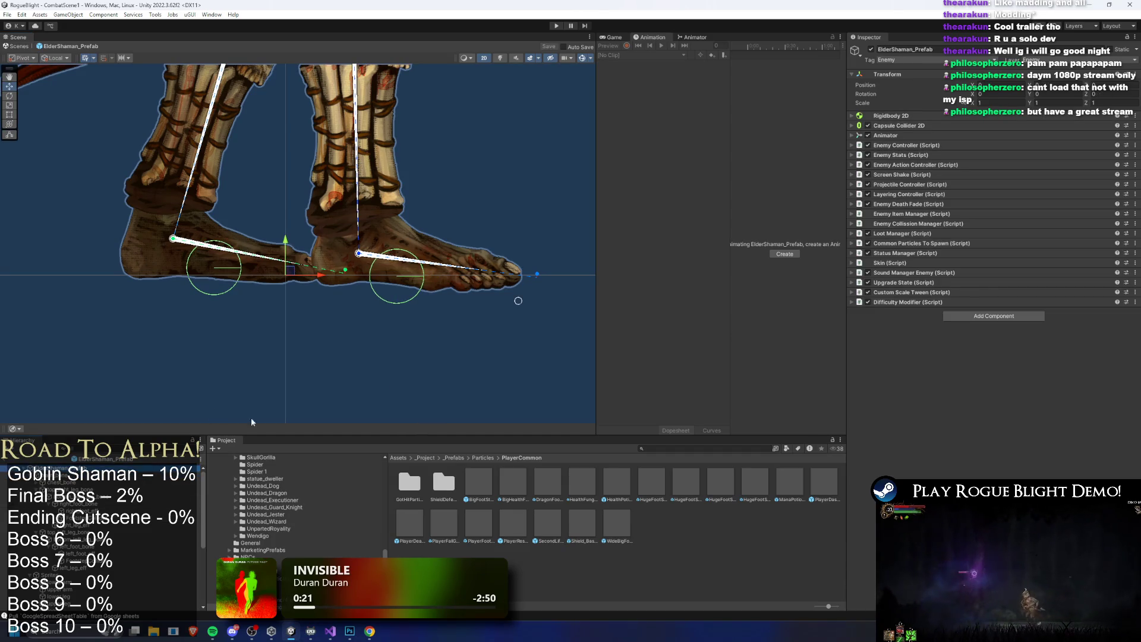
Check the solvers object, return to the ElderShaman_Prefab root, and clear the Project search term
{"action": "left_click", "coordinate": [468, 391]}
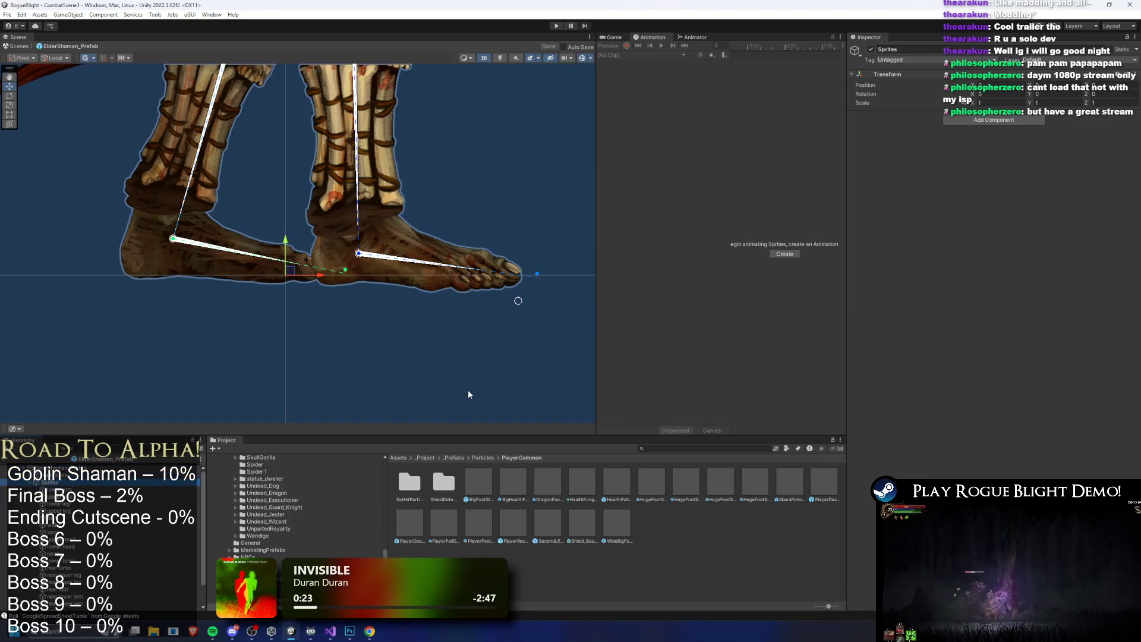
{"action": "left_click", "coordinate": [469, 390]}
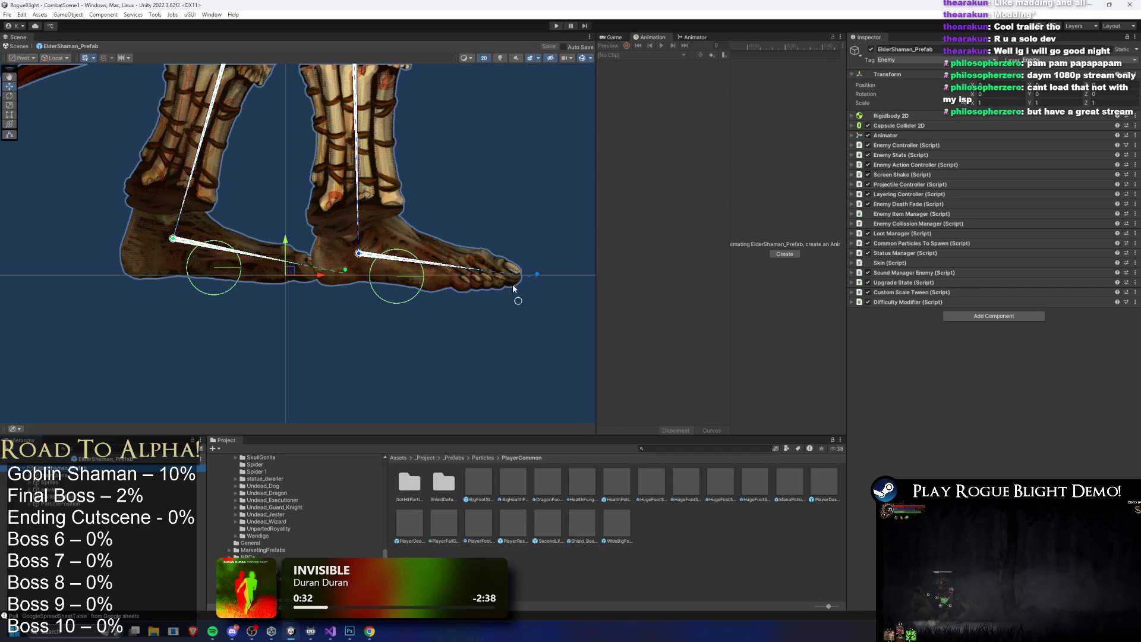
{"action": "scroll", "coordinate": [388, 214], "scroll_direction": "down", "scroll_amount": 5}
{"action": "scroll", "coordinate": [444, 295], "scroll_direction": "up", "scroll_amount": 5}
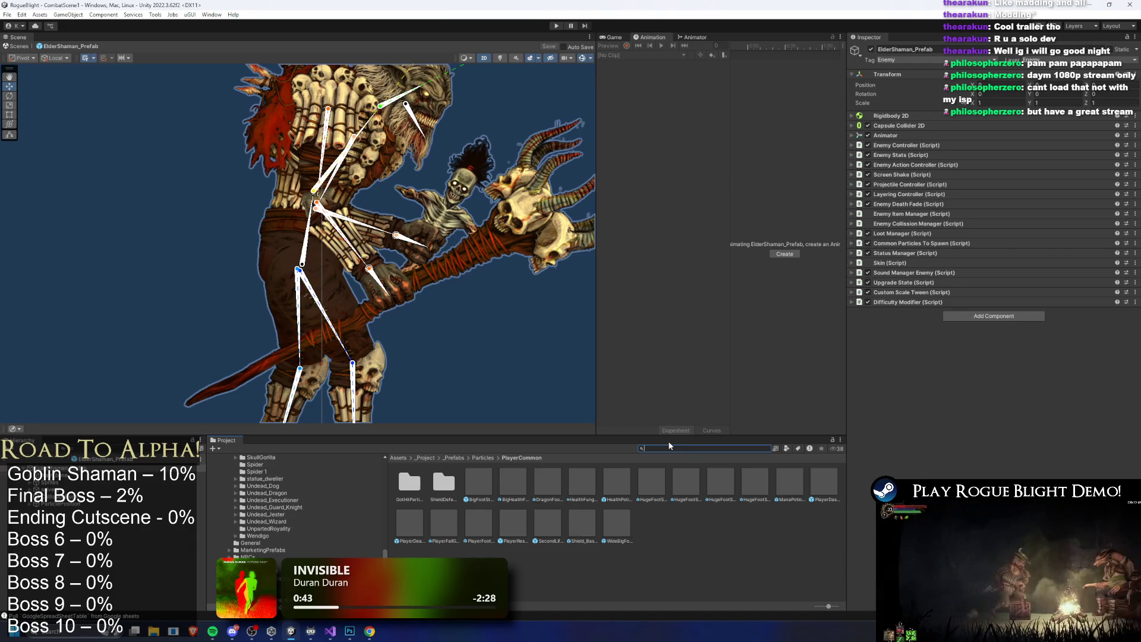
{"action": "key", "text": "BackSpace"}
{"action": "key", "text": "BackSpace"}
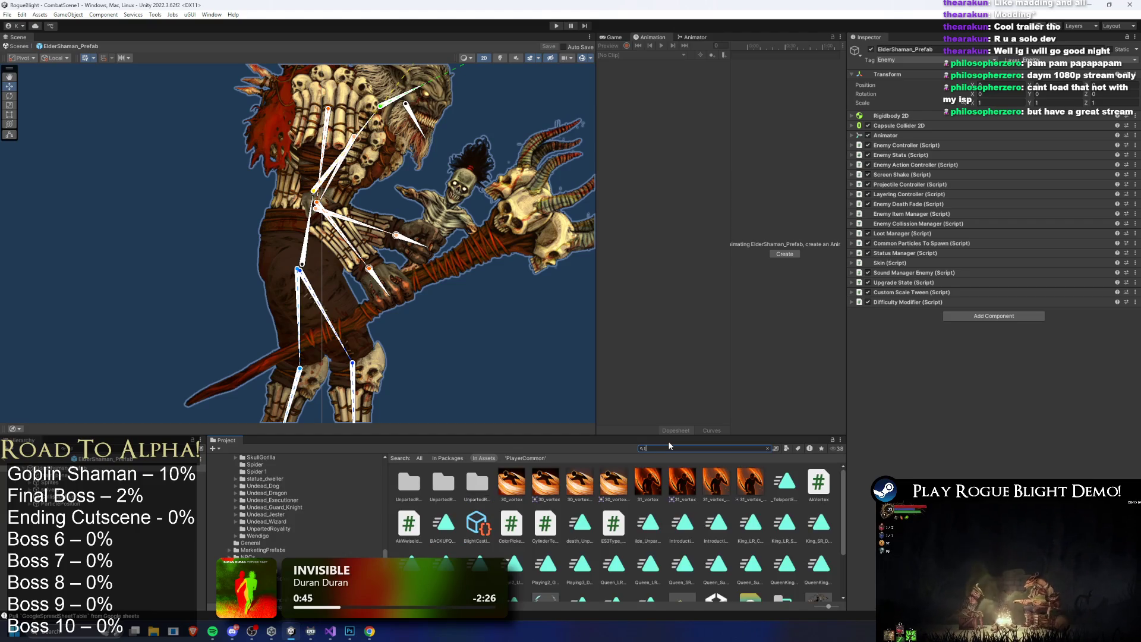
Find the TEST_MAP asset and open its TESTNODE_Monsters filler monster node
{"action": "type", "text": "est map"}
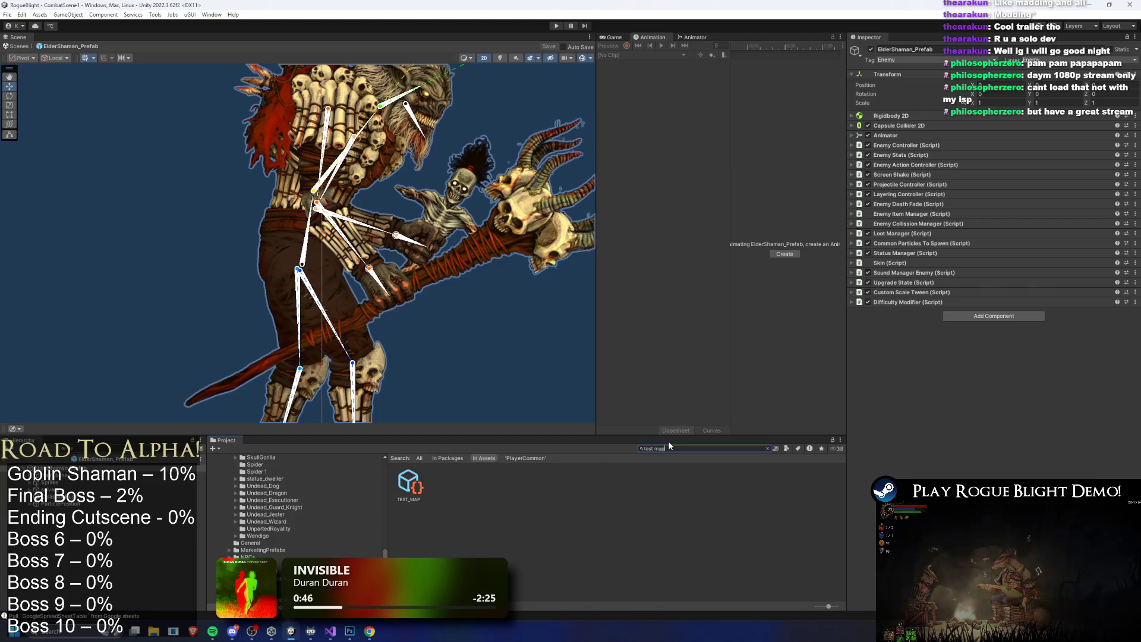
{"action": "key", "text": "Down"}
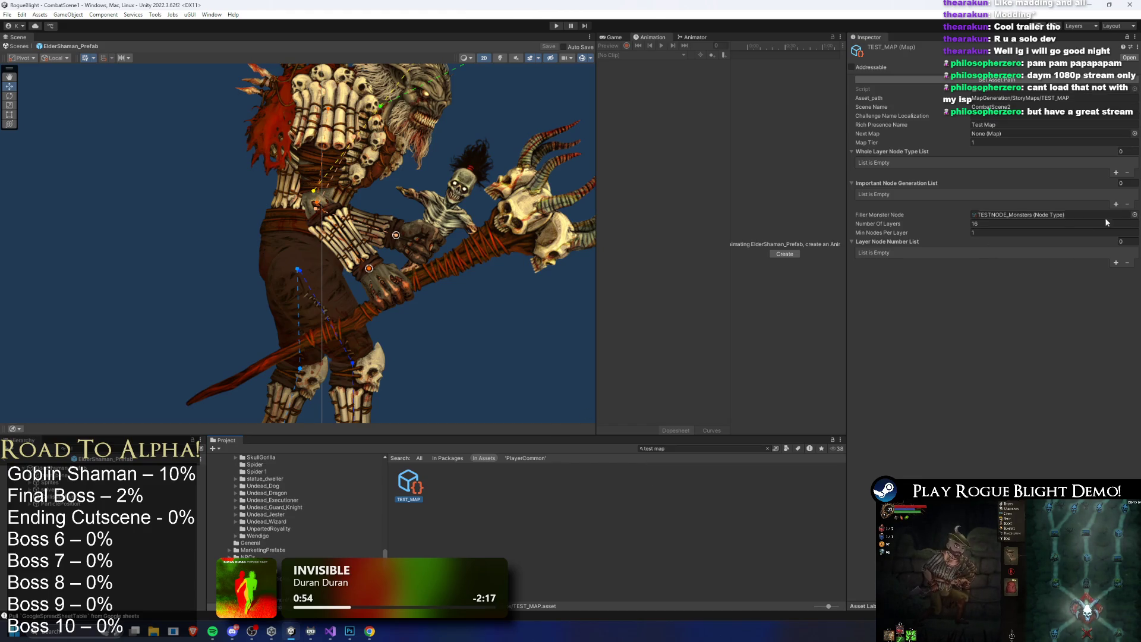
{"action": "left_click", "coordinate": [1009, 107]}
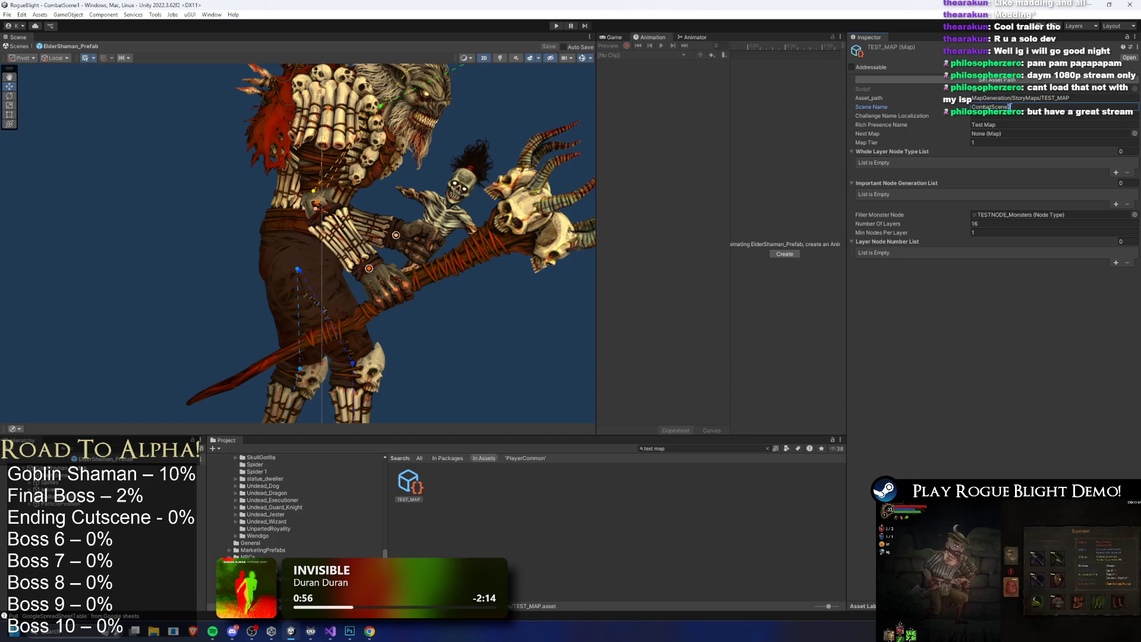
{"action": "left_click", "coordinate": [1016, 214]}
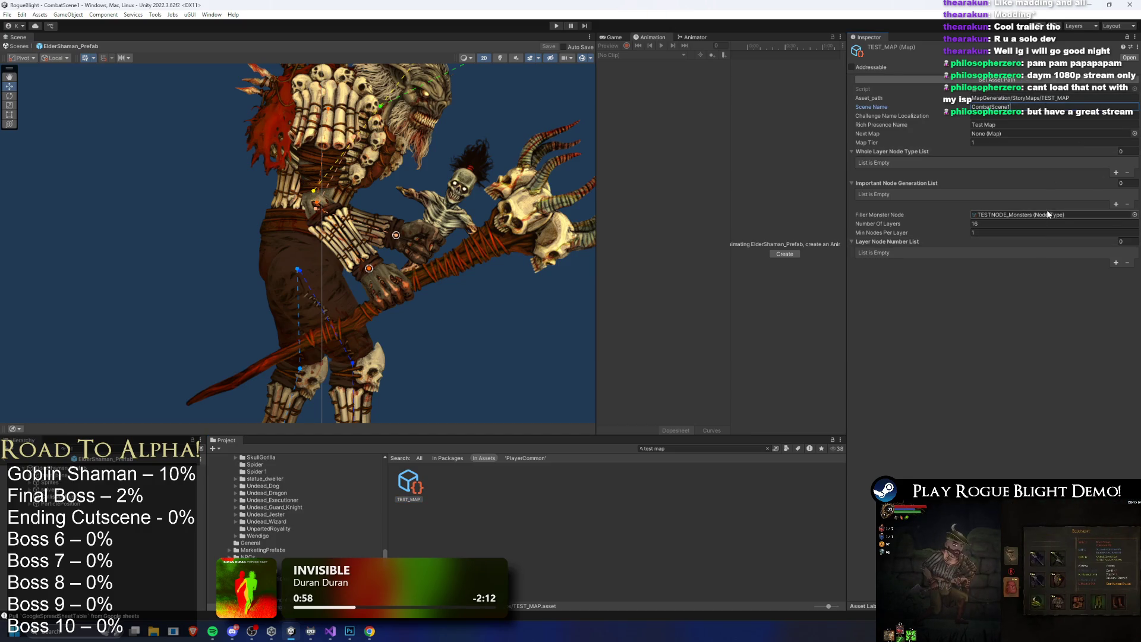
{"action": "left_click", "coordinate": [409, 528]}
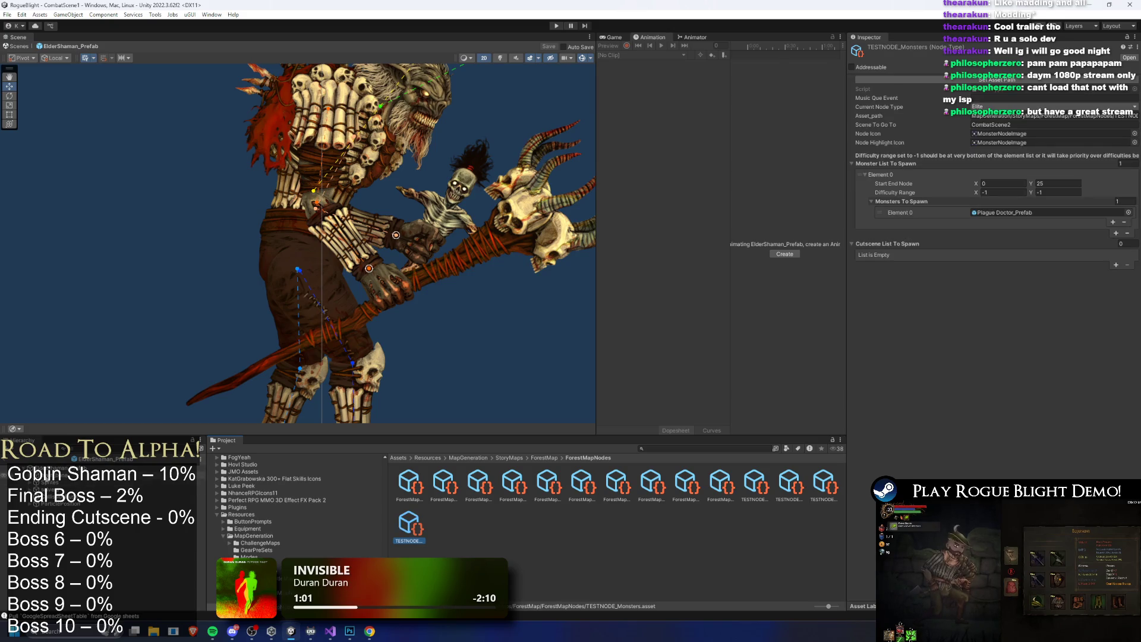
Set Monsters To Spawn Element 0 to ElderShaman_Prefab and save
{"action": "left_click", "coordinate": [1128, 212]}
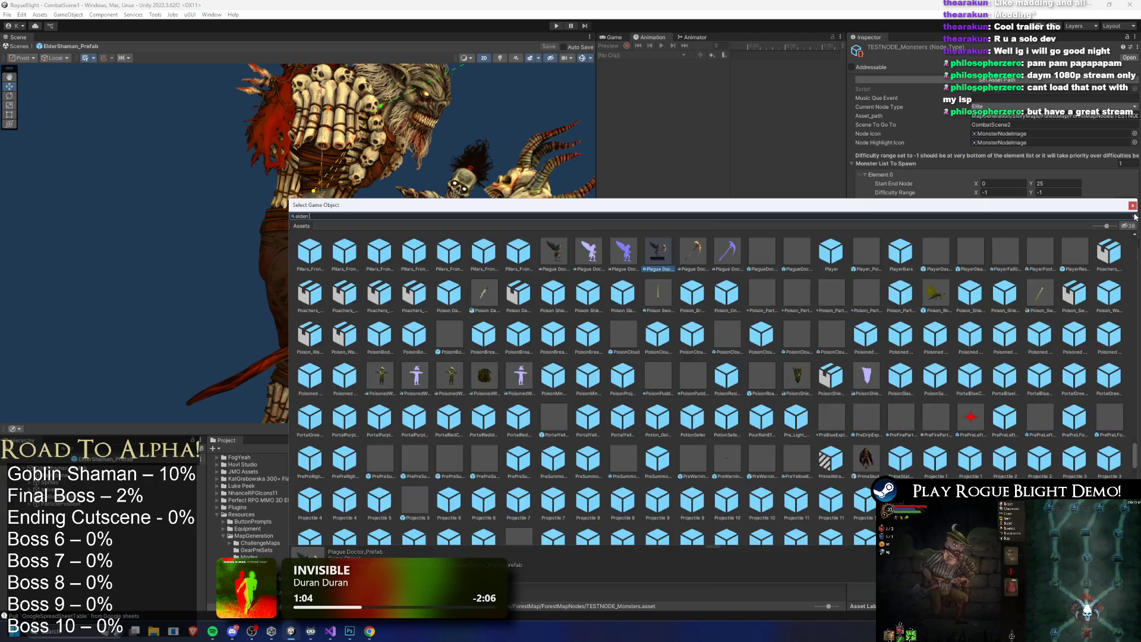
{"action": "type", "text": "elder sha"}
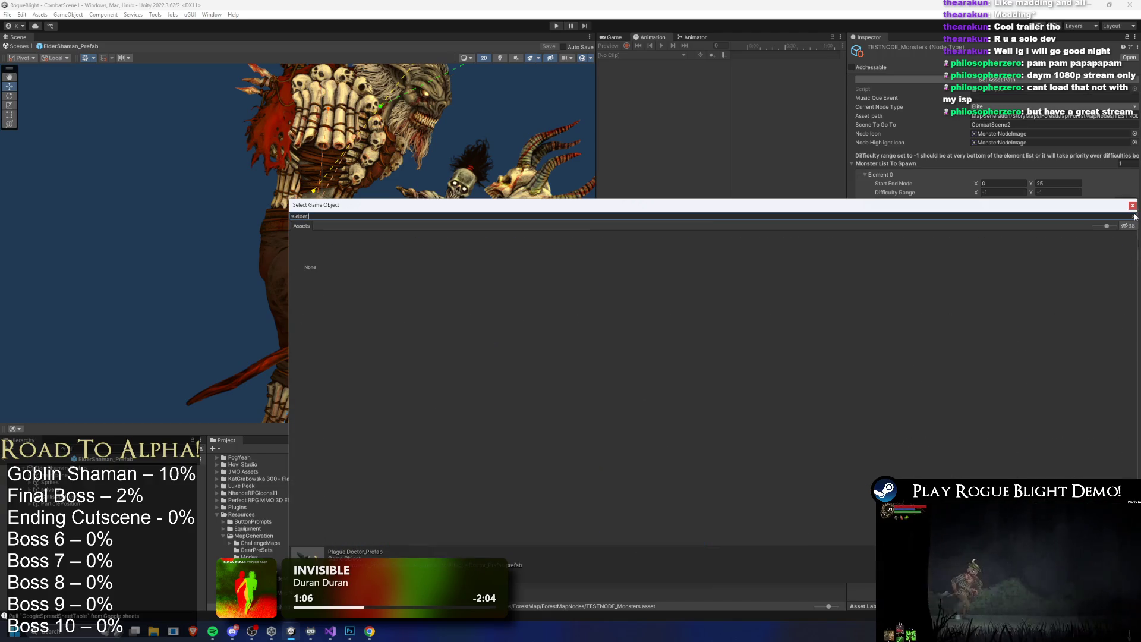
{"action": "type", "text": "man prefa"}
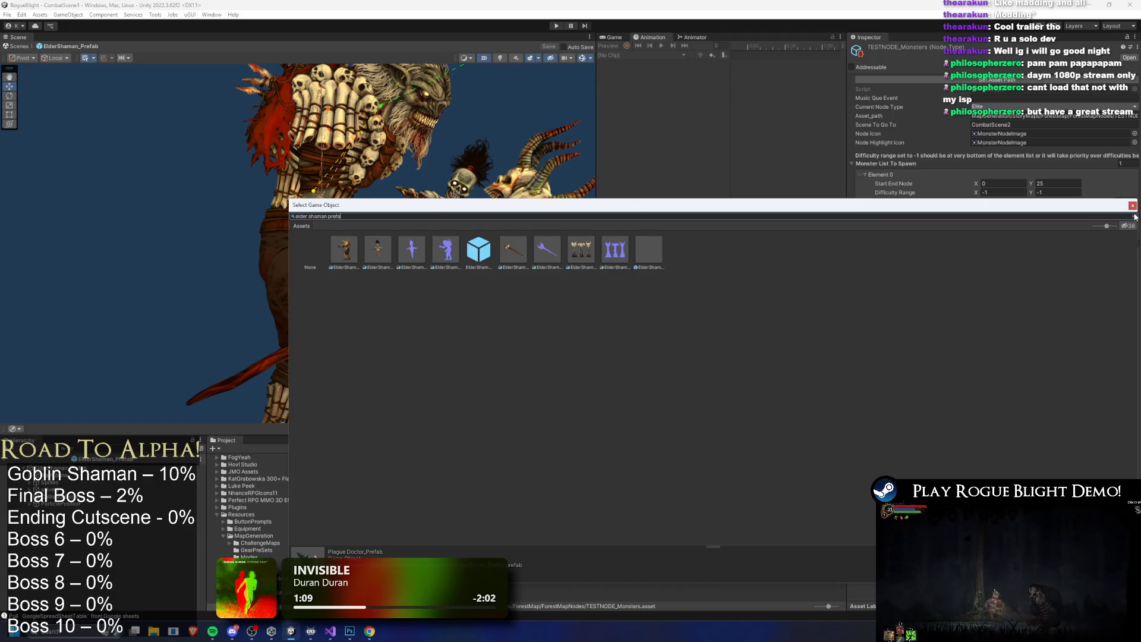
{"action": "type", "text": "b"}
{"action": "double_click", "coordinate": [344, 249]}
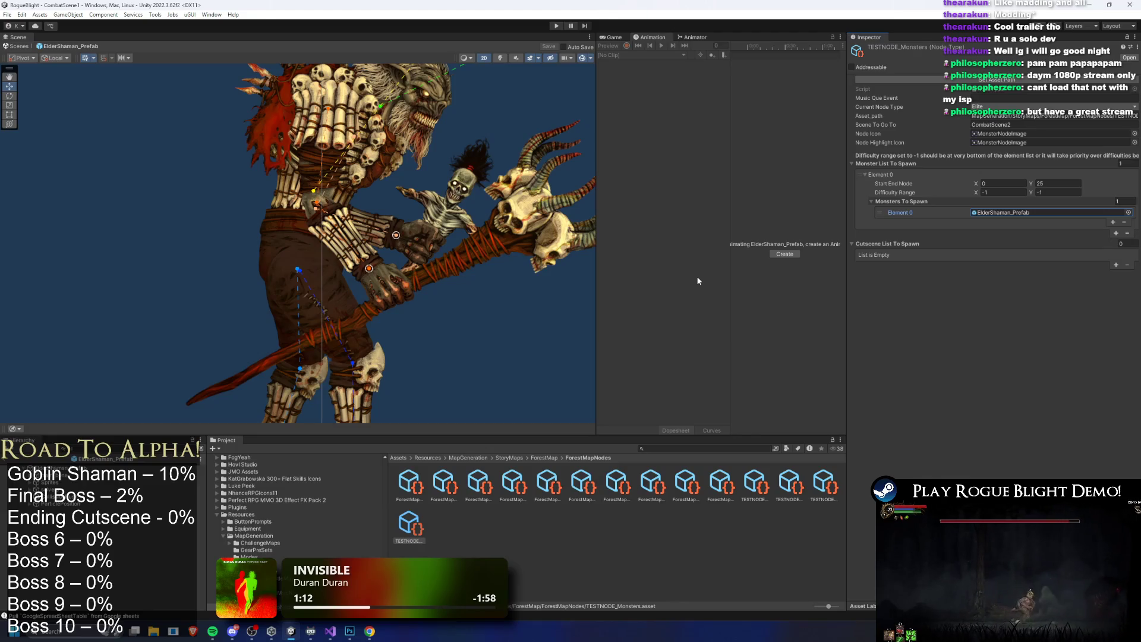
{"action": "key", "text": "ctrl+s"}
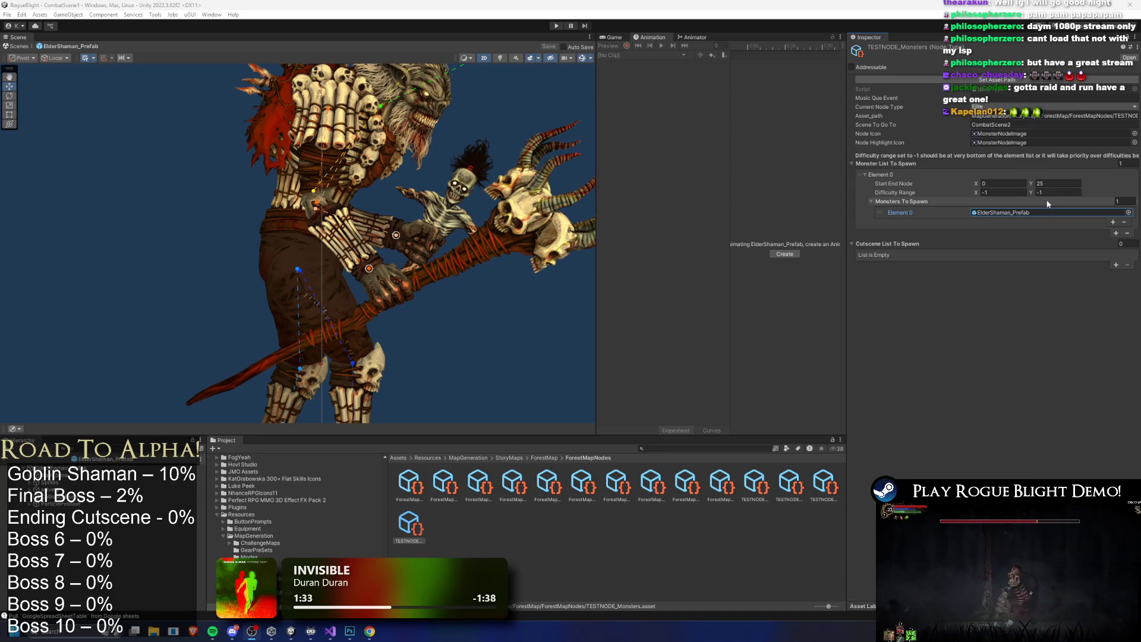
Zoom out and pan to frame the whole Elder Shaman, then bring up Spotify
{"action": "scroll", "coordinate": [406, 174], "scroll_direction": "down", "scroll_amount": 3}
{"action": "left_click_drag", "start_coordinate": [406, 174], "coordinate": [403, 184]}
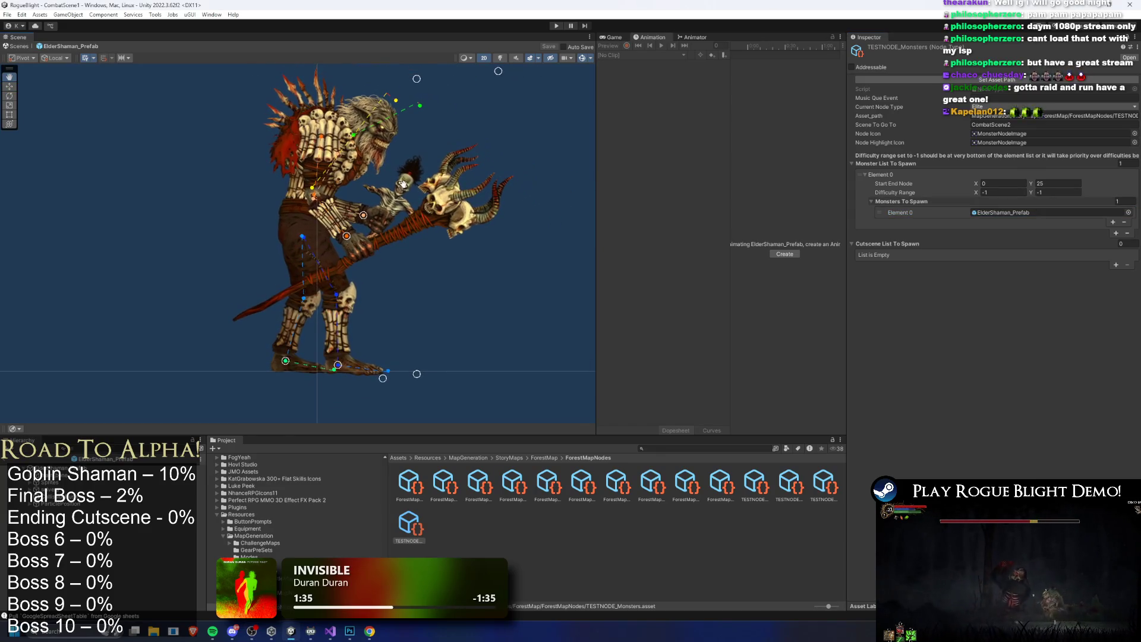
{"action": "left_click_drag", "start_coordinate": [450, 242], "coordinate": [438, 253]}
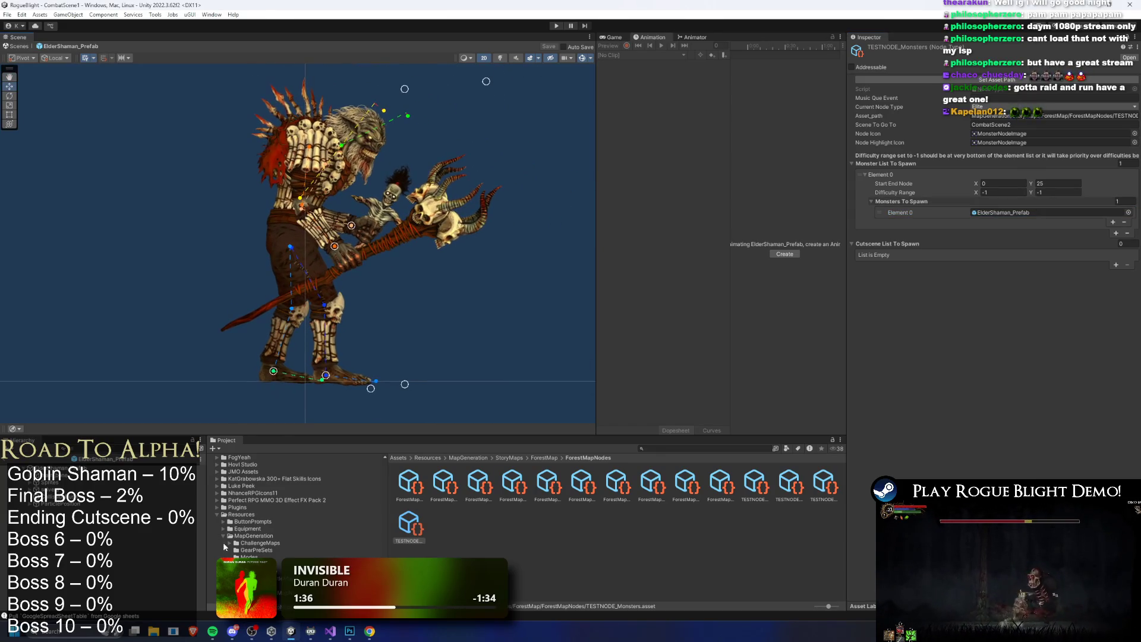
{"action": "mouse_move", "coordinate": [216, 634]}
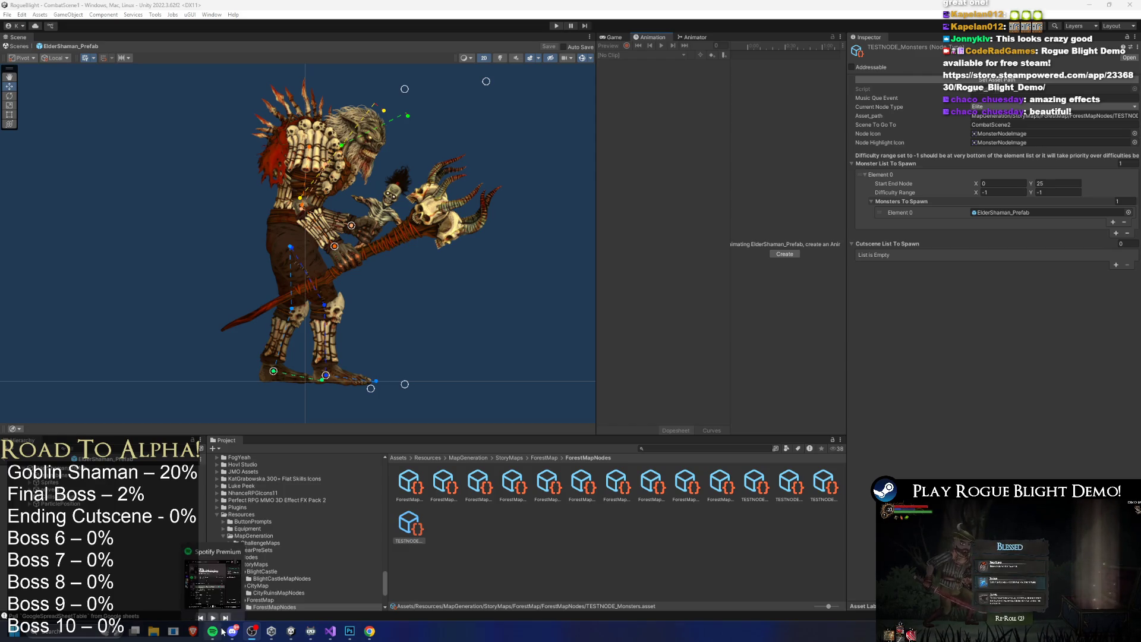
{"action": "left_click", "coordinate": [215, 574]}
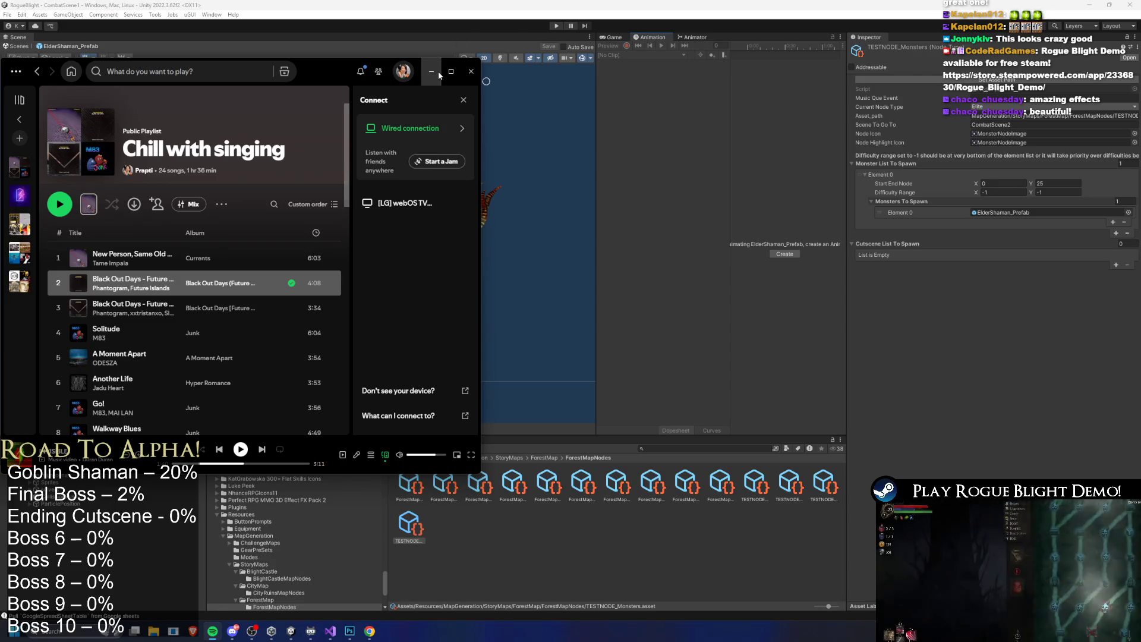
Minimize Spotify and enter Play mode to test the Elder Shaman in CombatScene1
{"action": "left_click", "coordinate": [438, 70]}
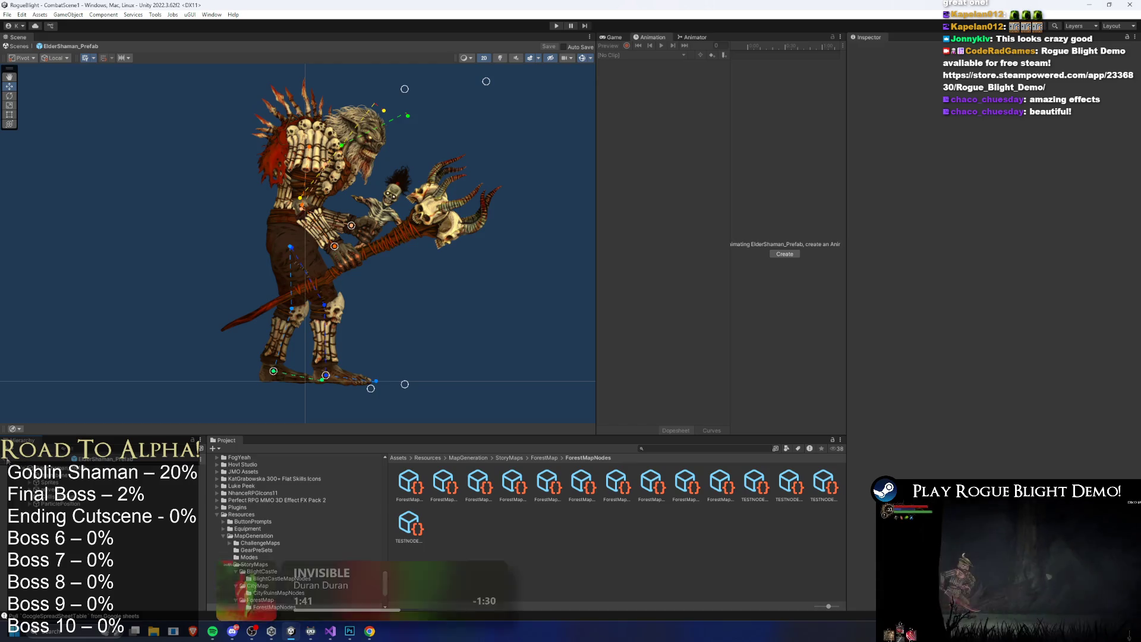
{"action": "scroll", "coordinate": [381, 229], "scroll_direction": "down", "scroll_amount": 5}
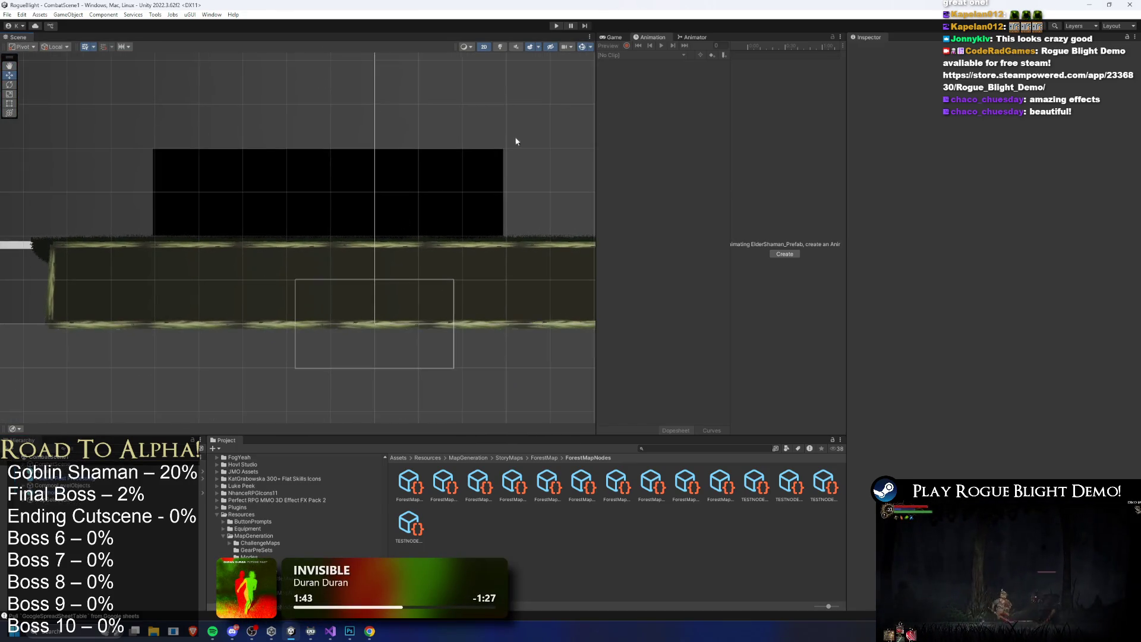
{"action": "left_click", "coordinate": [558, 27]}
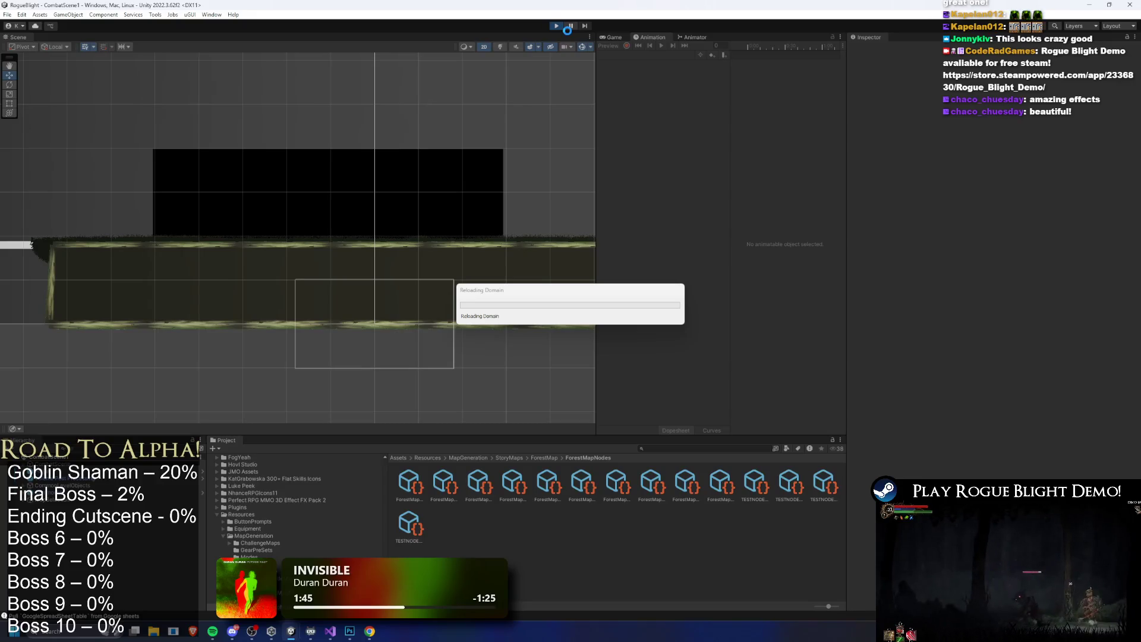
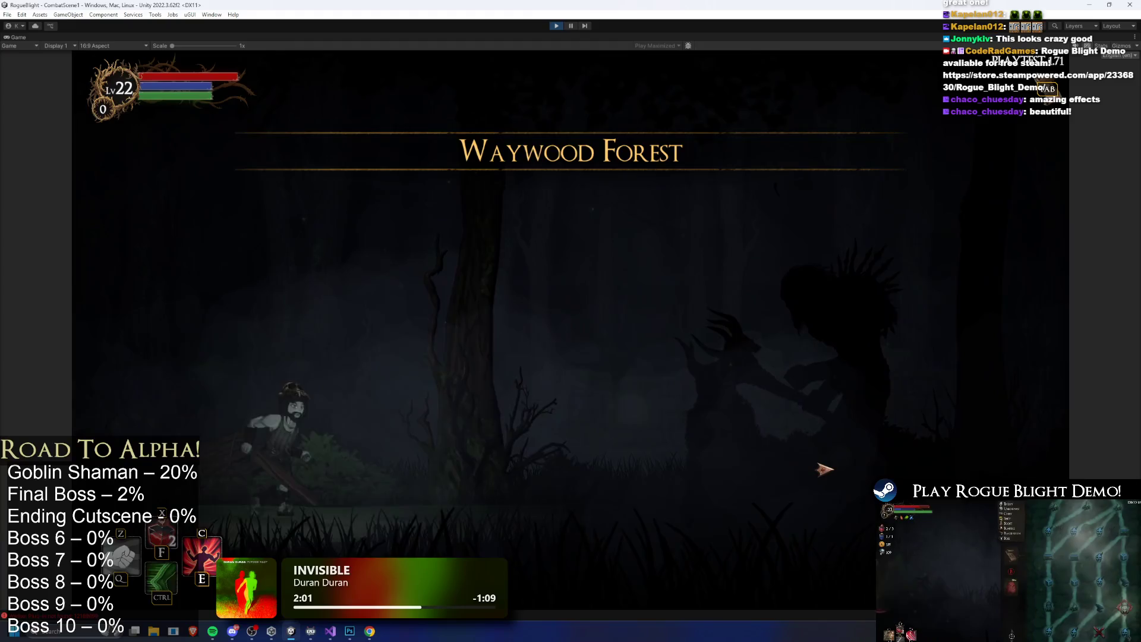
Fight the forest boss by running and dashing left and right around it
{"action": "key", "text": "d"}
{"action": "key", "text": "a"}
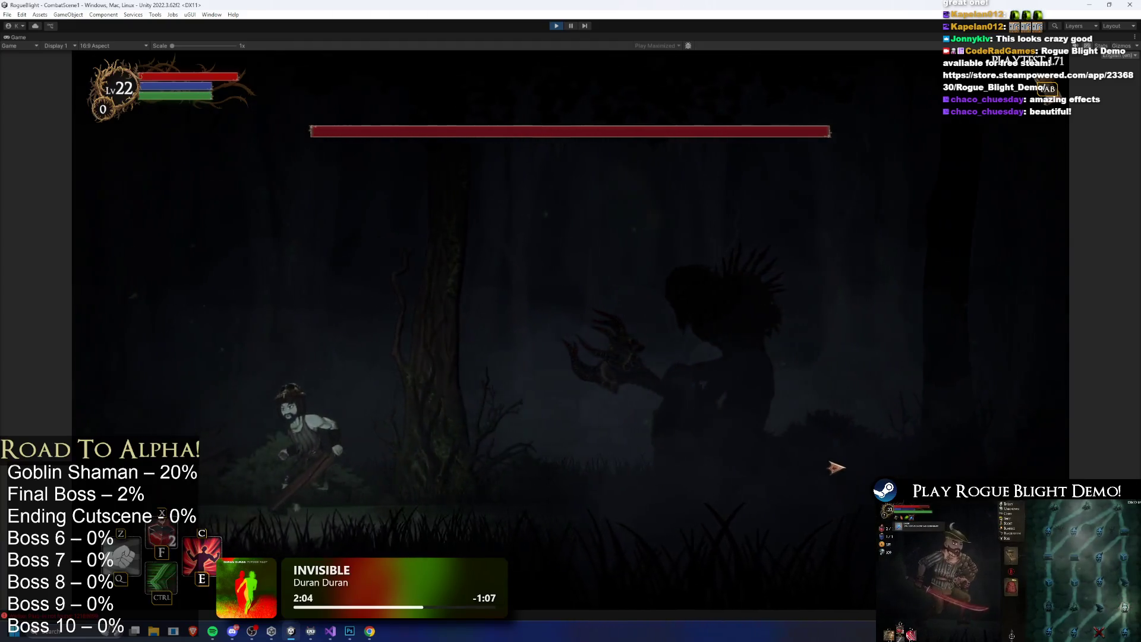
{"action": "key", "text": "d"}
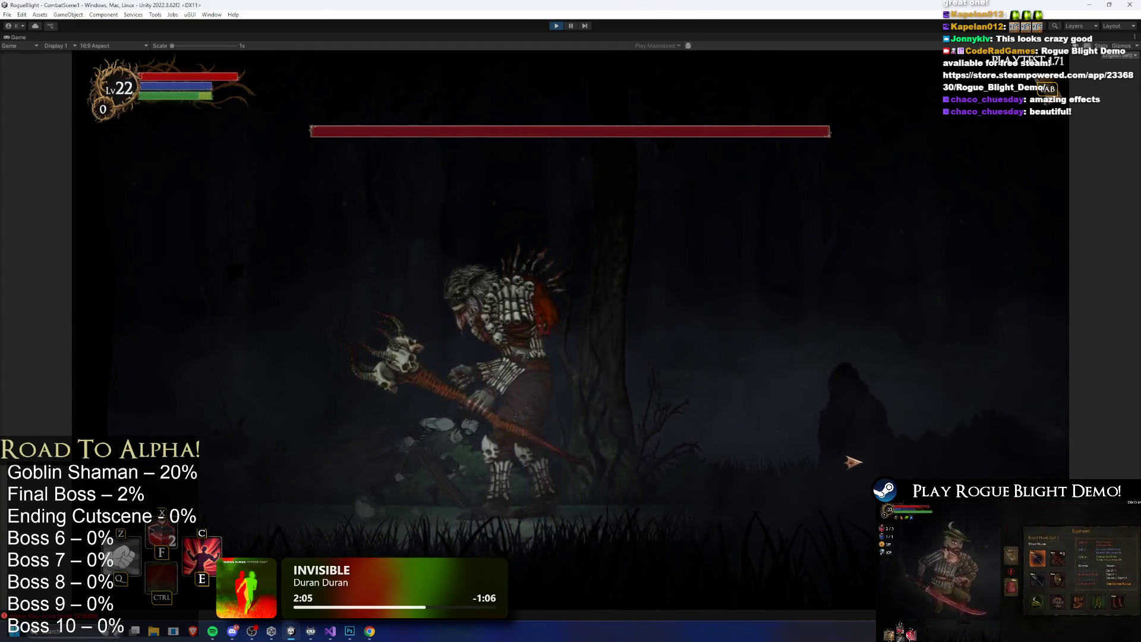
{"action": "key", "text": "d"}
{"action": "key", "text": "a"}
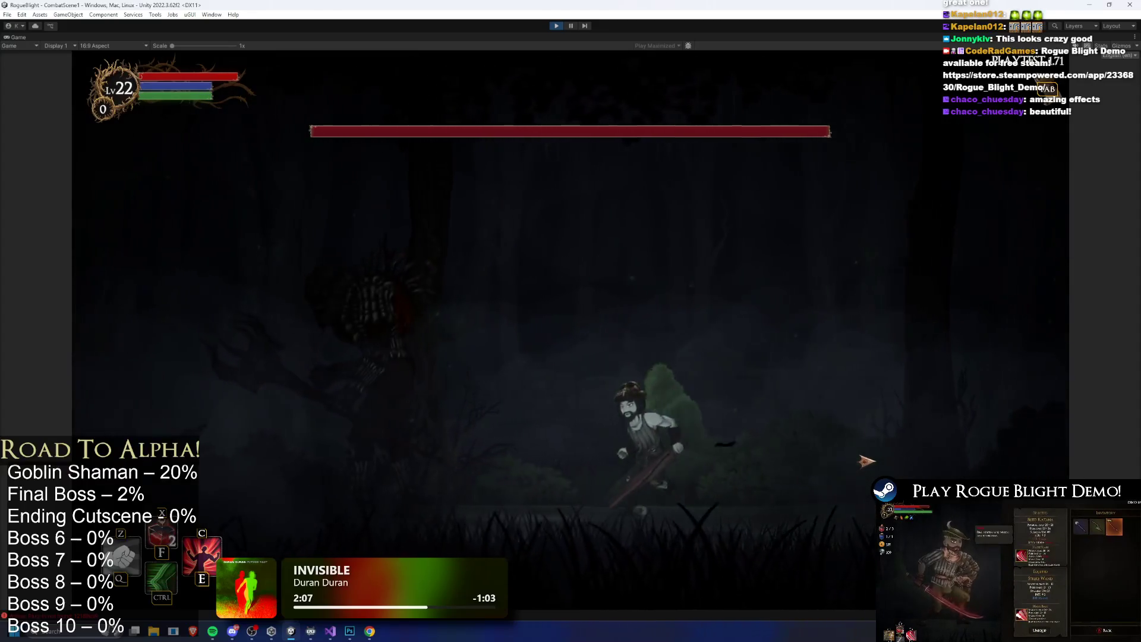
{"action": "key", "text": "ctrl"}
{"action": "key", "text": "a"}
{"action": "key", "text": "d"}
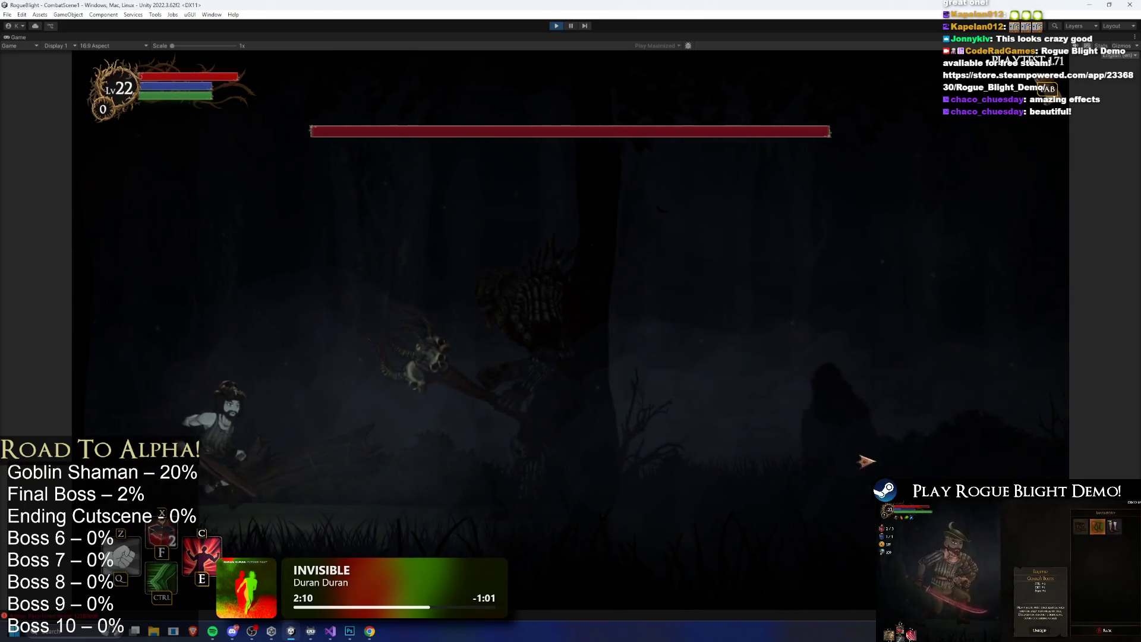
{"action": "key", "text": "d"}
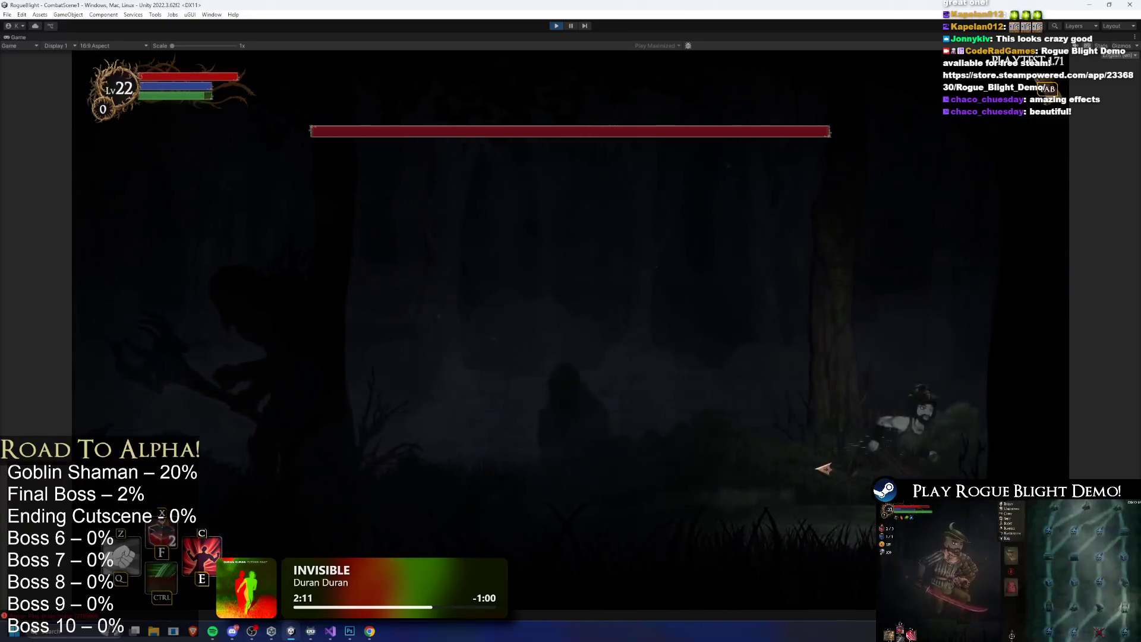
{"action": "key", "text": "a"}
{"action": "key", "text": "ctrl"}
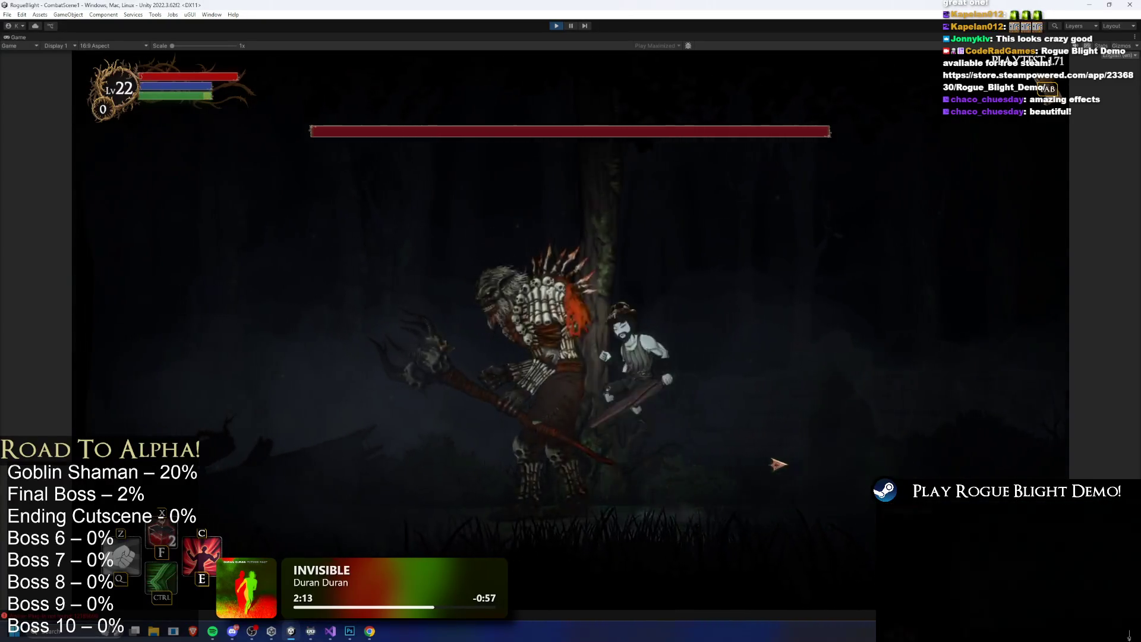
{"action": "key", "text": "a"}
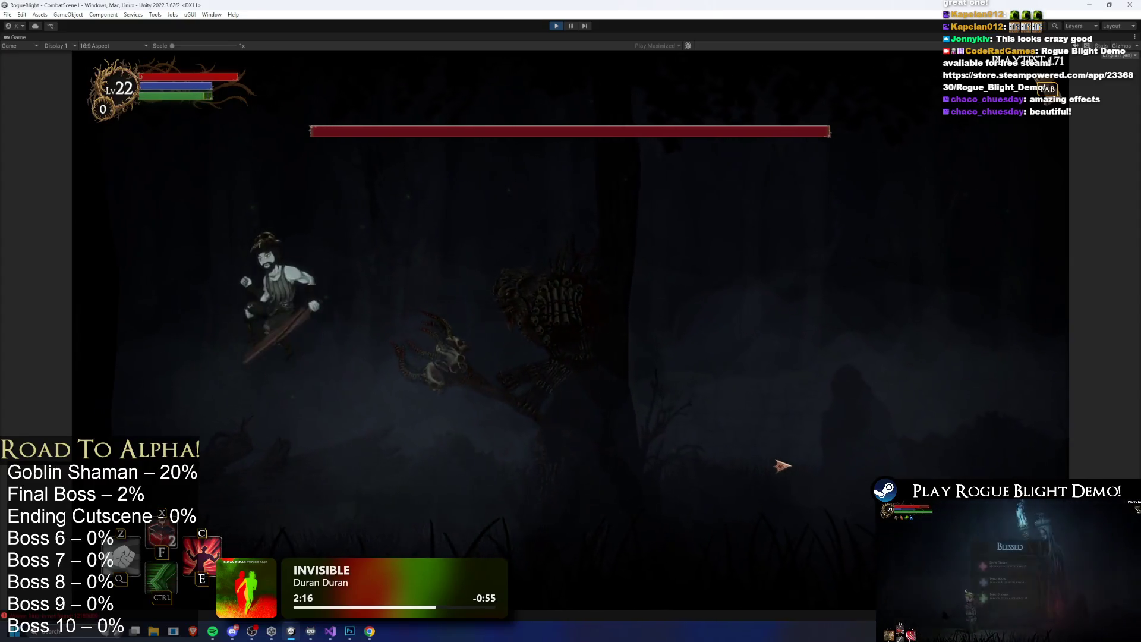
Run at the boss, pause the game and bring up the Equipment screen
{"action": "key", "text": "d"}
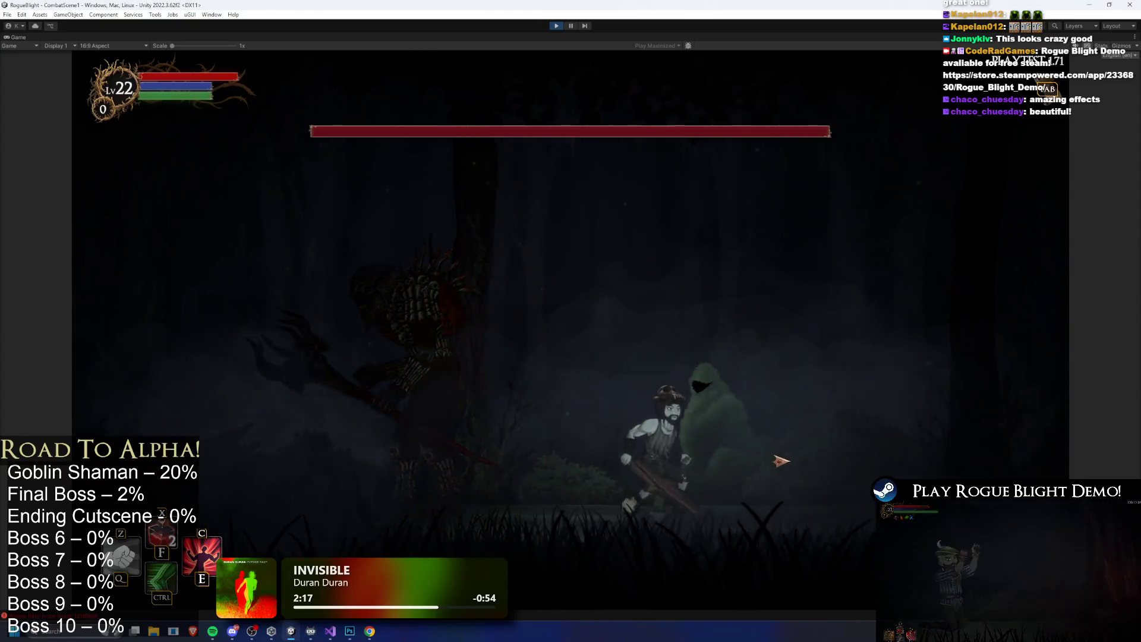
{"action": "key", "text": "Escape"}
{"action": "key", "text": "Tab"}
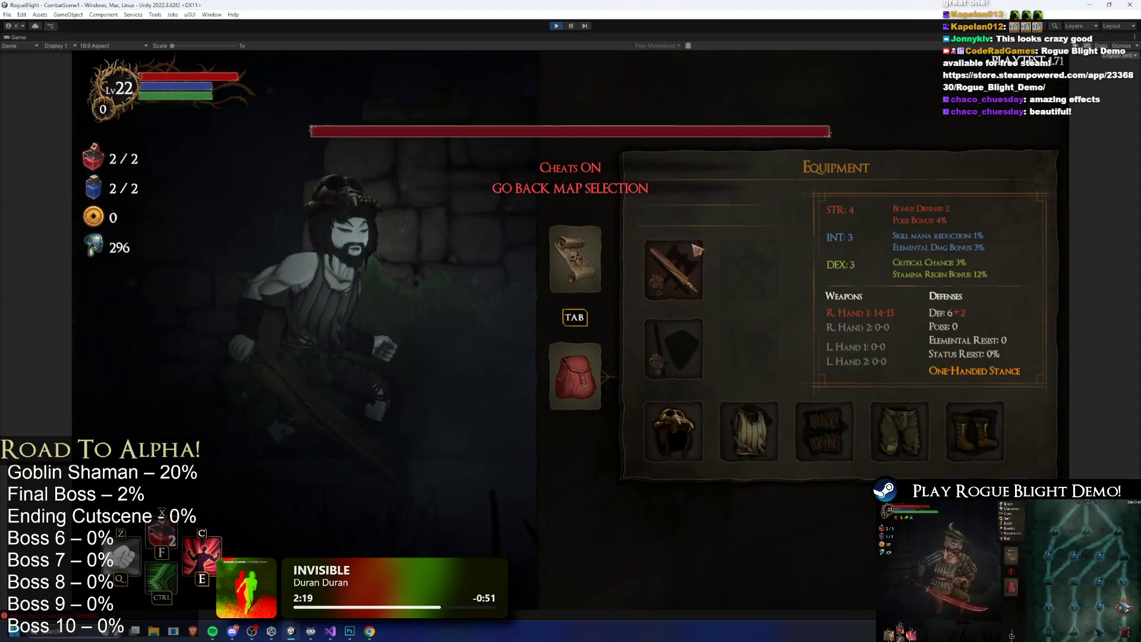
Unlock all gear with the F1 cheat and equip the flaming sword in the right hand
{"action": "left_click", "coordinate": [674, 269]}
{"action": "key", "text": "Escape"}
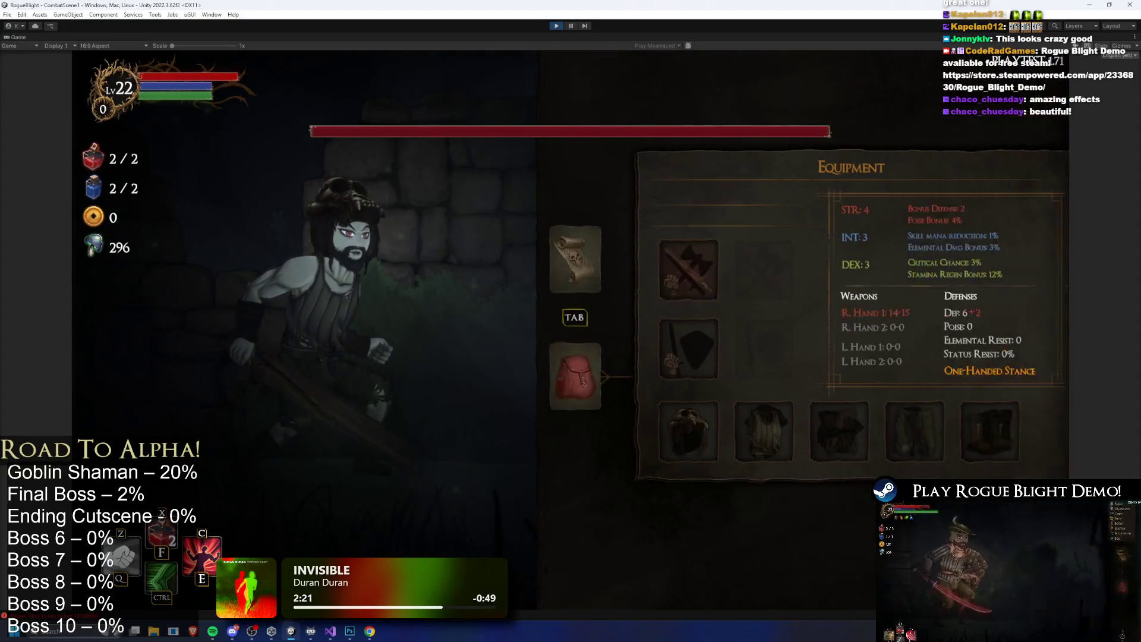
{"action": "key", "text": "F1"}
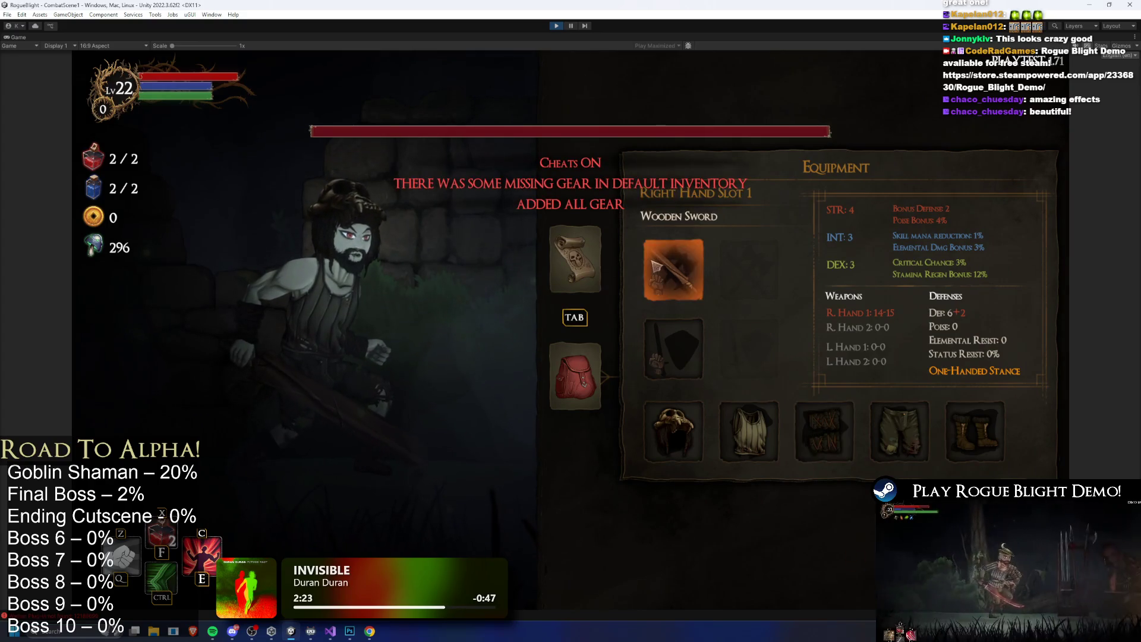
{"action": "key", "text": "Return"}
{"action": "left_click", "coordinate": [959, 214]}
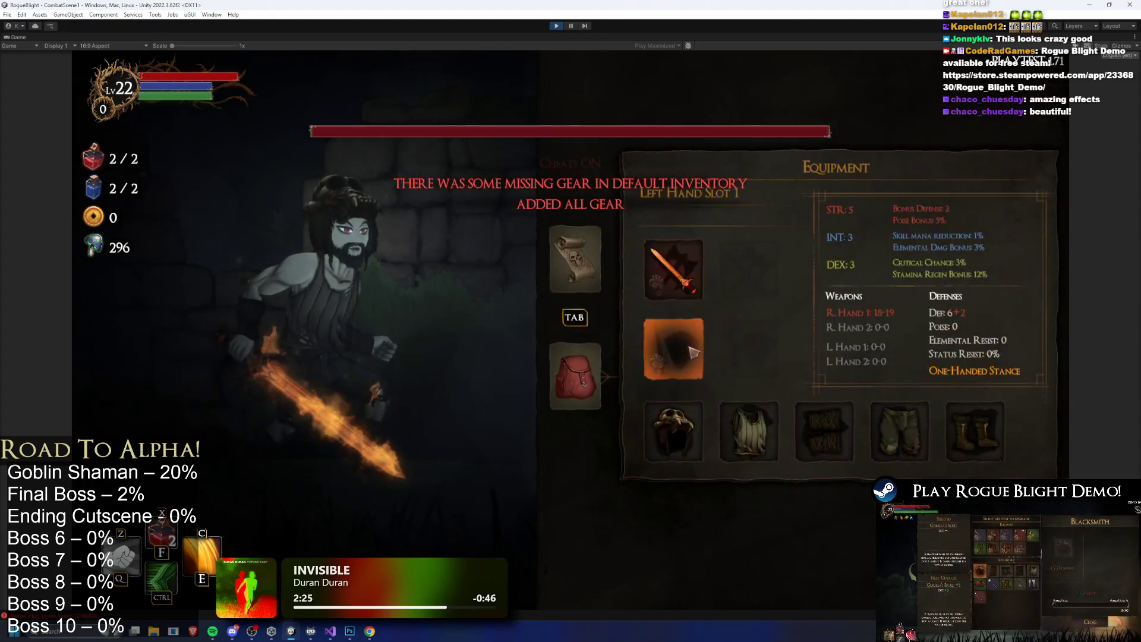
Equip the torch in the left hand and put on the Knight's Helmet
{"action": "left_click", "coordinate": [673, 269]}
{"action": "scroll", "coordinate": [945, 286], "scroll_direction": "down", "scroll_amount": 3}
{"action": "left_click", "coordinate": [828, 318]}
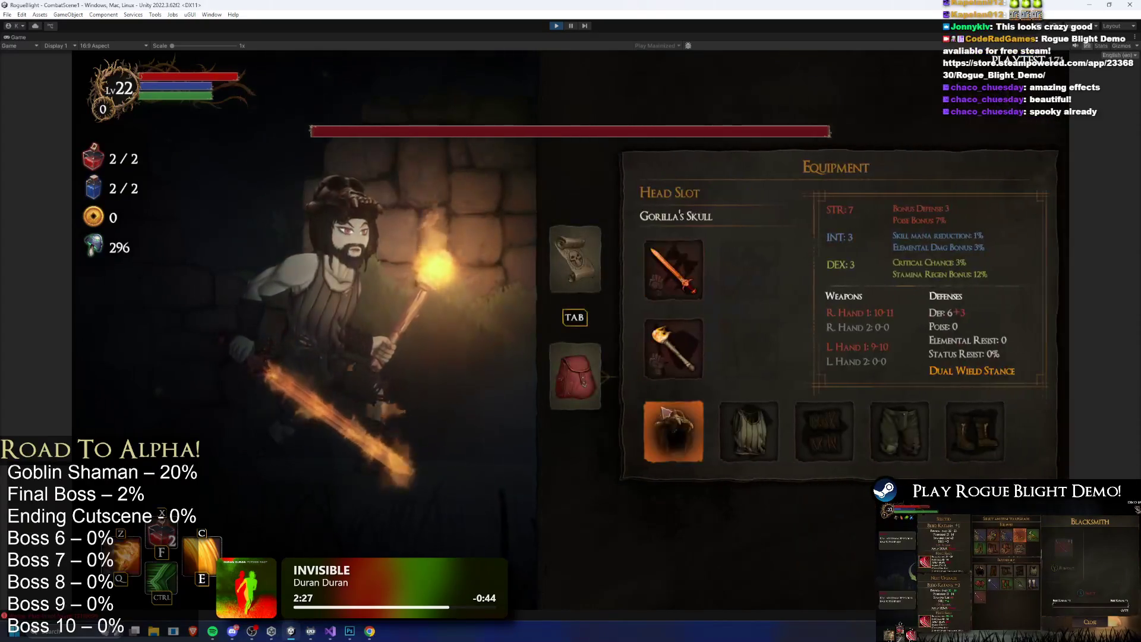
{"action": "left_click", "coordinate": [797, 431]}
{"action": "scroll", "coordinate": [835, 268], "scroll_direction": "down", "scroll_amount": 3}
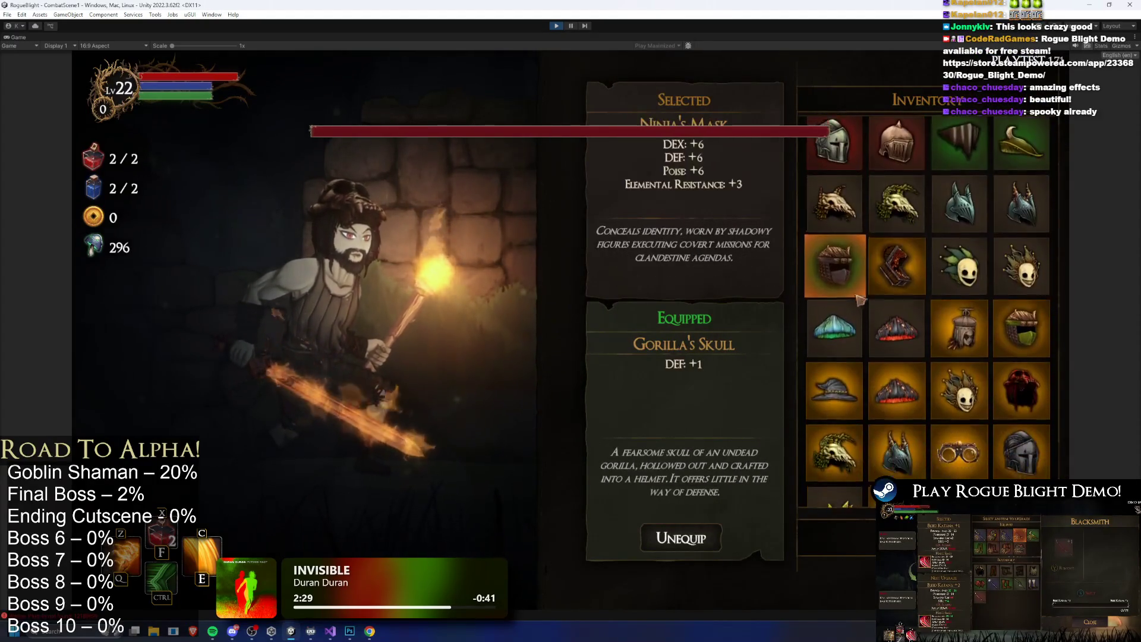
{"action": "scroll", "coordinate": [883, 308], "scroll_direction": "up", "scroll_amount": 3}
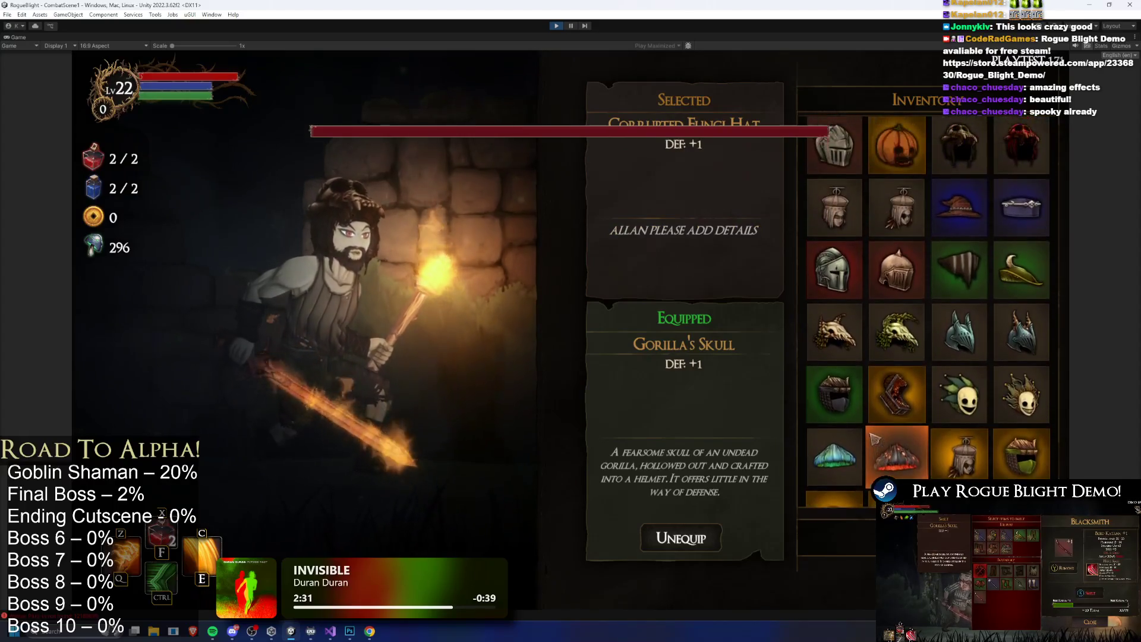
{"action": "left_click", "coordinate": [835, 250]}
Equip the Knight's Leggings, leaving the body armour and gloves unchanged
{"action": "left_click", "coordinate": [752, 429]}
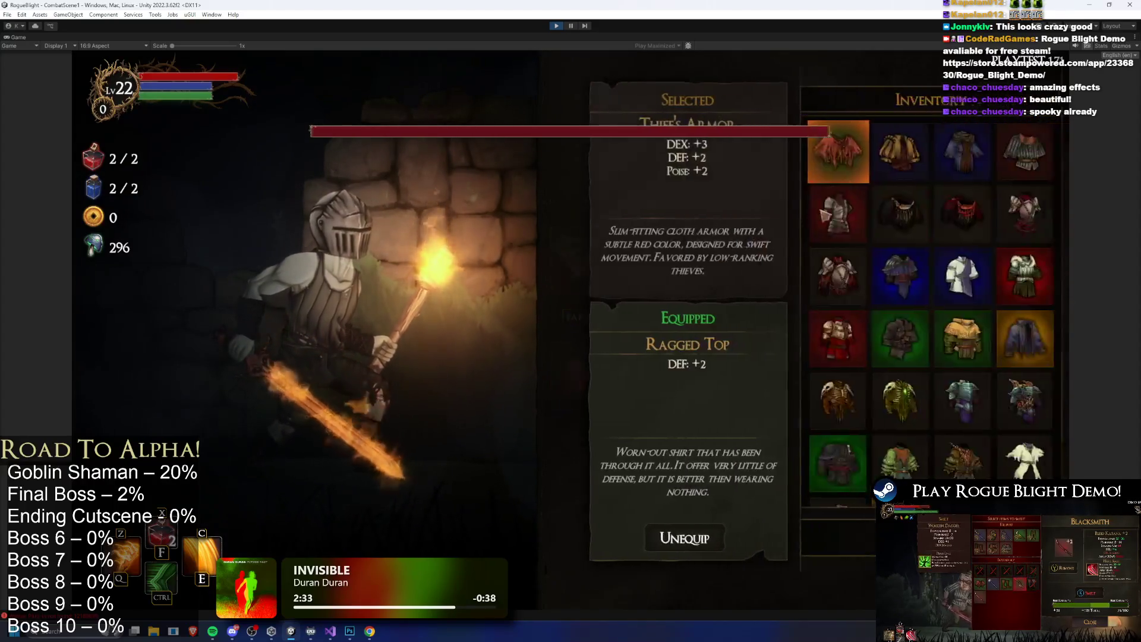
{"action": "key", "text": "Escape"}
{"action": "left_click", "coordinate": [824, 431]}
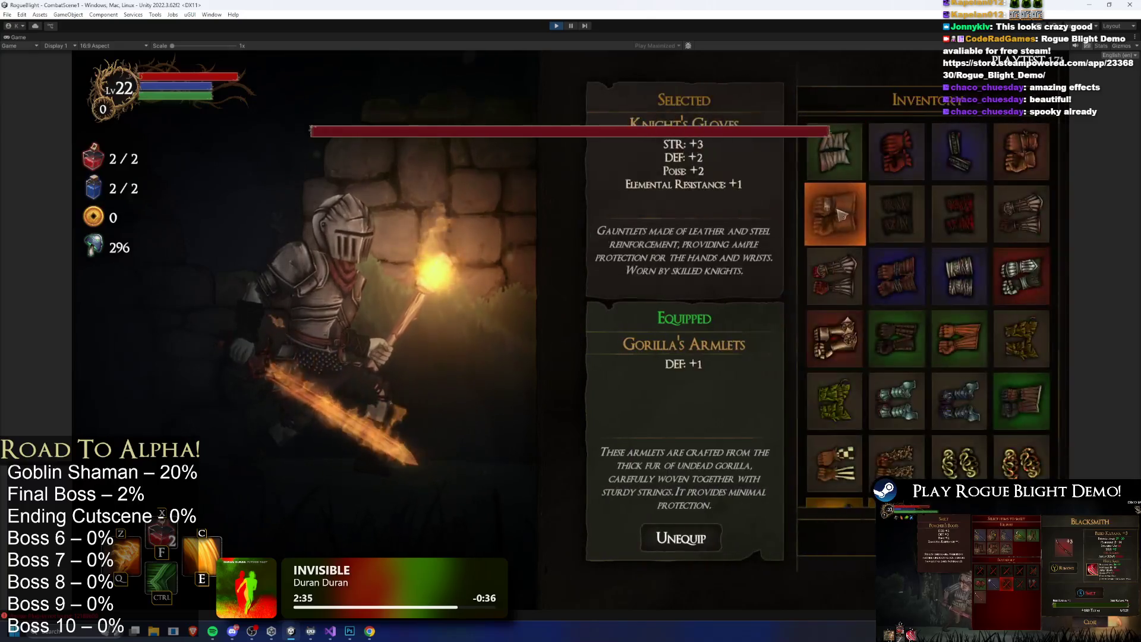
{"action": "key", "text": "Escape"}
{"action": "left_click", "coordinate": [894, 440]}
{"action": "left_click", "coordinate": [835, 205]}
Leave the boots unchanged, close the pause menu and resume the boss fight
{"action": "left_click", "coordinate": [975, 431]}
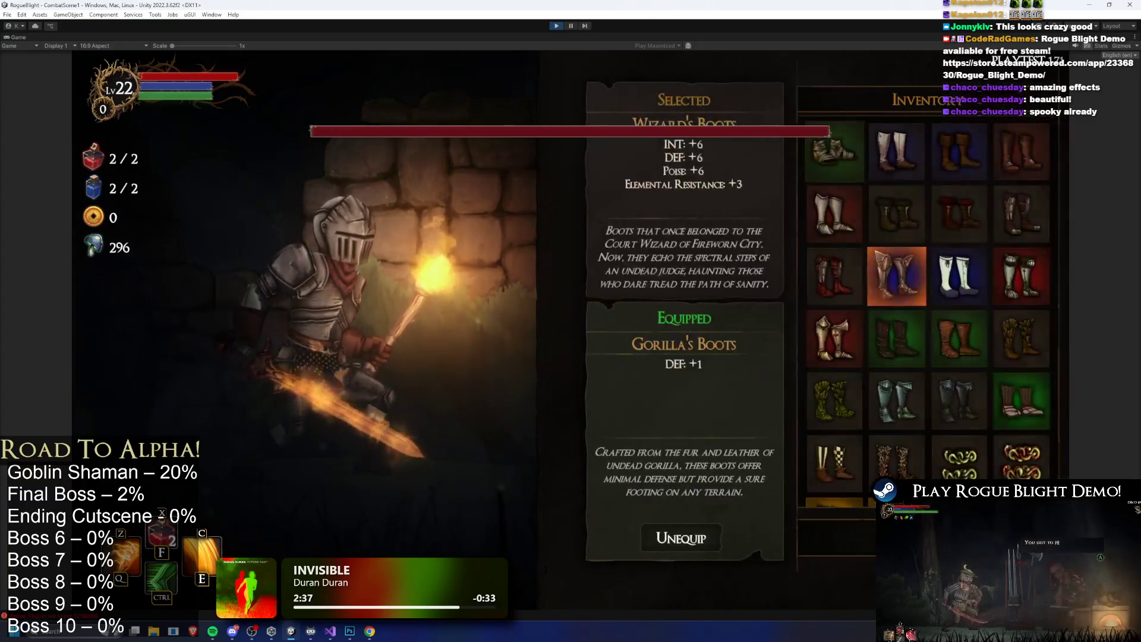
{"action": "key", "text": "Escape"}
{"action": "left_click", "coordinate": [601, 245]}
{"action": "key", "text": "Escape"}
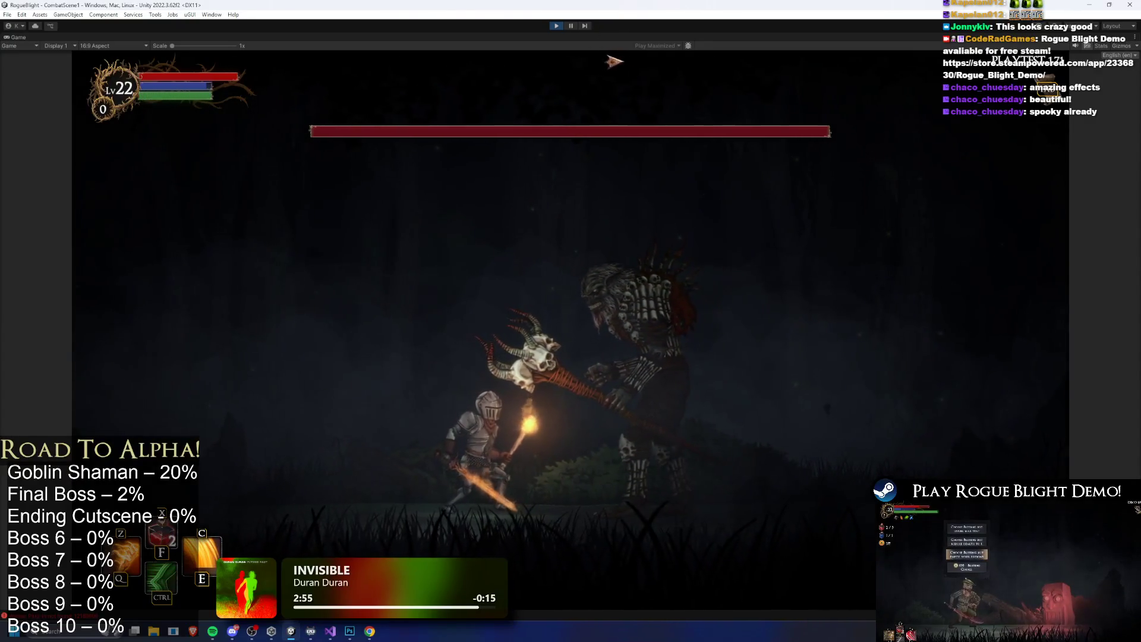
Exit play mode with Ctrl+P to return to the Unity editor
{"action": "key", "text": "ctrl+p"}
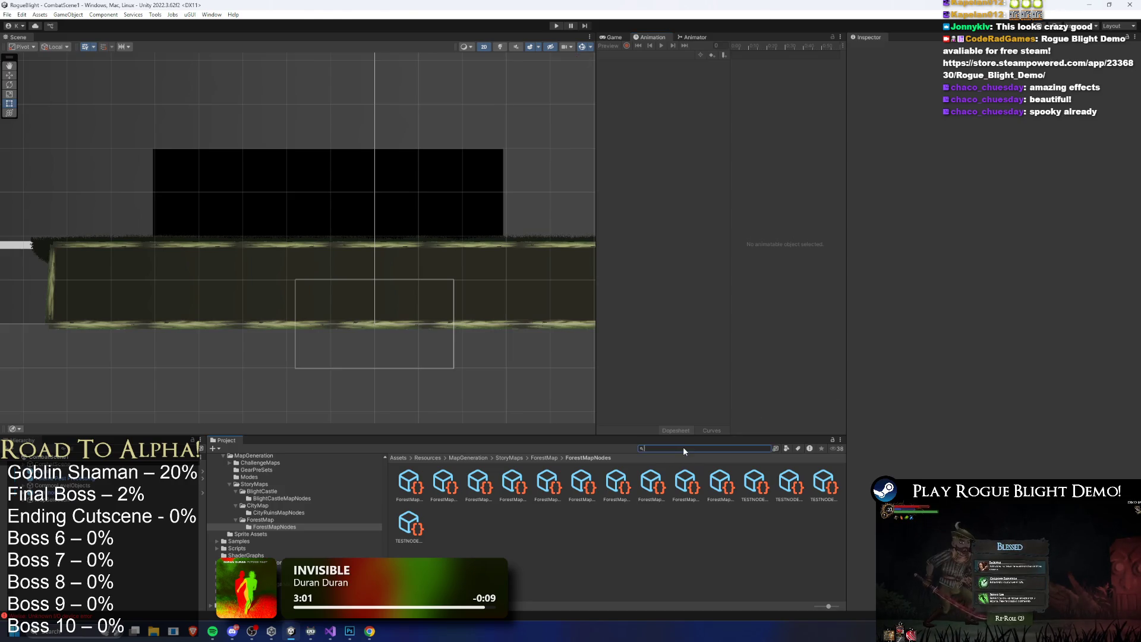
{"action": "type", "text": "goblin"}
Search the Project window for 'elder s' and open ElderShaman_Prefab for editing
{"action": "key", "text": "BackSpace"}
{"action": "key", "text": "BackSpace"}
{"action": "key", "text": "BackSpace"}
{"action": "type", "text": "elder sham"}
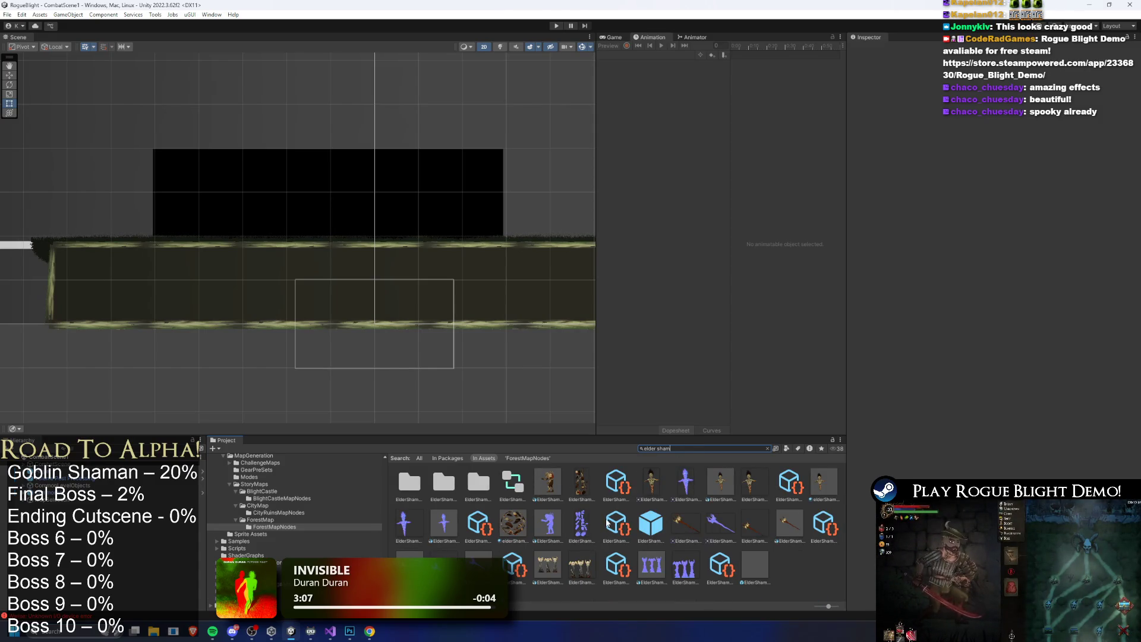
{"action": "double_click", "coordinate": [653, 523]}
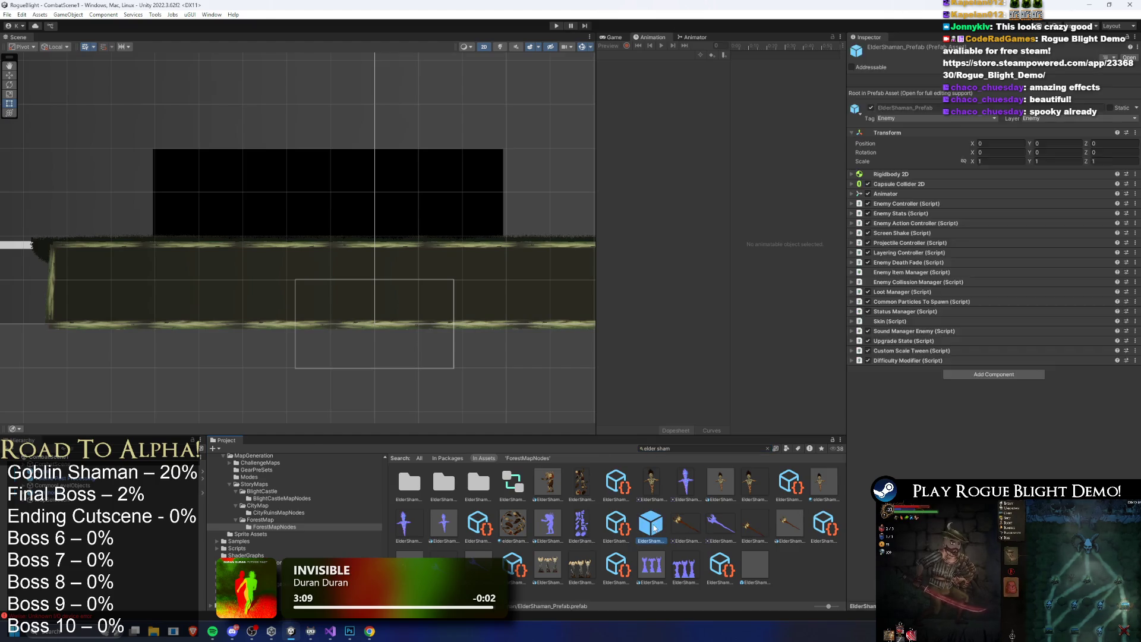
Start creating a new animation clip for the prefab from the Animation window
{"action": "scroll", "coordinate": [344, 203], "scroll_direction": "up", "scroll_amount": 5}
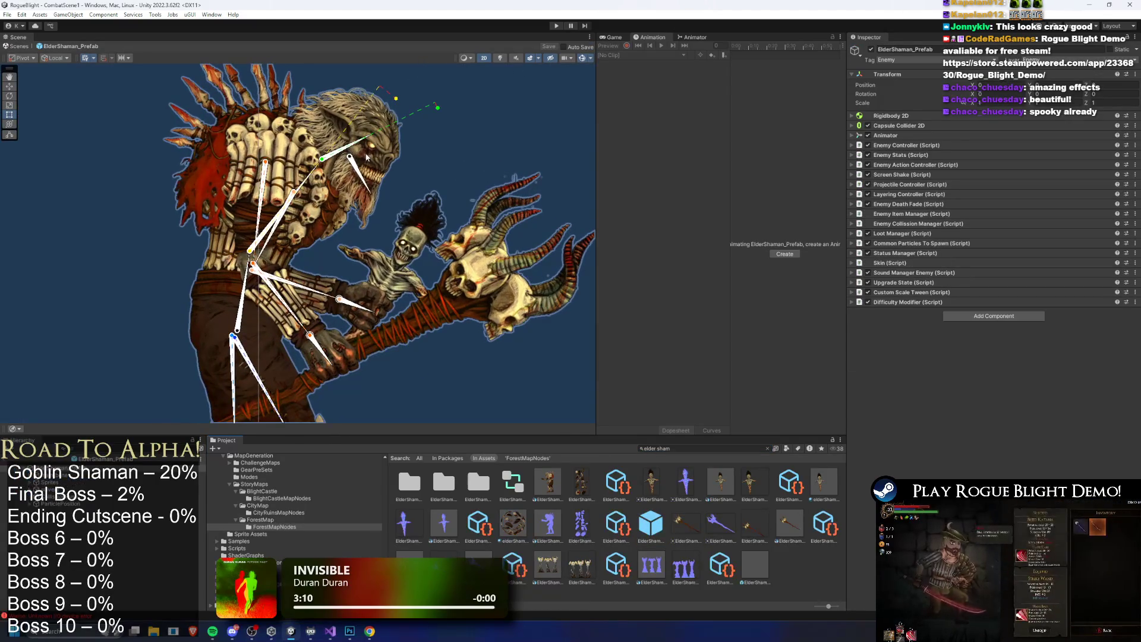
{"action": "scroll", "coordinate": [367, 156], "scroll_direction": "up", "scroll_amount": 1}
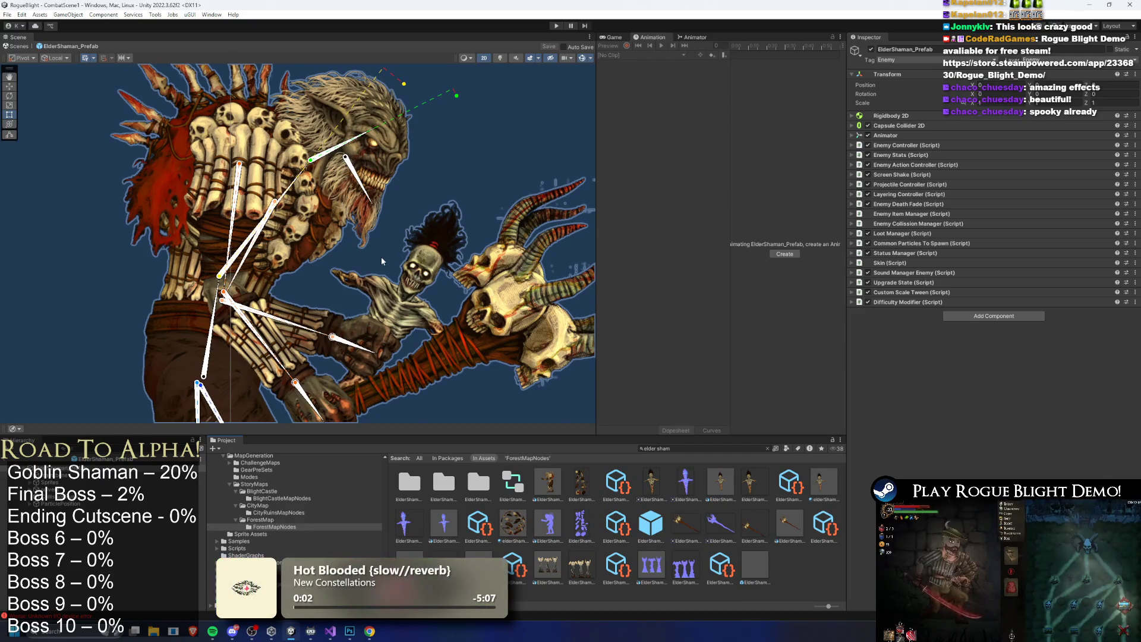
{"action": "scroll", "coordinate": [406, 273], "scroll_direction": "up", "scroll_amount": 1}
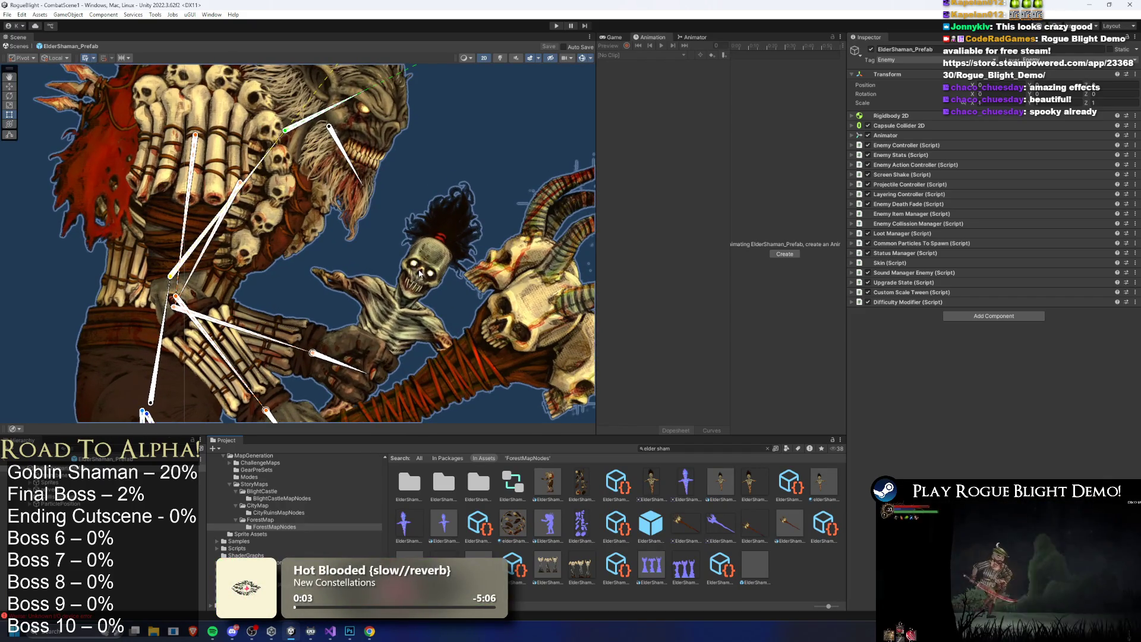
{"action": "scroll", "coordinate": [430, 285], "scroll_direction": "down", "scroll_amount": 5}
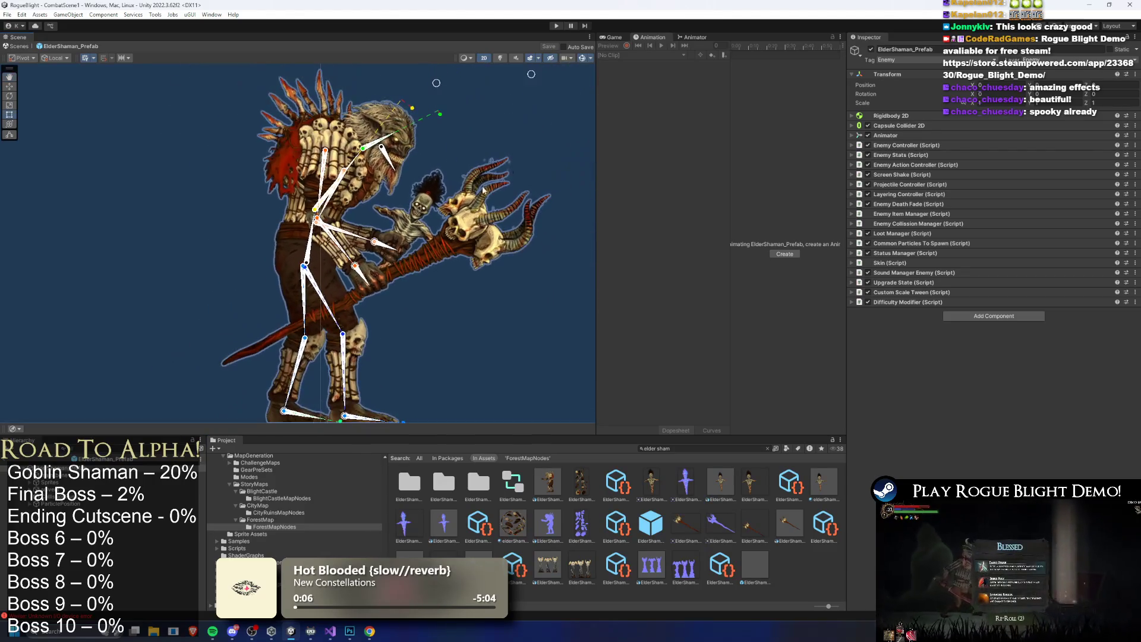
{"action": "left_click", "coordinate": [780, 254]}
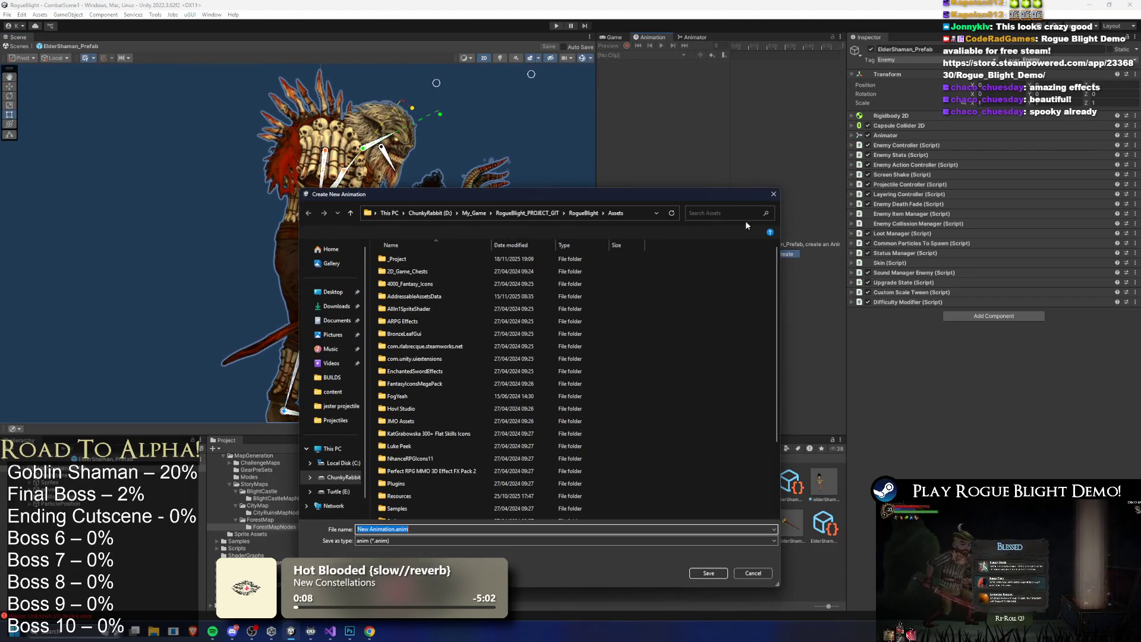
Save the new clip as idle_elder_shaman.anim in the _Enemy/ElderShaman animations folder
{"action": "double_click", "coordinate": [435, 259]}
{"action": "double_click", "coordinate": [440, 283]}
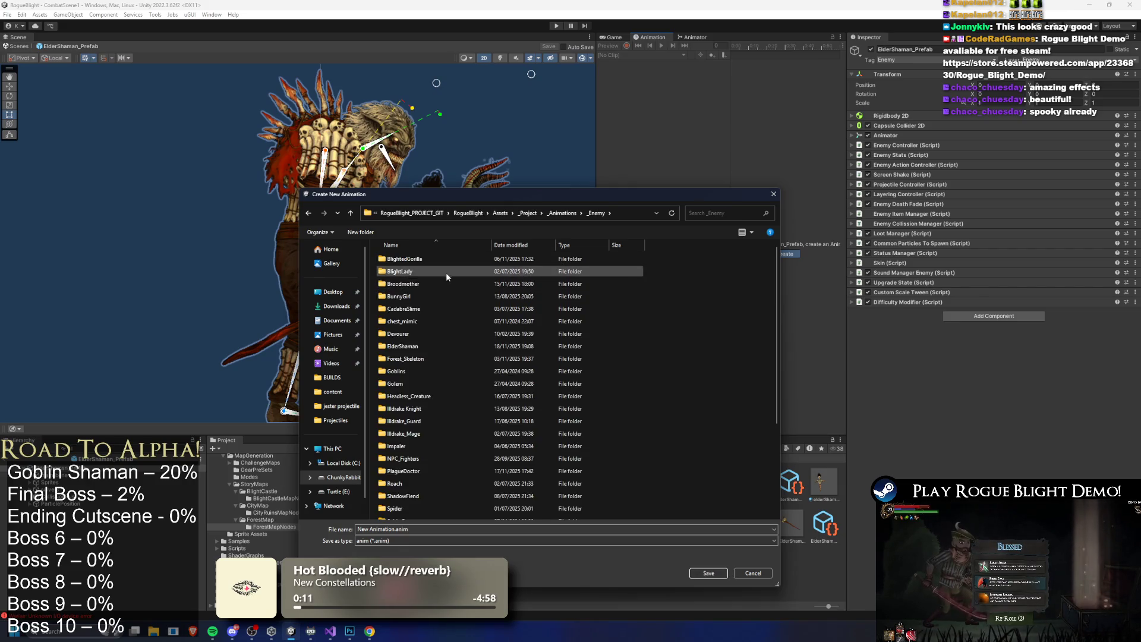
{"action": "left_click", "coordinate": [416, 346]}
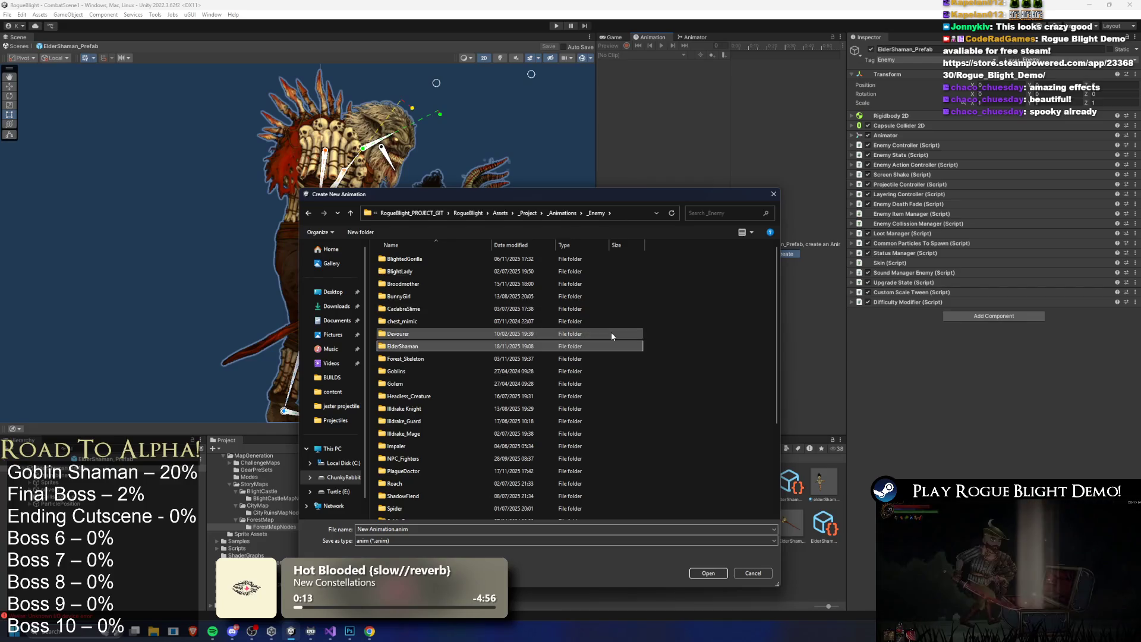
{"action": "key", "text": "Return"}
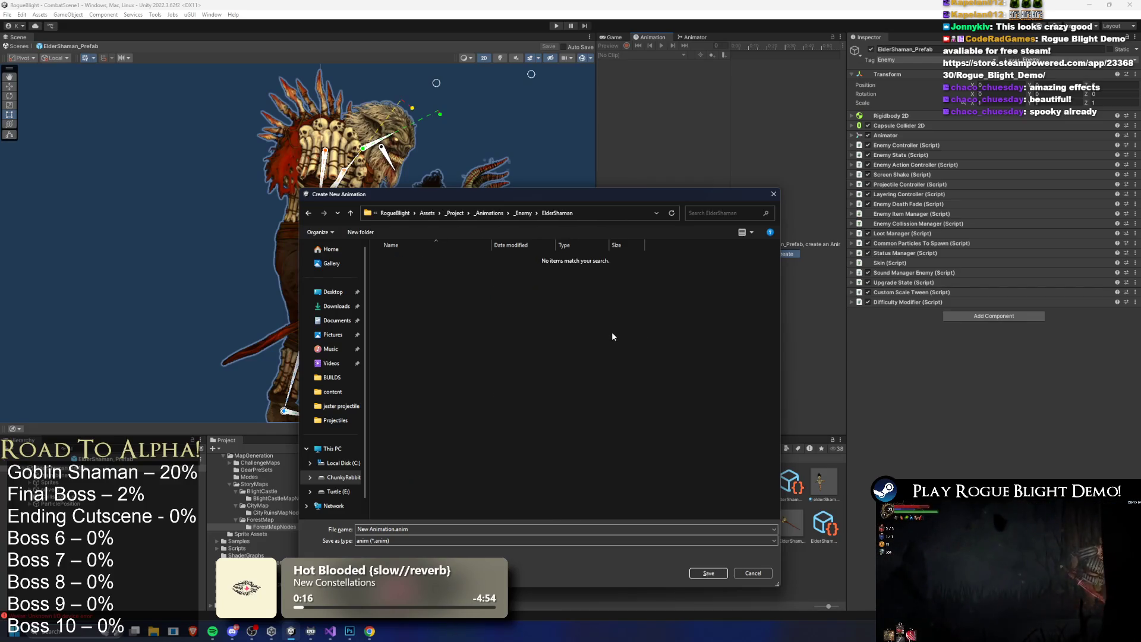
{"action": "left_click", "coordinate": [389, 529]}
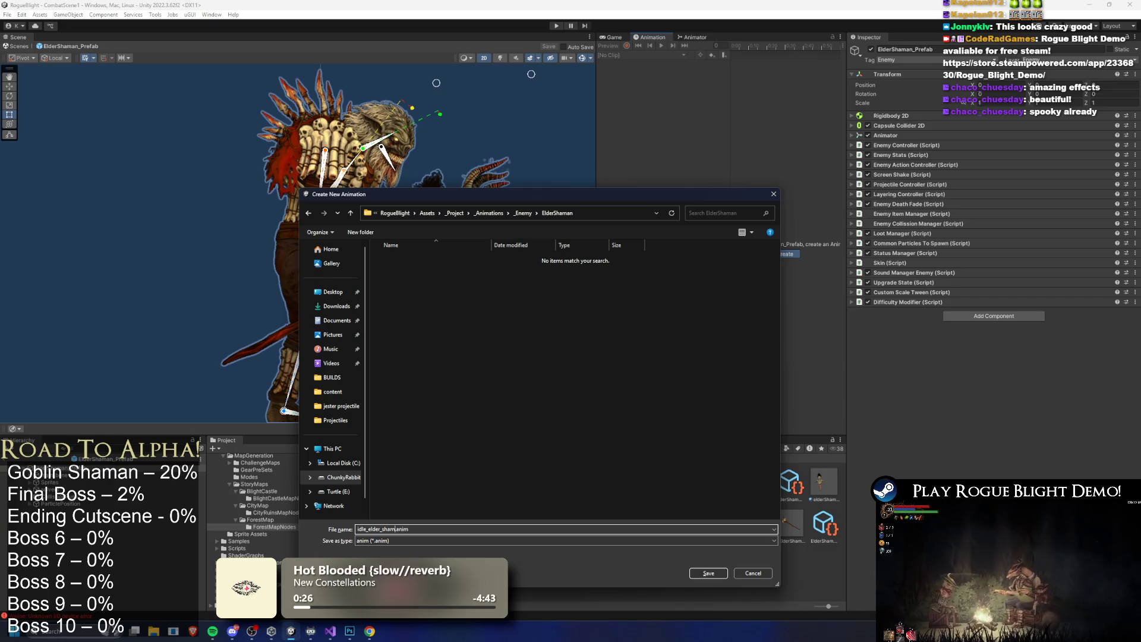
{"action": "type", "text": "an"}
{"action": "key", "text": "Return"}
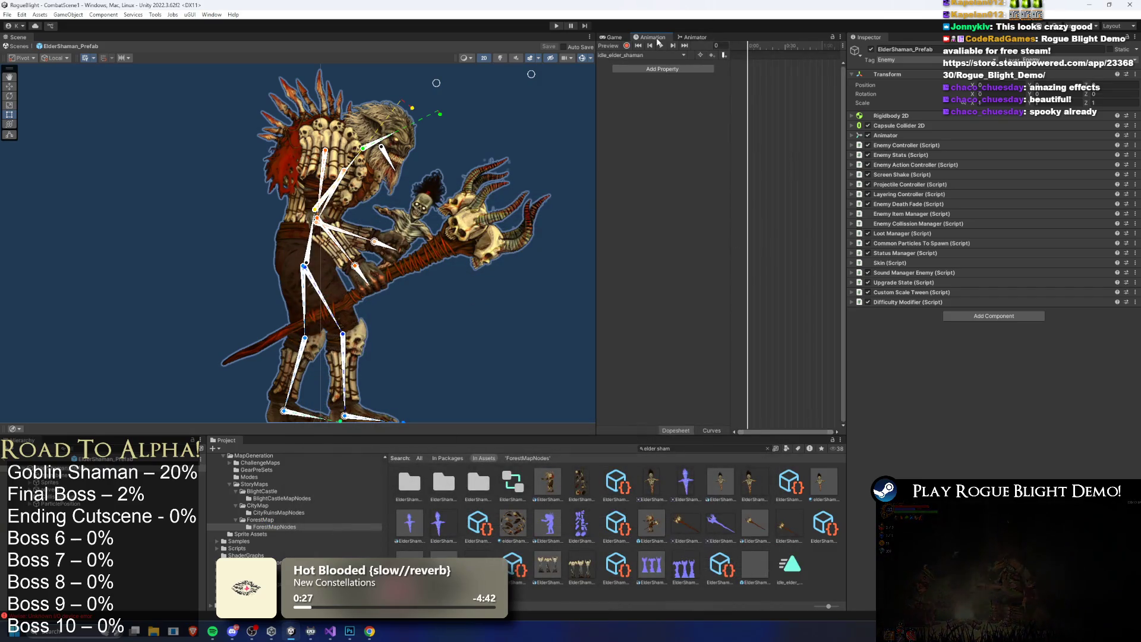
Turn on keyframe recording and enlarge the Scene view and timeline around the shaman
{"action": "left_click", "coordinate": [628, 47]}
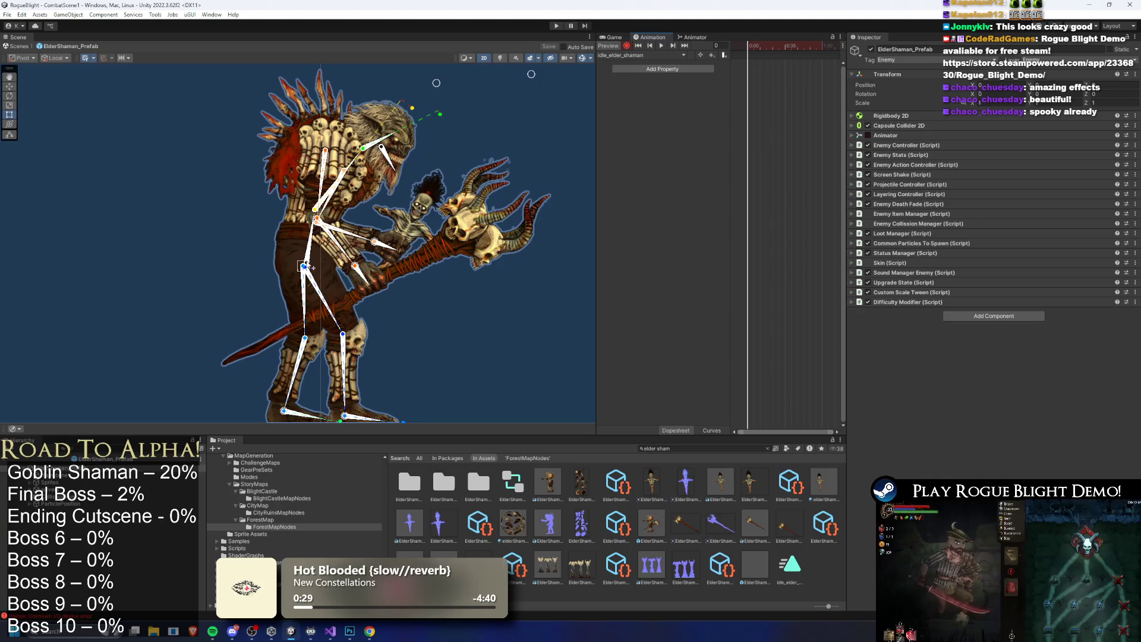
{"action": "left_click_drag", "start_coordinate": [566, 436], "coordinate": [567, 495]}
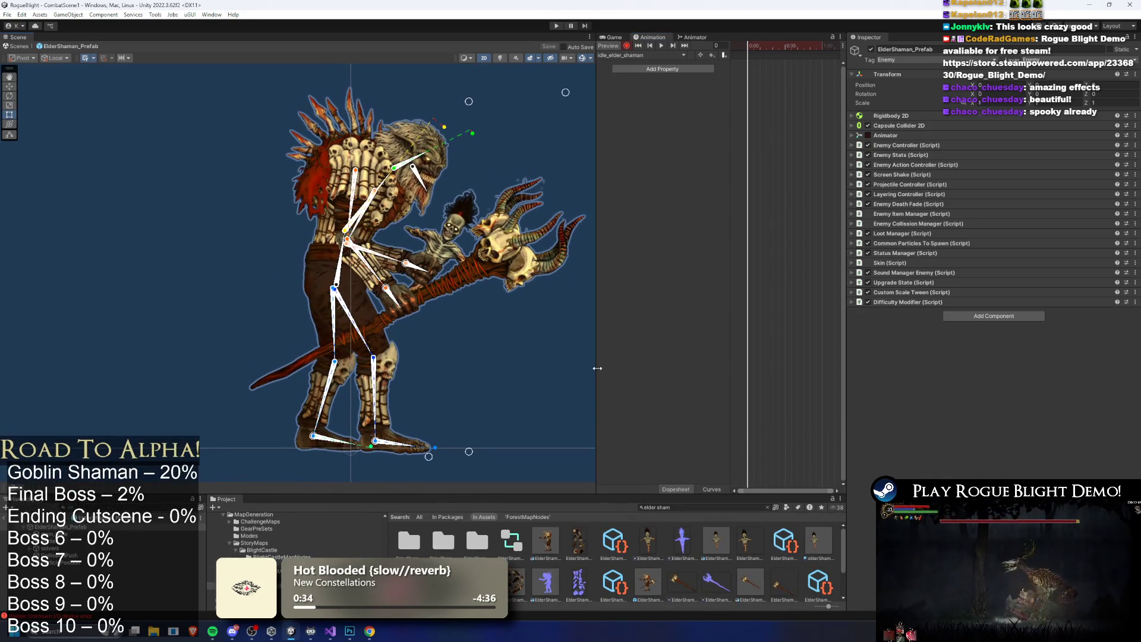
{"action": "left_click_drag", "start_coordinate": [597, 368], "coordinate": [470, 370]}
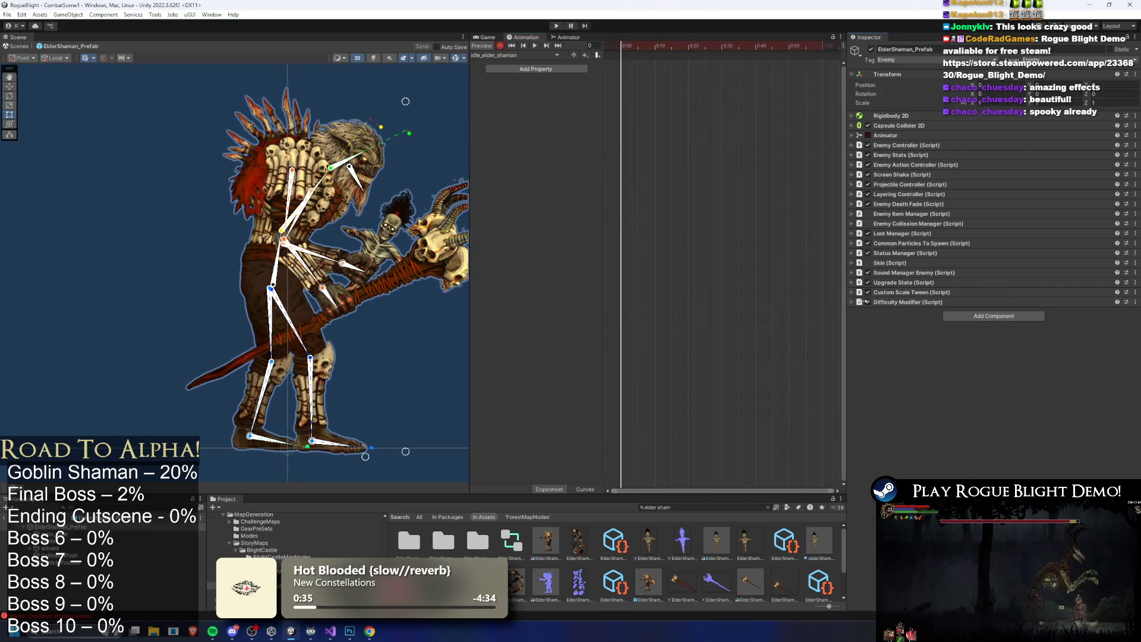
{"action": "left_click_drag", "start_coordinate": [845, 306], "coordinate": [884, 298]}
{"action": "left_click_drag", "start_coordinate": [384, 300], "coordinate": [308, 292]}
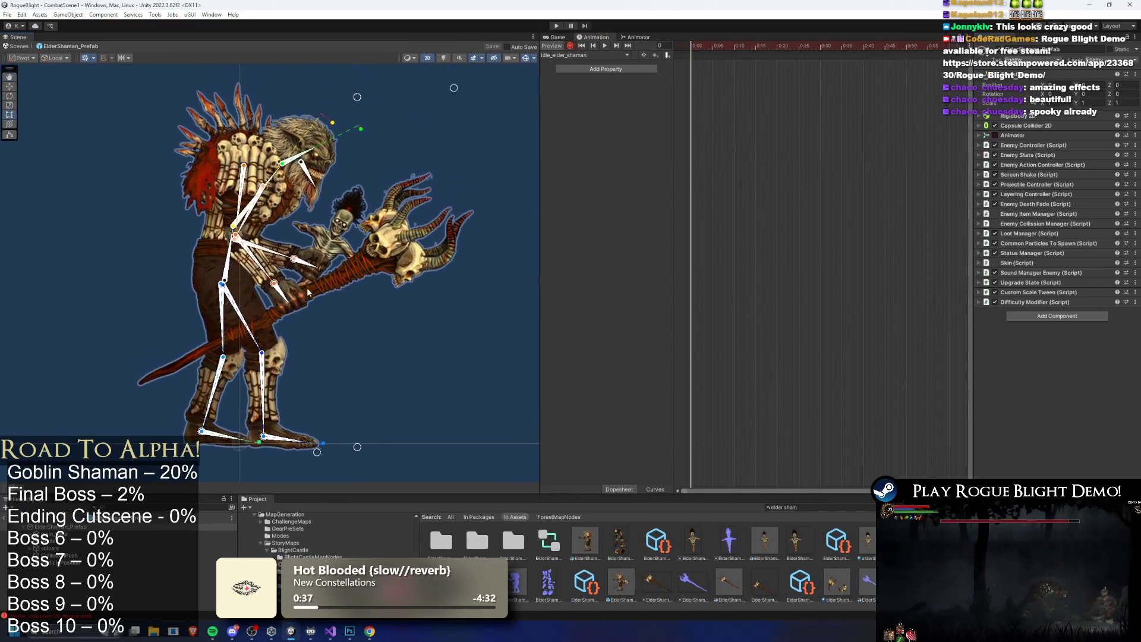
Key a new pose for the main body bone, arm target, mouth bone, chest and head
{"action": "left_click_drag", "start_coordinate": [230, 279], "coordinate": [232, 288]}
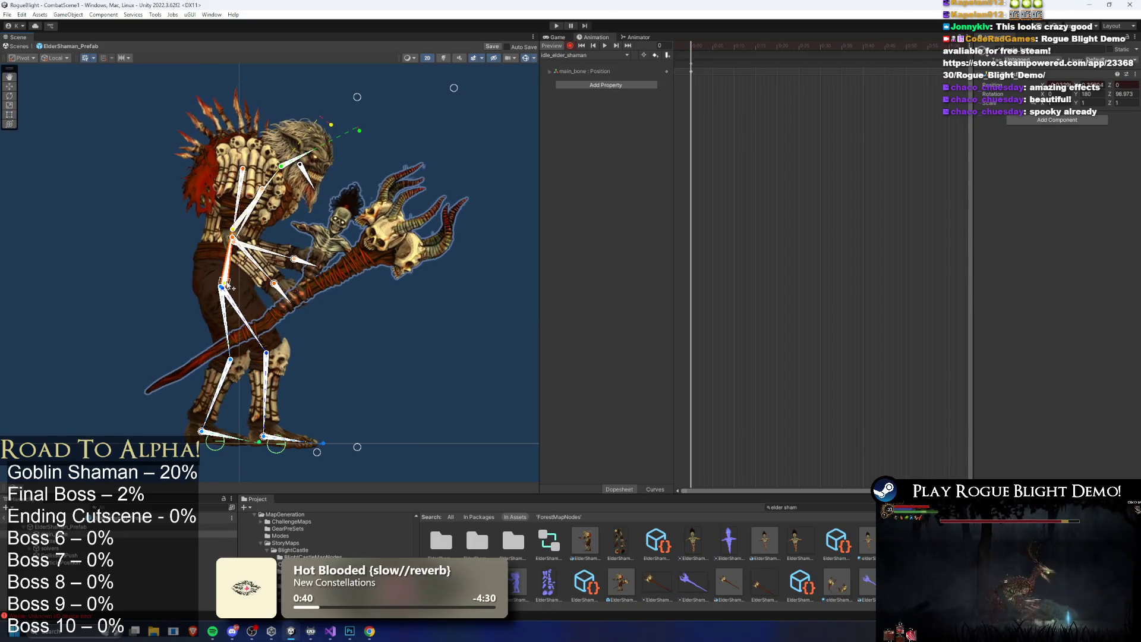
{"action": "left_click_drag", "start_coordinate": [305, 287], "coordinate": [303, 256]}
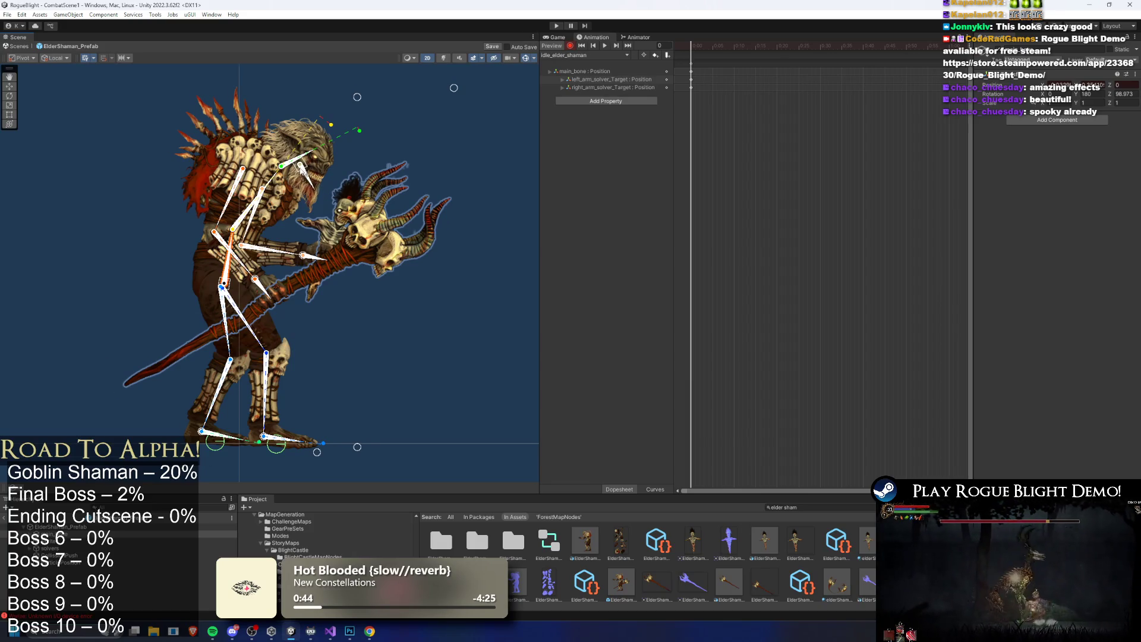
{"action": "scroll", "coordinate": [302, 168], "scroll_direction": "up", "scroll_amount": 5}
{"action": "left_click_drag", "start_coordinate": [300, 168], "coordinate": [302, 174]}
{"action": "scroll", "coordinate": [386, 169], "scroll_direction": "down", "scroll_amount": 5}
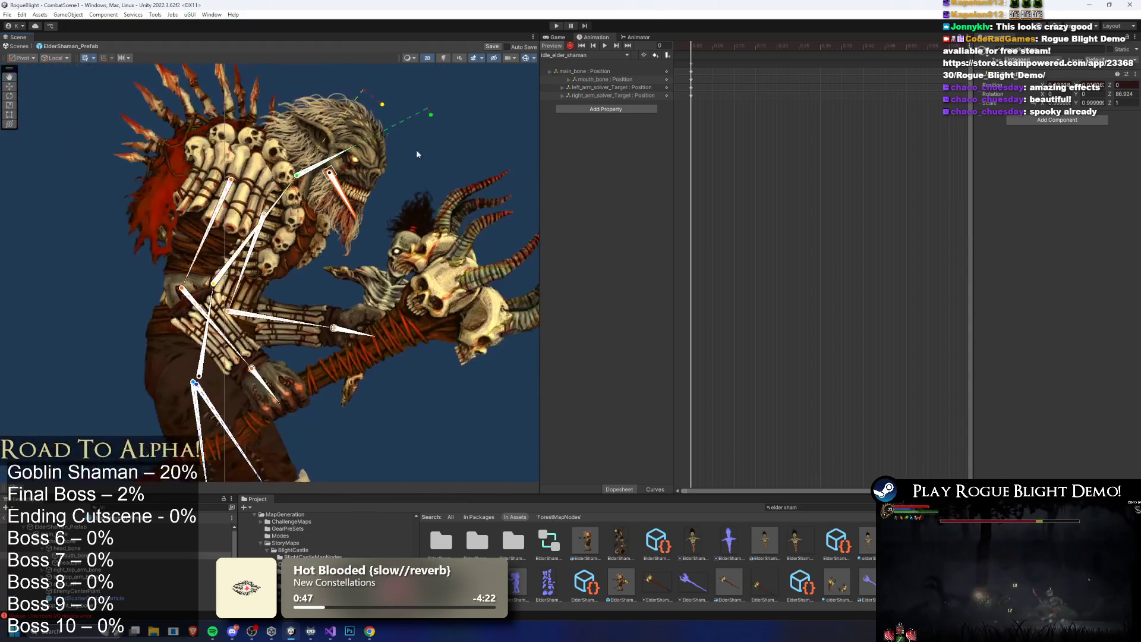
{"action": "scroll", "coordinate": [417, 154], "scroll_direction": "down", "scroll_amount": 3}
{"action": "left_click_drag", "start_coordinate": [293, 244], "coordinate": [289, 225]}
{"action": "left_click_drag", "start_coordinate": [418, 224], "coordinate": [419, 212]}
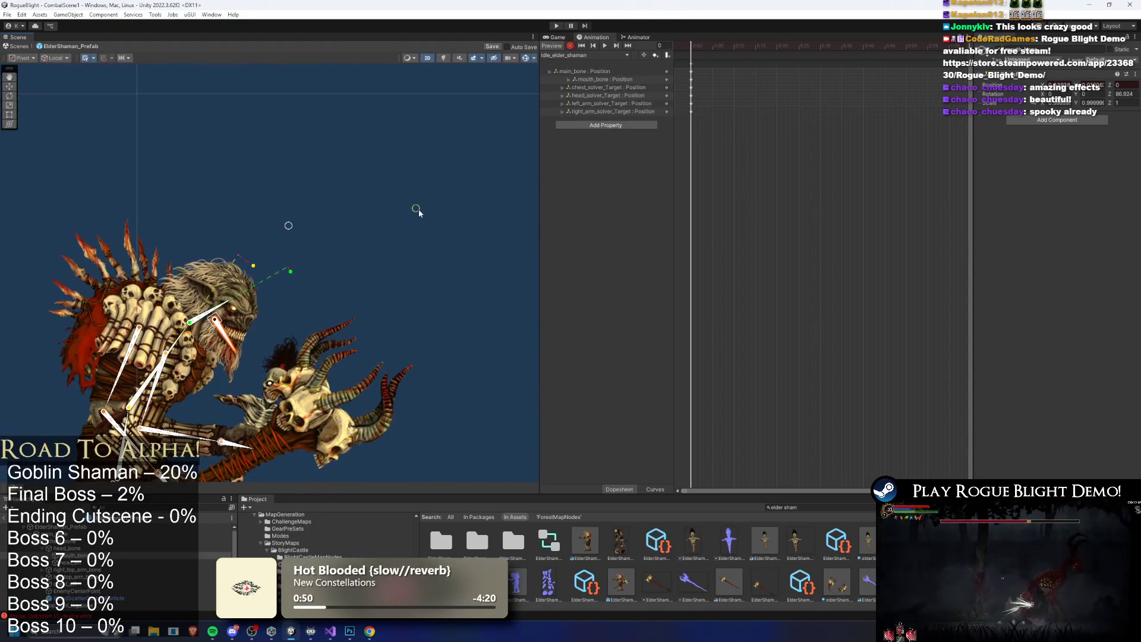
Re-pose the legs and foot targets, tilt the spine and rotate both staff hands
{"action": "key", "text": "f"}
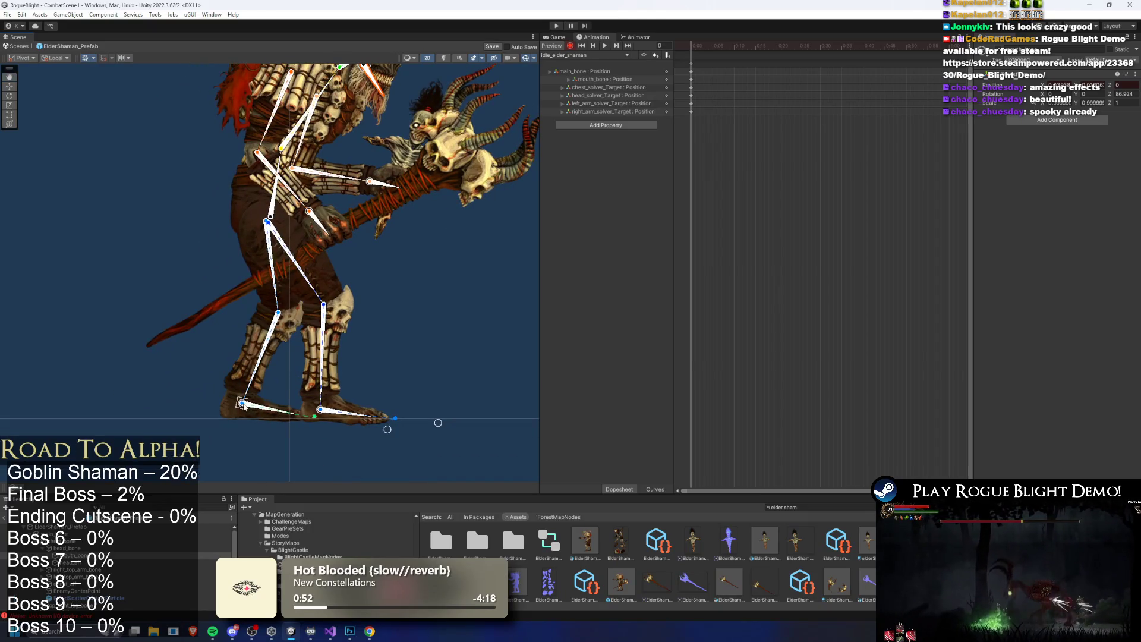
{"action": "left_click_drag", "start_coordinate": [243, 406], "coordinate": [242, 404]}
{"action": "left_click_drag", "start_coordinate": [321, 414], "coordinate": [323, 414]}
{"action": "mouse_move", "coordinate": [388, 430]}
{"action": "left_mouse_down"}
{"action": "mouse_move", "coordinate": [391, 438]}
{"action": "mouse_move", "coordinate": [443, 425]}
{"action": "left_mouse_up"}
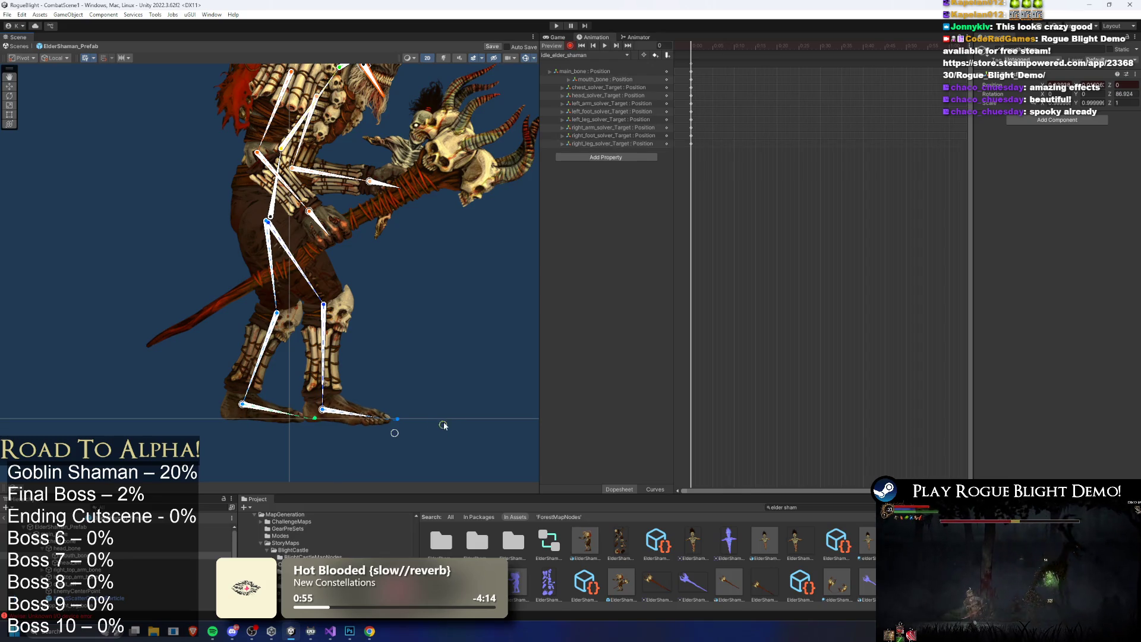
{"action": "left_click_drag", "start_coordinate": [278, 179], "coordinate": [271, 216]}
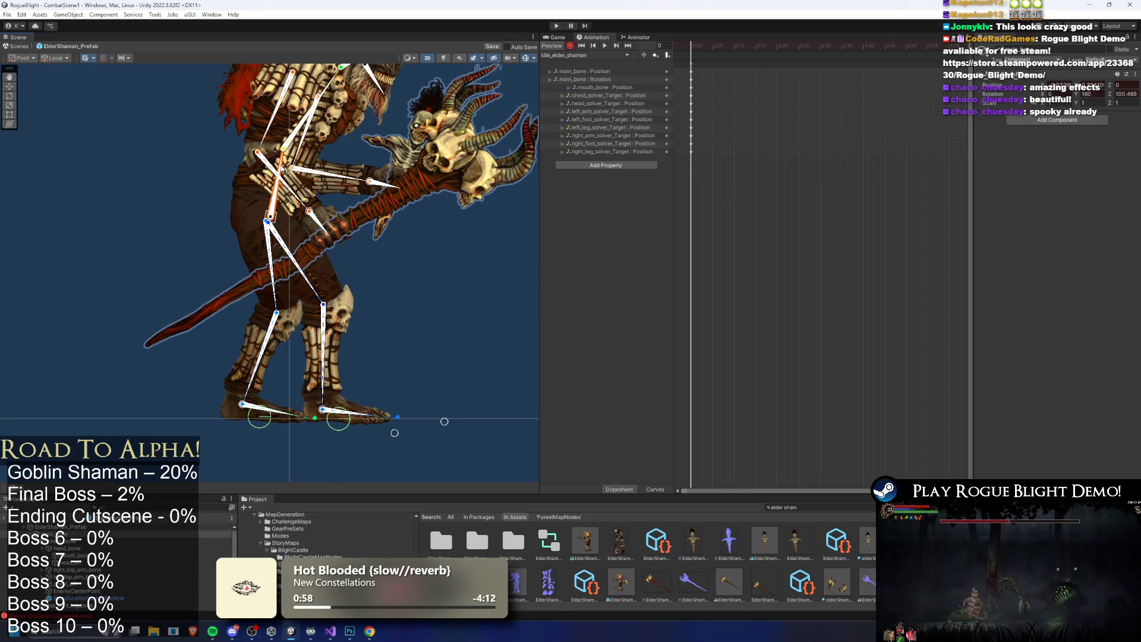
{"action": "left_click_drag", "start_coordinate": [400, 187], "coordinate": [398, 193]}
{"action": "left_click_drag", "start_coordinate": [332, 233], "coordinate": [336, 244]}
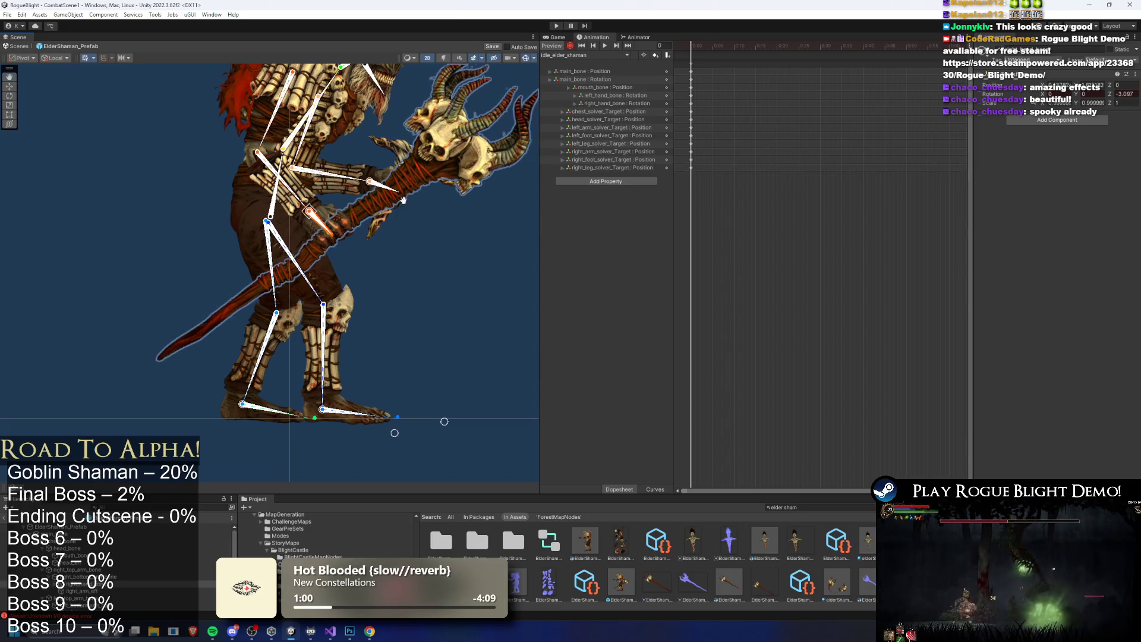
{"action": "key", "text": "f"}
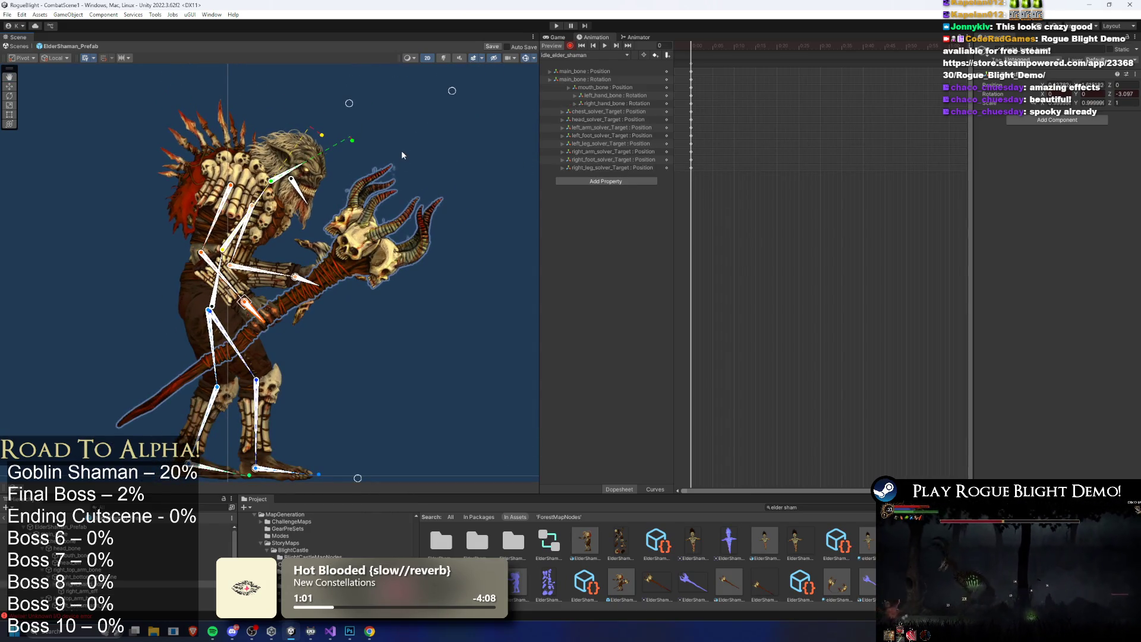
Fine-tune the foot targets to bend the right leg and set the stance
{"action": "left_click", "coordinate": [402, 155]}
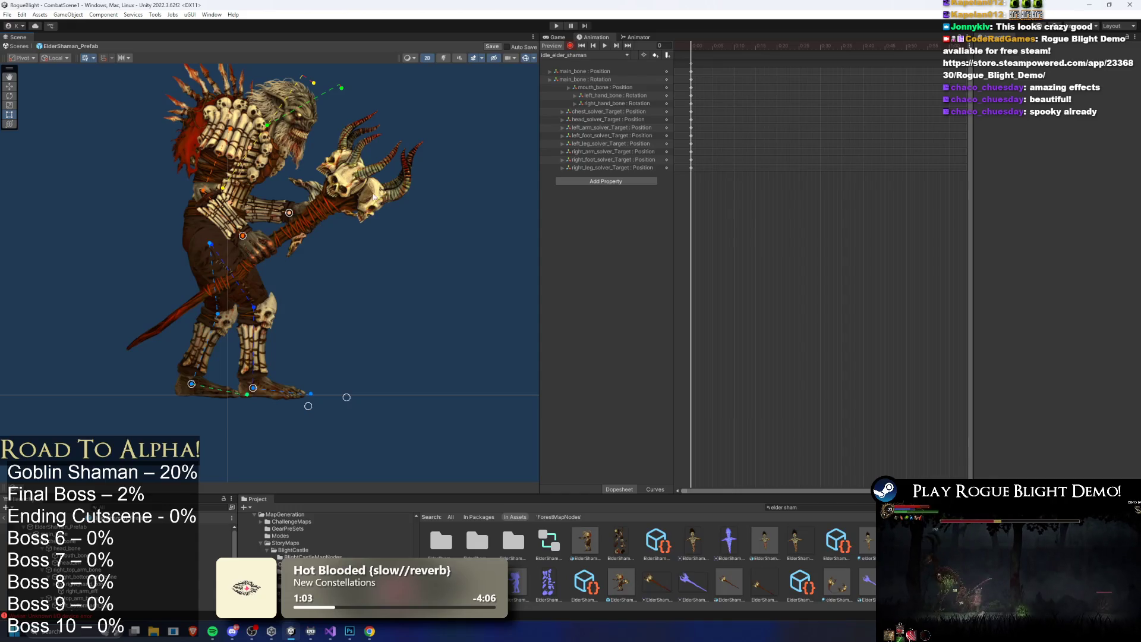
{"action": "scroll", "coordinate": [374, 196], "scroll_direction": "up", "scroll_amount": 2}
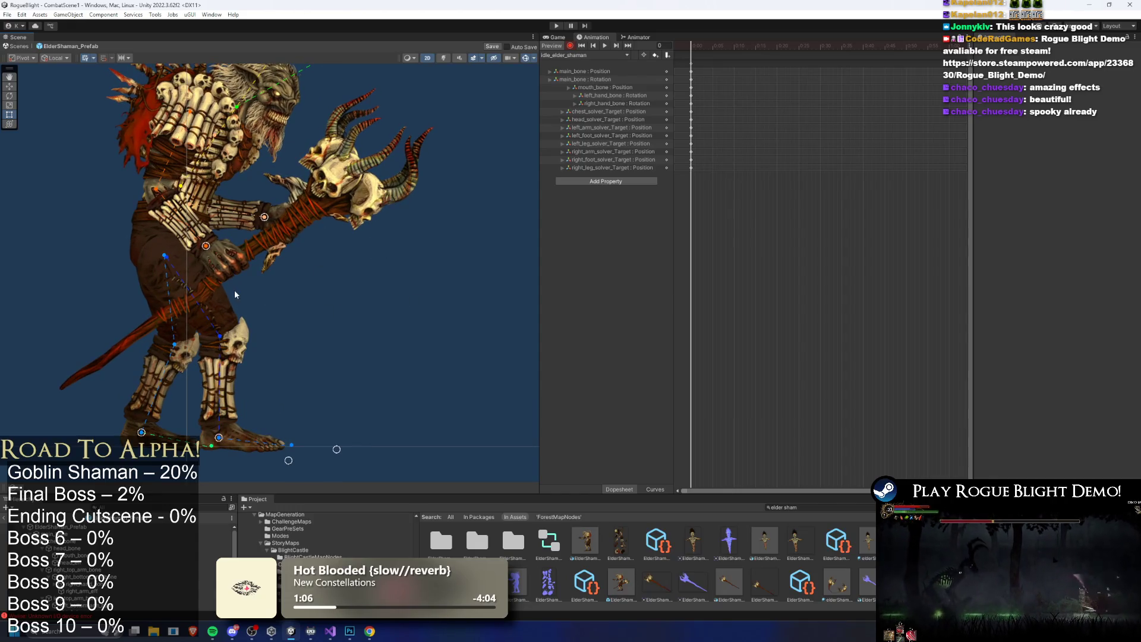
{"action": "mouse_move", "coordinate": [221, 439]}
{"action": "left_mouse_down"}
{"action": "mouse_move", "coordinate": [148, 442]}
{"action": "mouse_move", "coordinate": [203, 440]}
{"action": "left_mouse_up"}
{"action": "scroll", "coordinate": [213, 446], "scroll_direction": "up", "scroll_amount": 3}
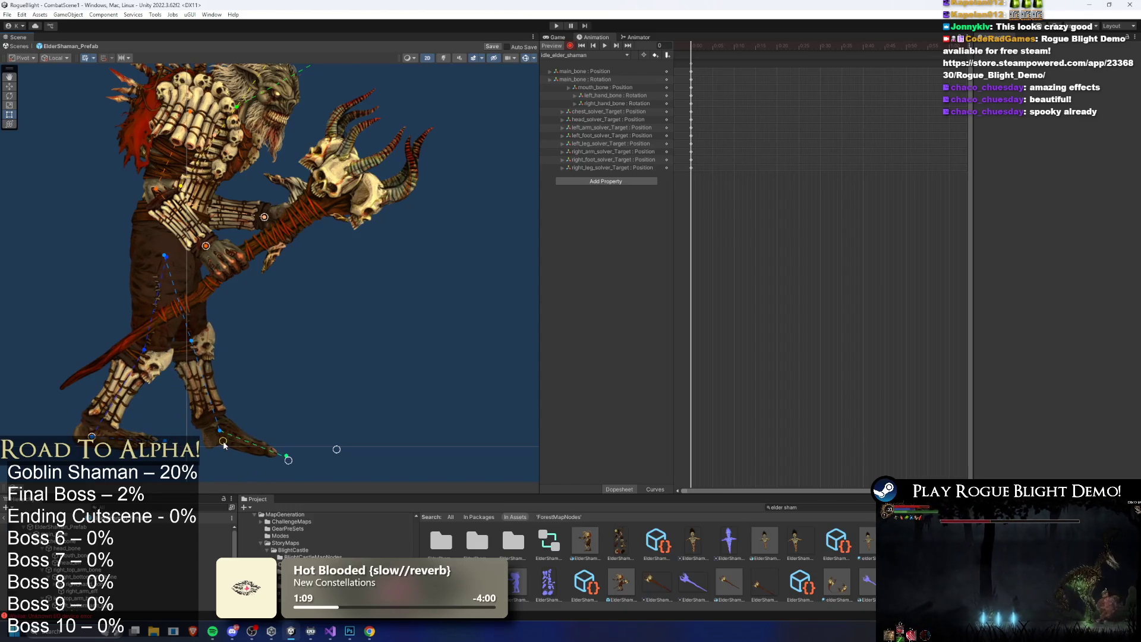
{"action": "left_click", "coordinate": [173, 260]}
{"action": "left_click_drag", "start_coordinate": [173, 260], "coordinate": [182, 157]}
{"action": "left_click", "coordinate": [266, 382]}
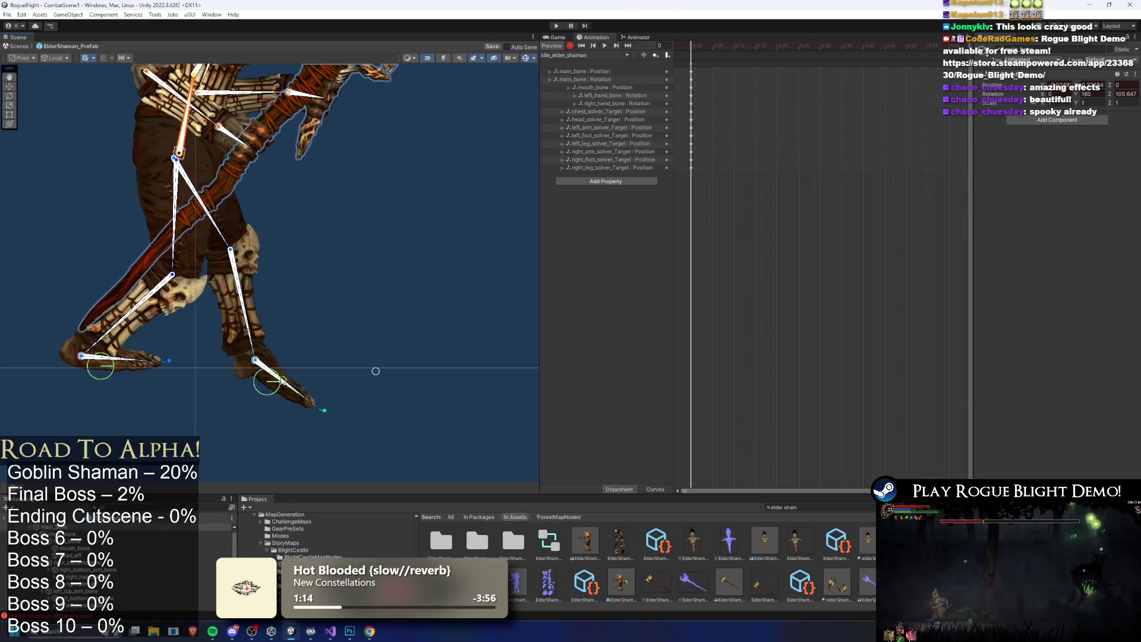
{"action": "left_click_drag", "start_coordinate": [258, 364], "coordinate": [226, 362]}
{"action": "left_click_drag", "start_coordinate": [367, 369], "coordinate": [414, 374]}
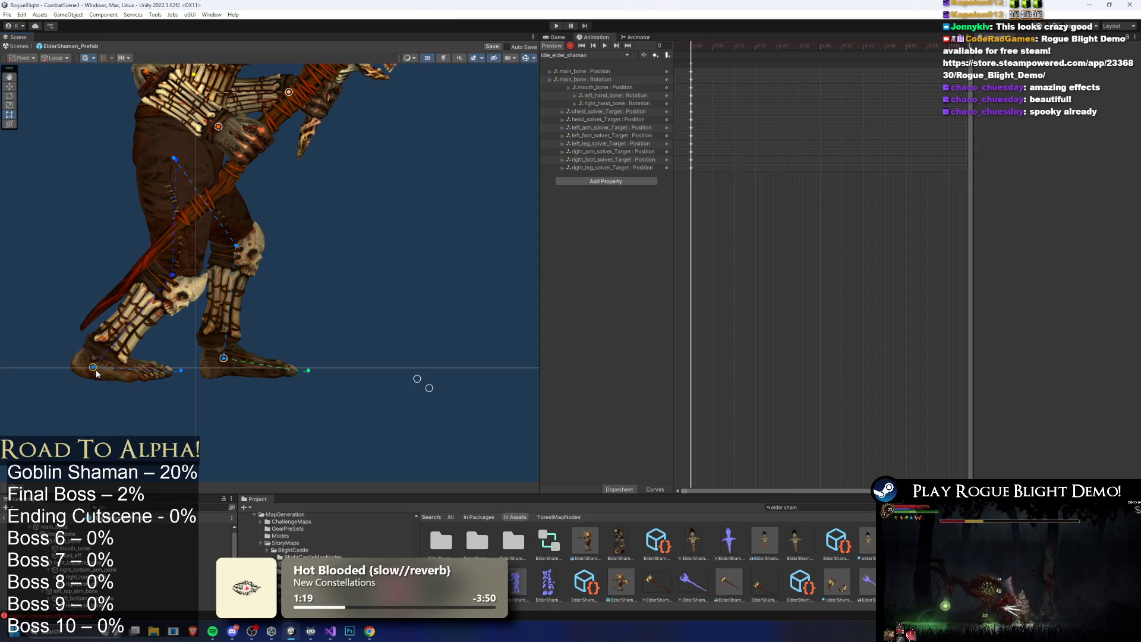
{"action": "left_click_drag", "start_coordinate": [429, 389], "coordinate": [459, 398]}
{"action": "left_click_drag", "start_coordinate": [224, 361], "coordinate": [246, 361]}
{"action": "left_click_drag", "start_coordinate": [94, 367], "coordinate": [102, 366]}
Move the staff hand, undo the unwanted hand bone key, and swing the arm and staff right
{"action": "scroll", "coordinate": [125, 363], "scroll_direction": "up", "scroll_amount": 10}
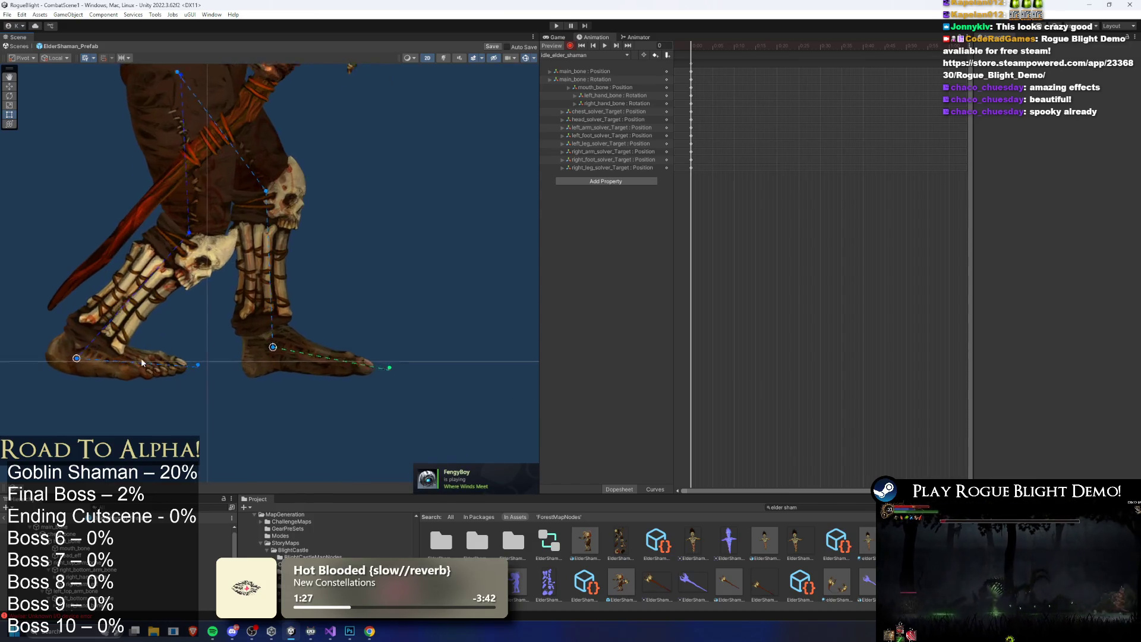
{"action": "scroll", "coordinate": [360, 314], "scroll_direction": "down", "scroll_amount": 10}
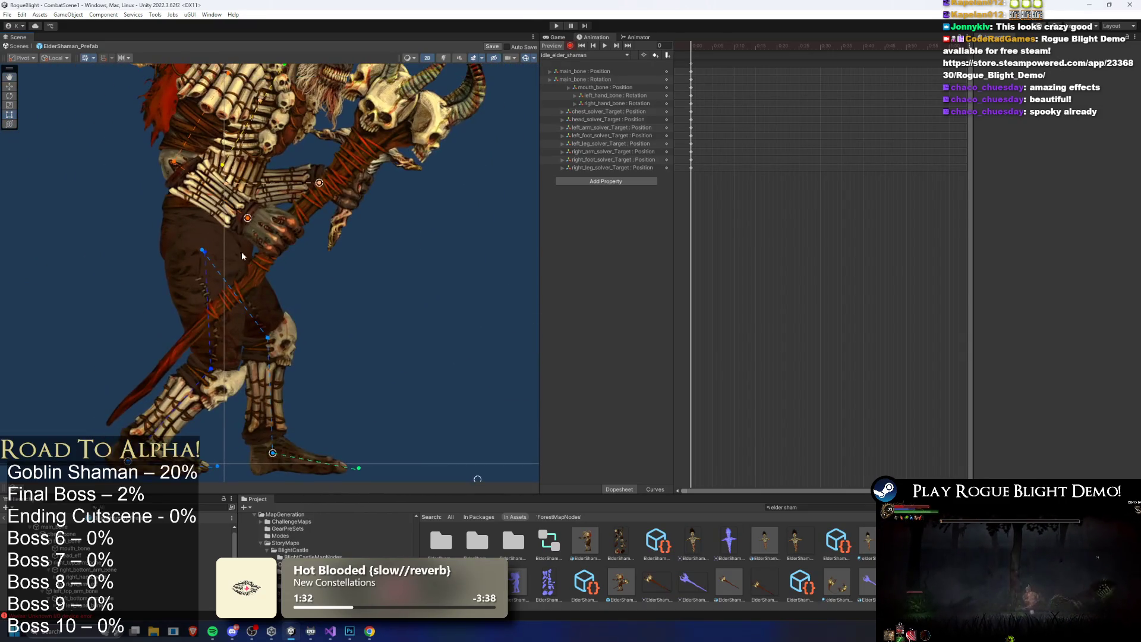
{"action": "left_click", "coordinate": [204, 207]}
{"action": "left_click", "coordinate": [208, 243]}
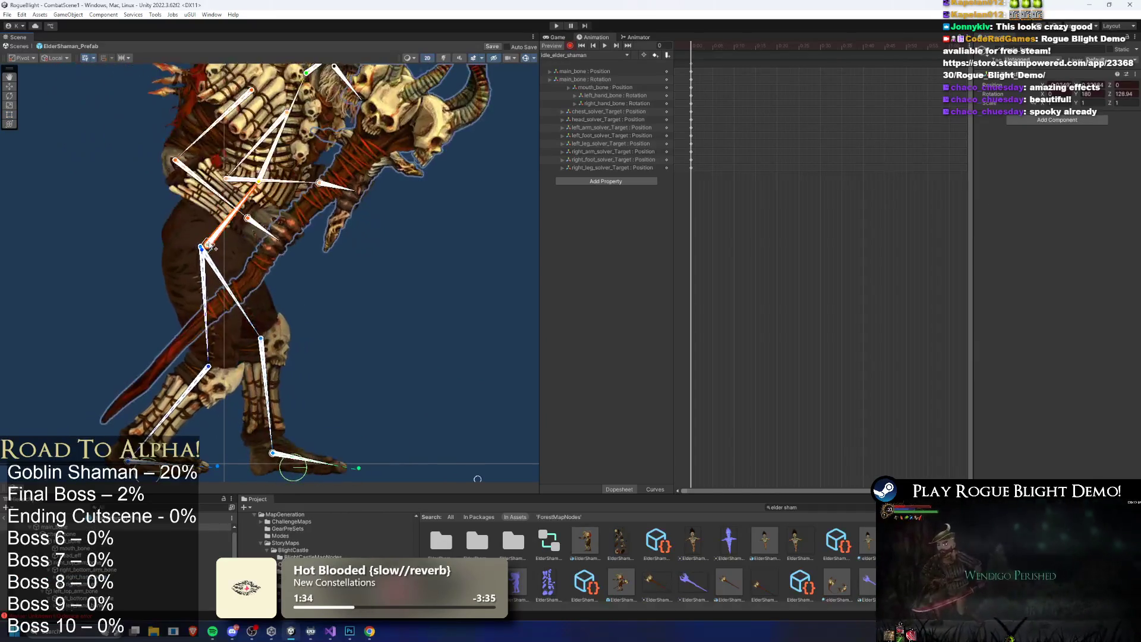
{"action": "left_click", "coordinate": [231, 241]}
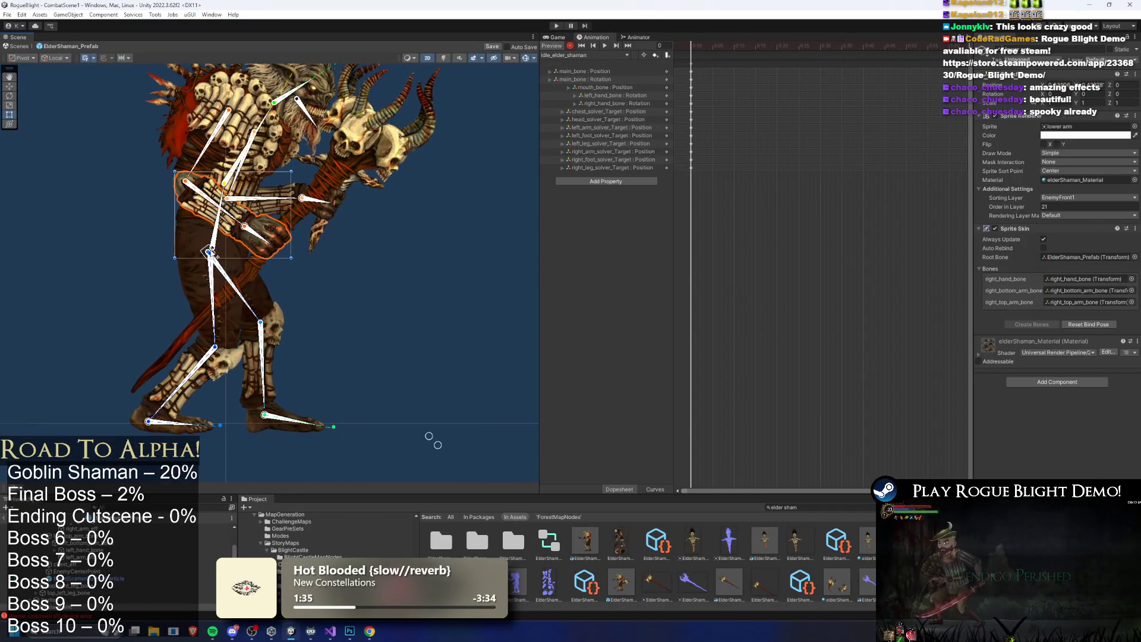
{"action": "left_click", "coordinate": [212, 255]}
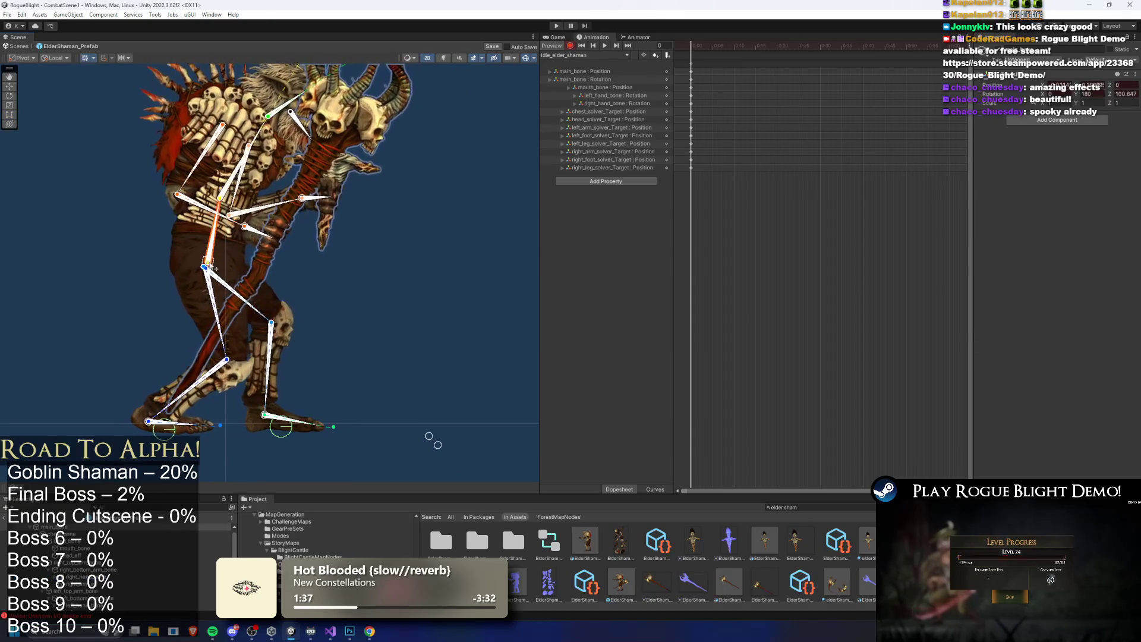
{"action": "left_click_drag", "start_coordinate": [245, 236], "coordinate": [280, 252]}
{"action": "key", "text": "ctrl+z"}
{"action": "key", "text": "ctrl+z"}
{"action": "key", "text": "ctrl+z"}
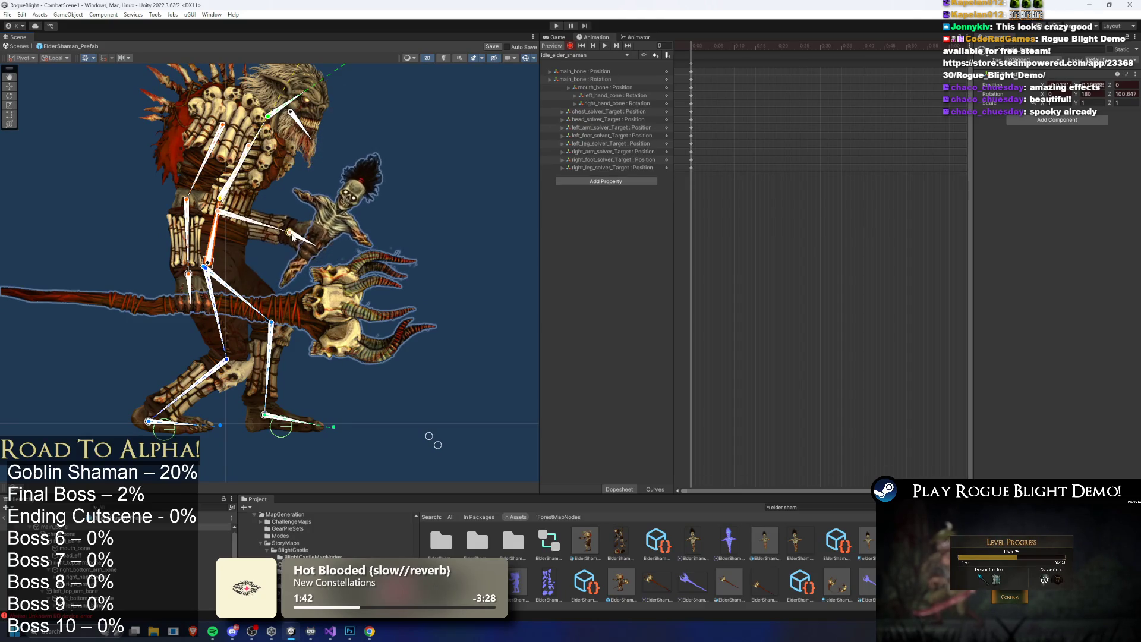
{"action": "mouse_move", "coordinate": [272, 243]}
{"action": "left_mouse_down"}
{"action": "mouse_move", "coordinate": [320, 244]}
{"action": "mouse_move", "coordinate": [289, 247]}
{"action": "left_mouse_up"}
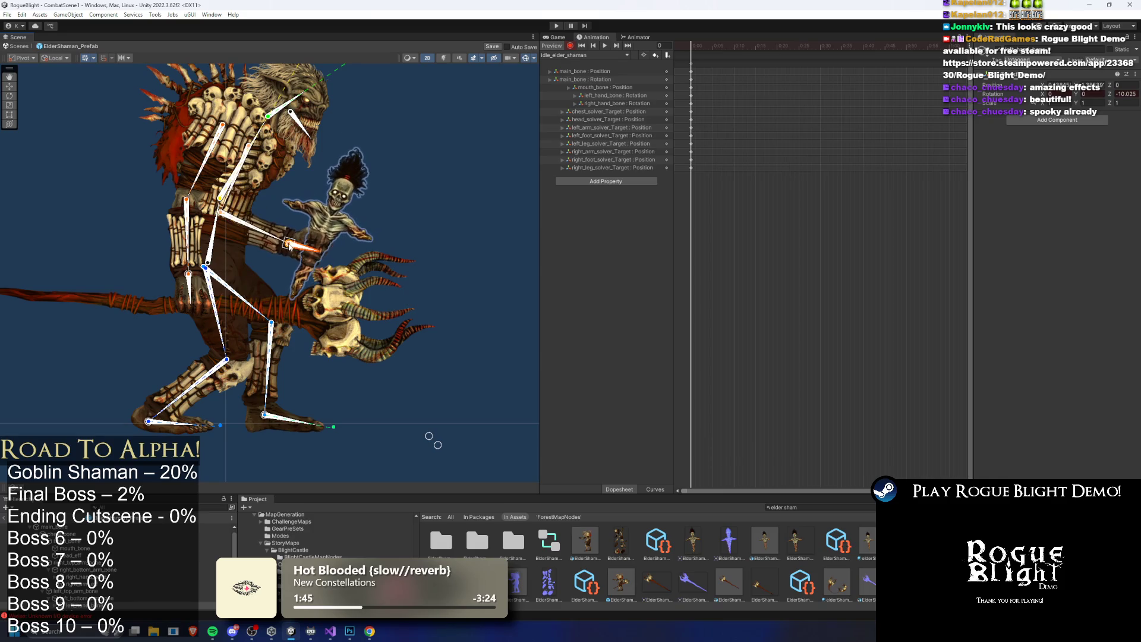
{"action": "mouse_move", "coordinate": [192, 277]}
{"action": "left_mouse_down"}
{"action": "mouse_move", "coordinate": [175, 260]}
{"action": "mouse_move", "coordinate": [296, 226]}
{"action": "mouse_move", "coordinate": [273, 253]}
{"action": "mouse_move", "coordinate": [113, 234]}
{"action": "mouse_move", "coordinate": [276, 248]}
{"action": "mouse_move", "coordinate": [235, 252]}
{"action": "mouse_move", "coordinate": [283, 271]}
{"action": "left_mouse_up"}
{"action": "scroll", "coordinate": [248, 270], "scroll_direction": "down", "scroll_amount": 2}
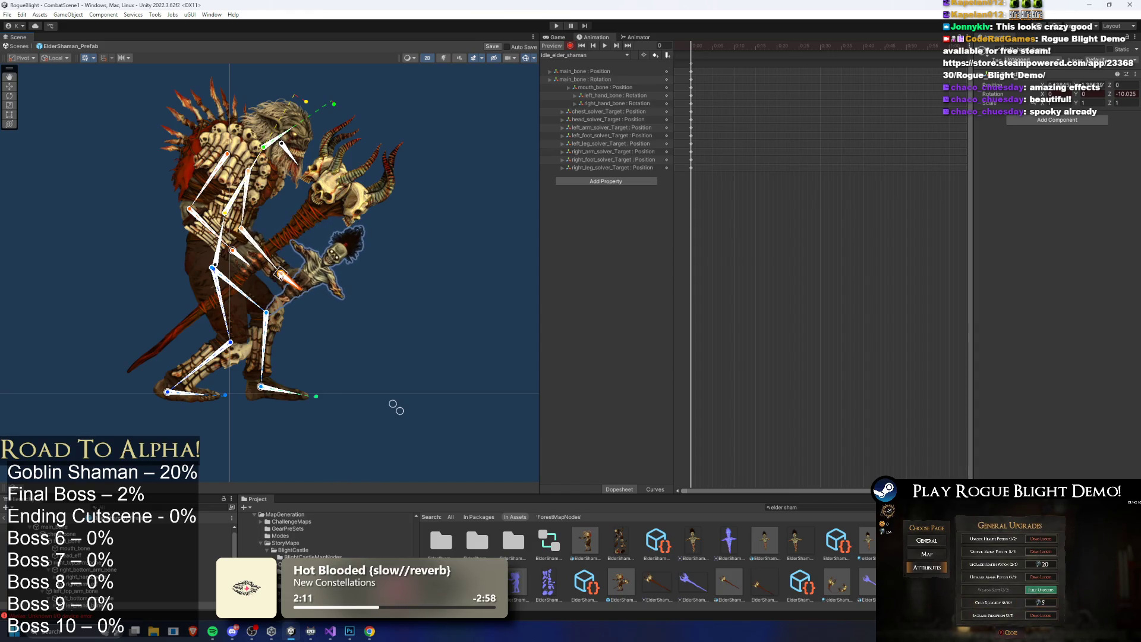
Re-pose the staff-holding arm by nudging its target left, then right
{"action": "left_click", "coordinate": [380, 275]}
{"action": "left_click_drag", "start_coordinate": [233, 254], "coordinate": [230, 253]}
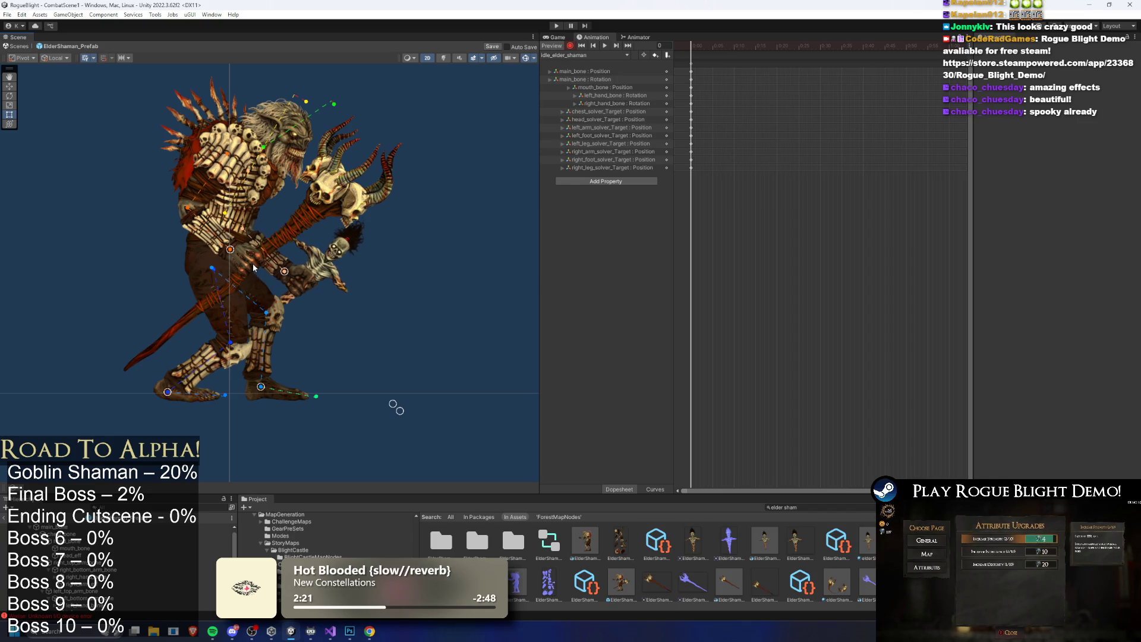
{"action": "left_click_drag", "start_coordinate": [231, 253], "coordinate": [230, 259]}
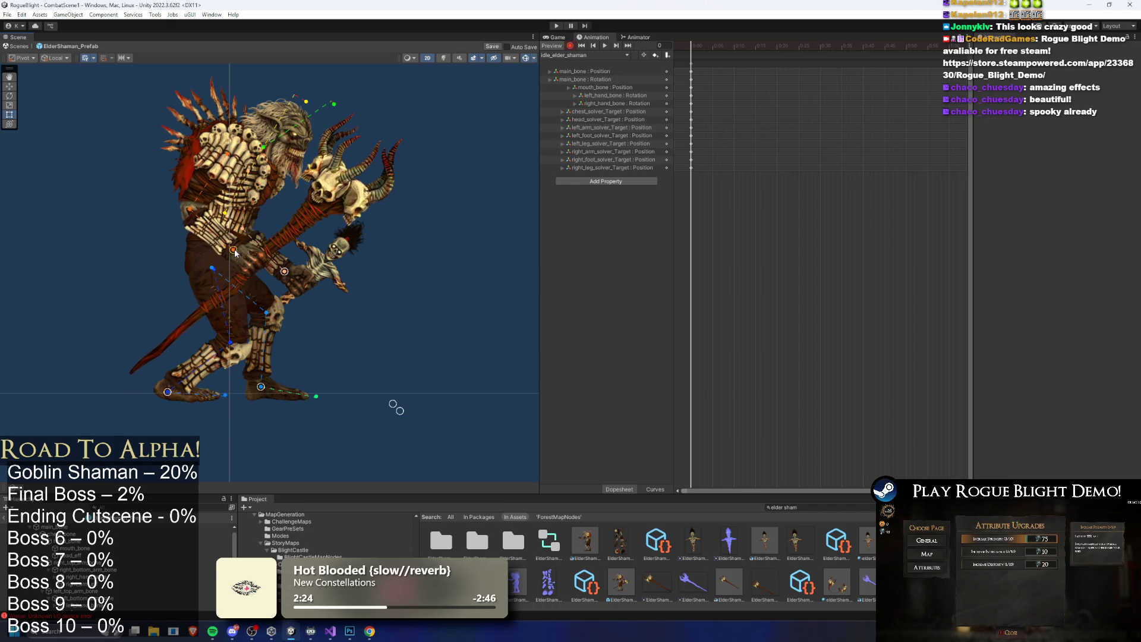
{"action": "left_click", "coordinate": [227, 267]}
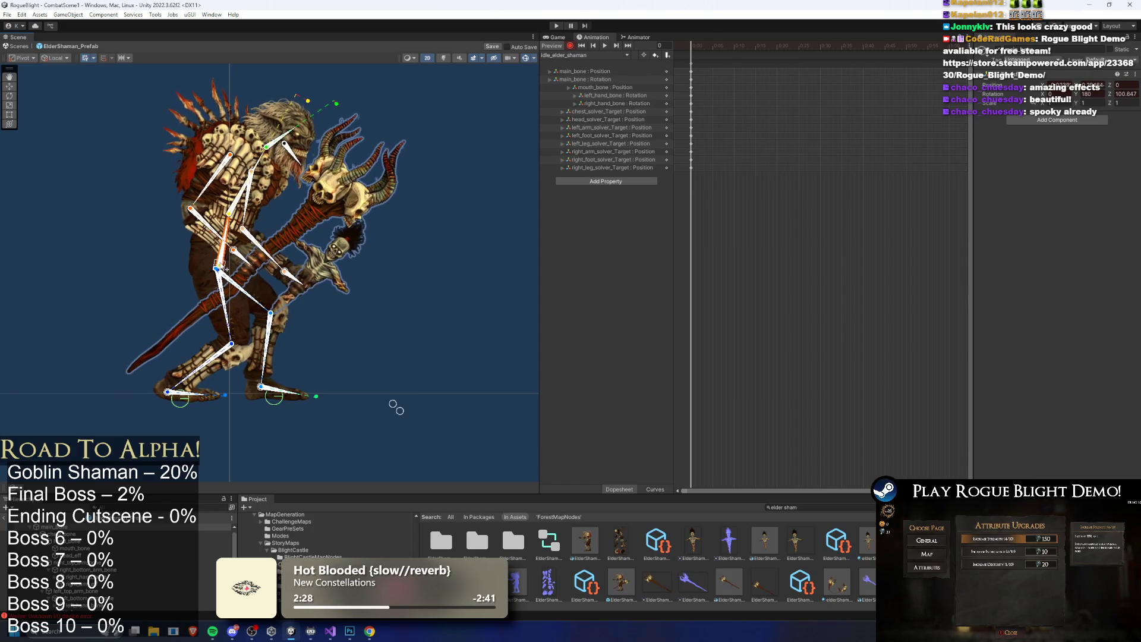
{"action": "left_click_drag", "start_coordinate": [286, 273], "coordinate": [294, 273]}
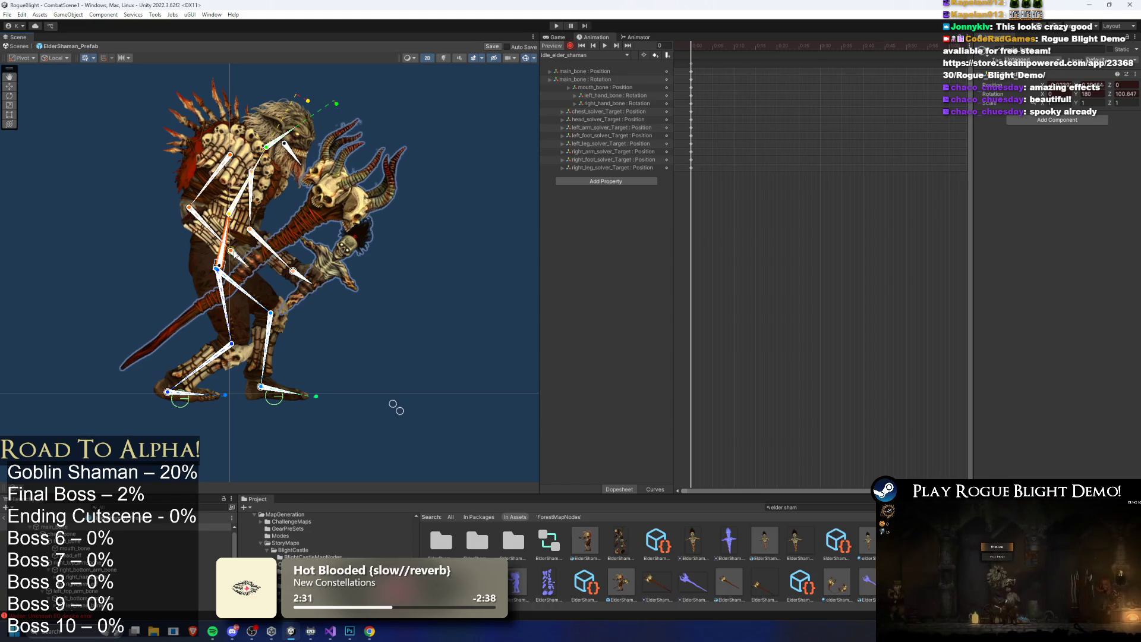
{"action": "scroll", "coordinate": [322, 112], "scroll_direction": "up", "scroll_amount": 2}
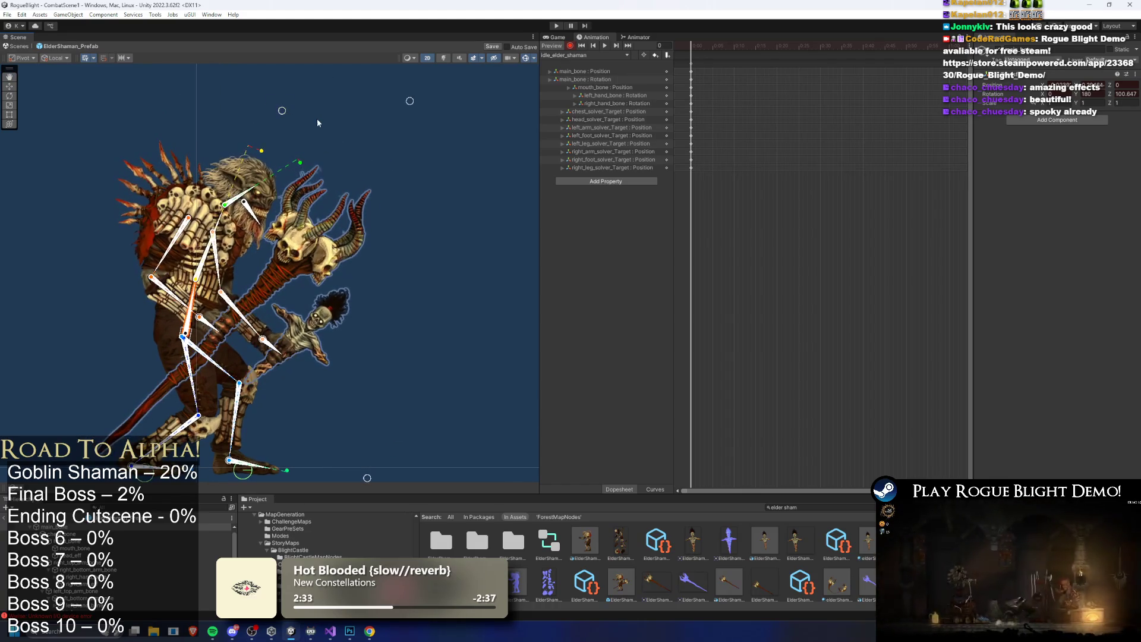
{"action": "left_click_drag", "start_coordinate": [420, 89], "coordinate": [365, 92]}
Nudge the right foot target slightly to the right
{"action": "left_click", "coordinate": [256, 187]}
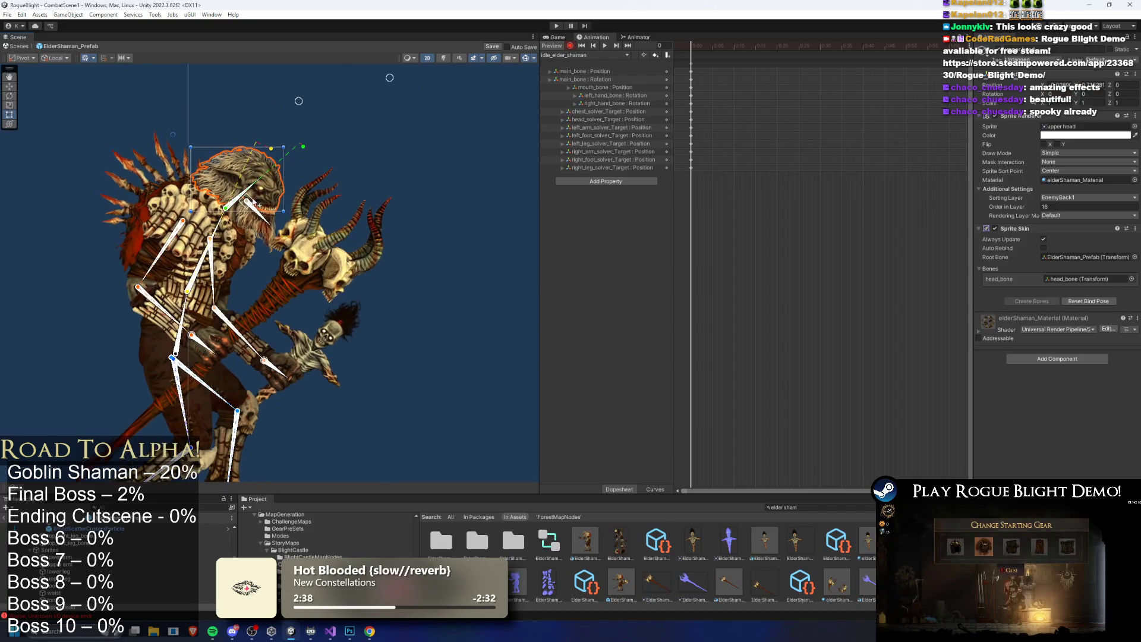
{"action": "left_click", "coordinate": [360, 155]}
{"action": "scroll", "coordinate": [331, 253], "scroll_direction": "down", "scroll_amount": 2}
{"action": "left_click_drag", "start_coordinate": [311, 372], "coordinate": [327, 376]}
Key the top_right_leg_bone thigh's position and rotation using the Move tool
{"action": "left_click", "coordinate": [274, 336]}
{"action": "scroll", "coordinate": [265, 279], "scroll_direction": "up", "scroll_amount": 4}
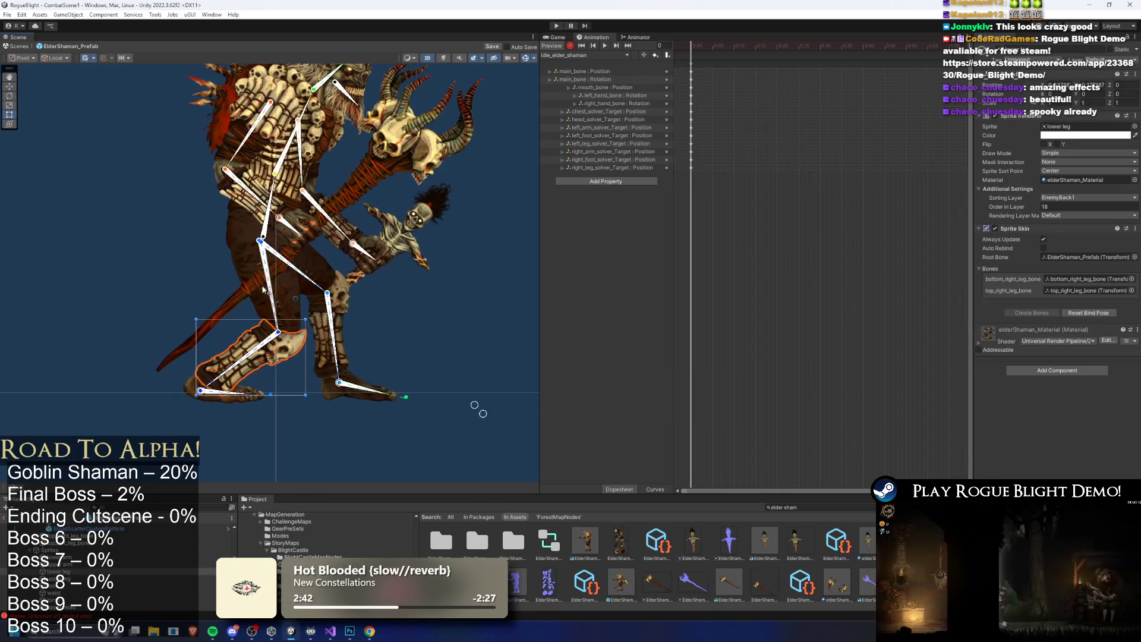
{"action": "left_click", "coordinate": [262, 238]}
{"action": "mouse_move", "coordinate": [263, 240]}
{"action": "left_mouse_down"}
{"action": "mouse_move", "coordinate": [271, 253]}
{"action": "mouse_move", "coordinate": [261, 236]}
{"action": "left_mouse_up"}
{"action": "key", "text": "ctrl+z"}
{"action": "key", "text": "w"}
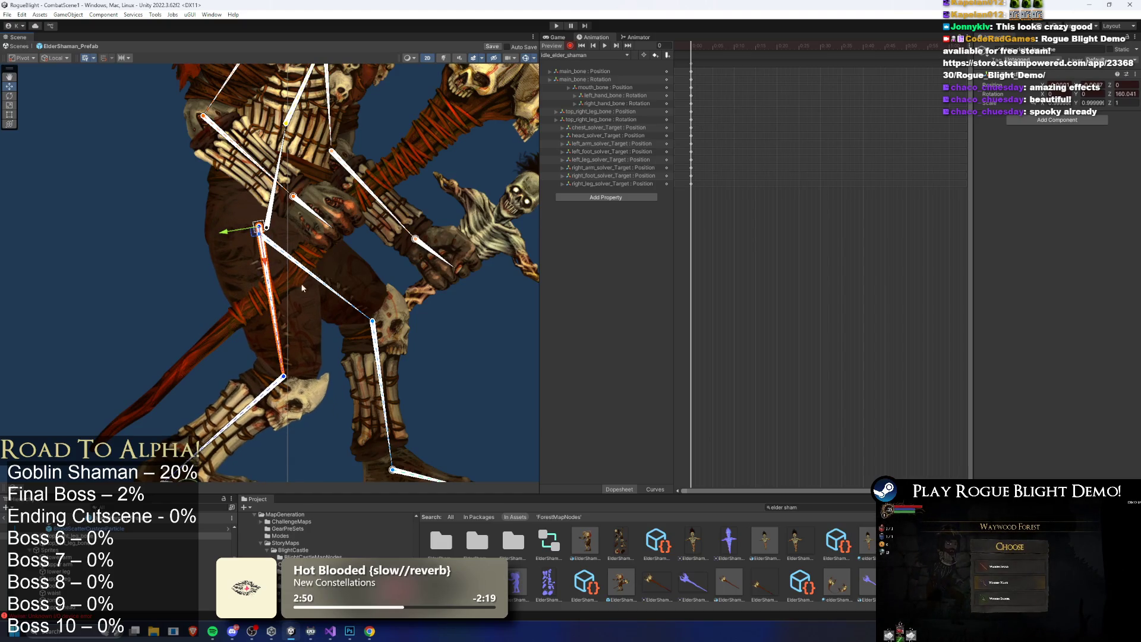
{"action": "left_click", "coordinate": [159, 278]}
{"action": "scroll", "coordinate": [158, 278], "scroll_direction": "down", "scroll_amount": 3}
{"action": "scroll", "coordinate": [461, 132], "scroll_direction": "up", "scroll_amount": 2}
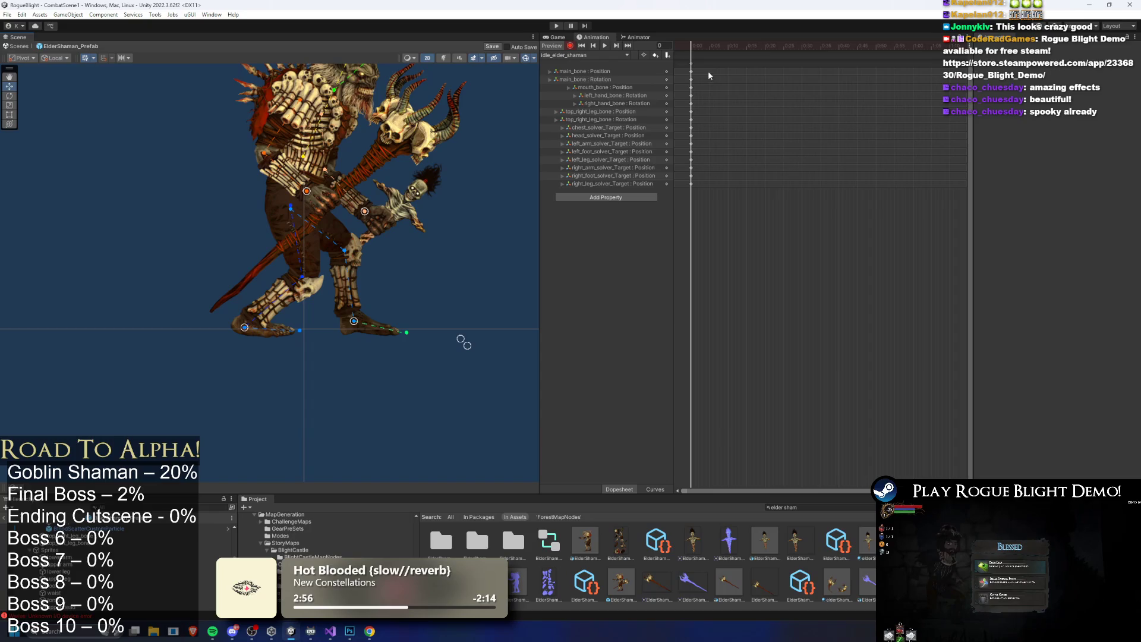
Select the shaman's root object and move the playhead to frame 29
{"action": "left_click", "coordinate": [676, 88]}
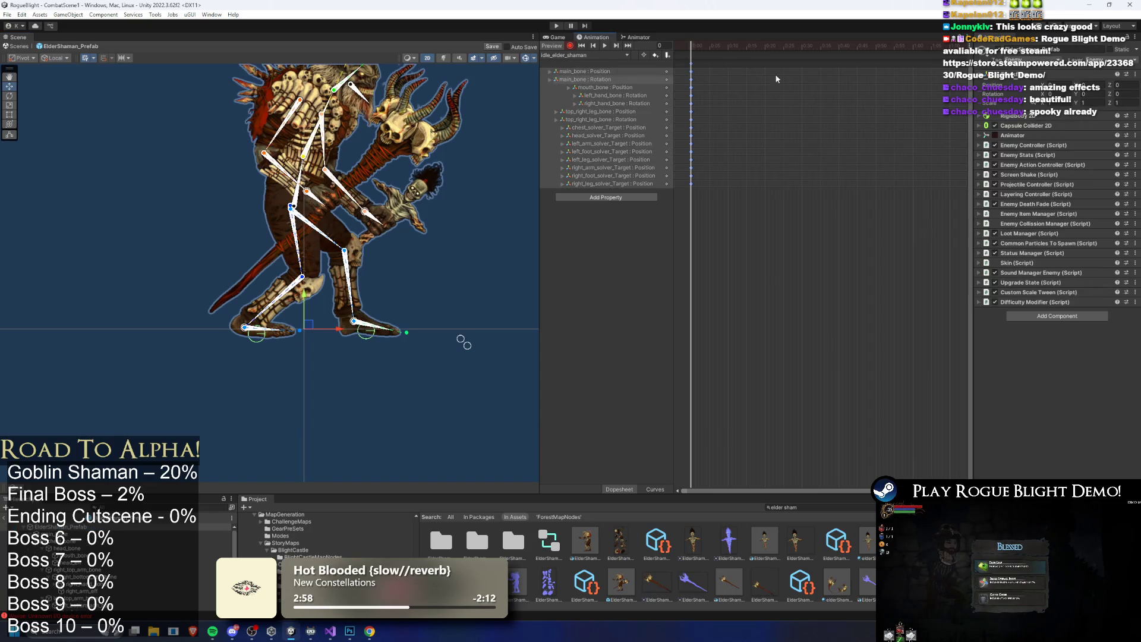
{"action": "scroll", "coordinate": [356, 187], "scroll_direction": "down", "scroll_amount": 2}
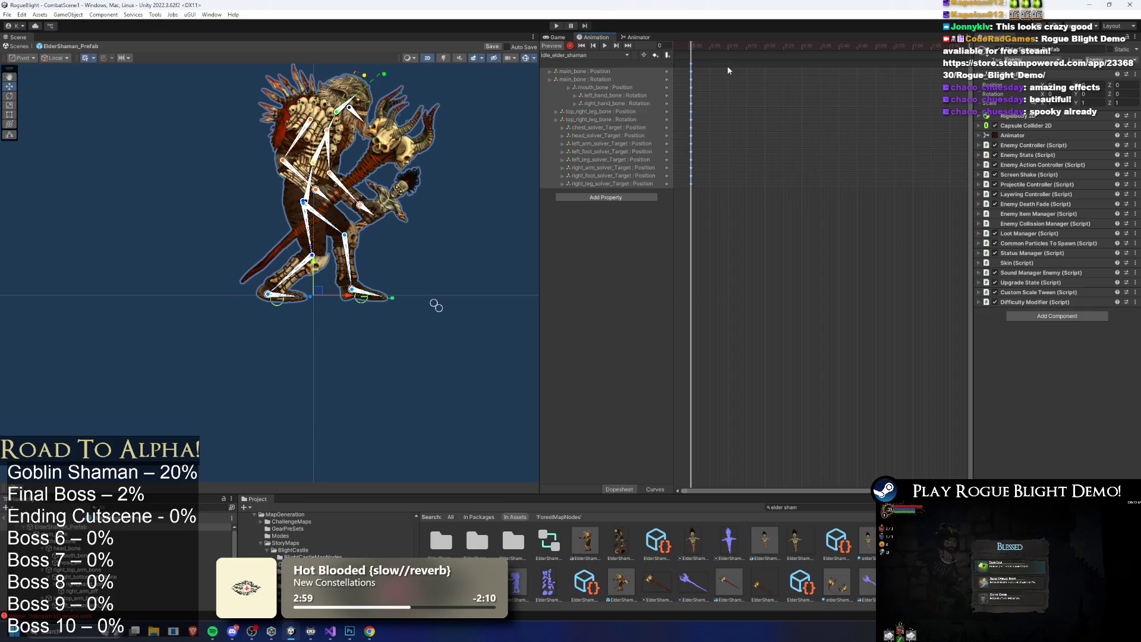
{"action": "scroll", "coordinate": [883, 101], "scroll_direction": "down", "scroll_amount": 2}
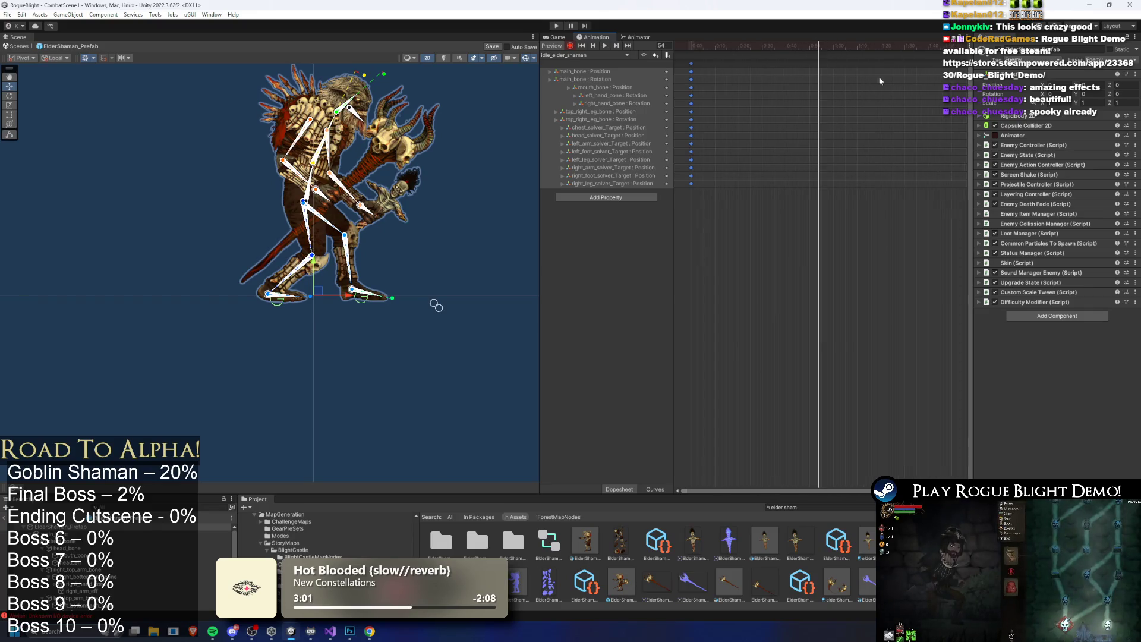
{"action": "left_click", "coordinate": [810, 48]}
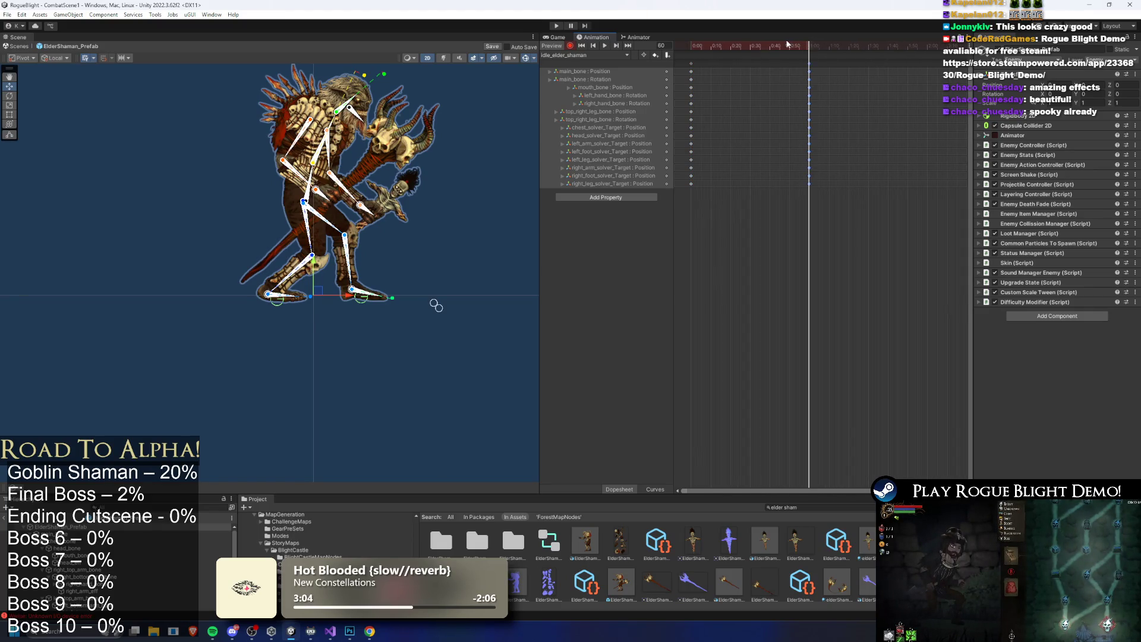
{"action": "left_click", "coordinate": [750, 44]}
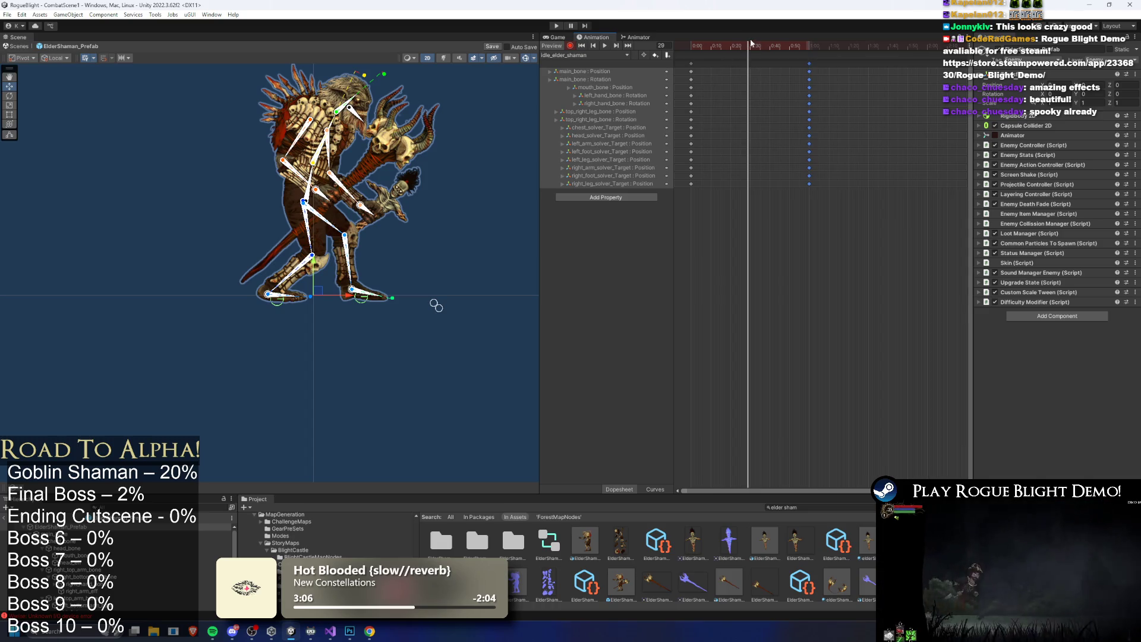
{"action": "scroll", "coordinate": [301, 205], "scroll_direction": "up", "scroll_amount": 5}
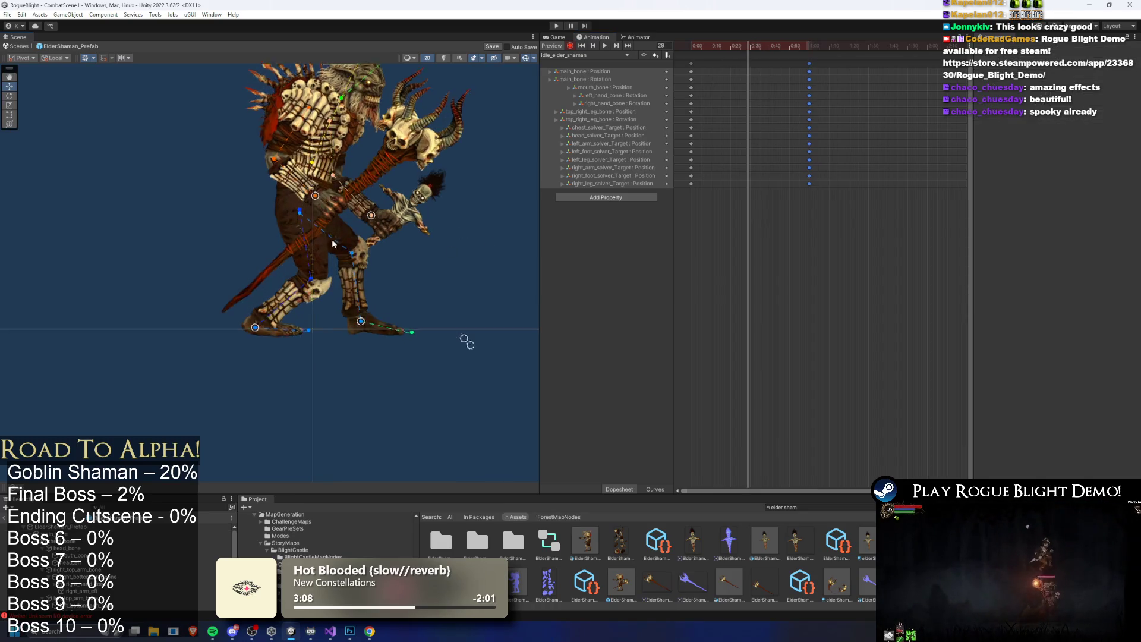
At frame 29, re-pose the staff arm and rotate the mouth bone down to widen the jaw
{"action": "left_click", "coordinate": [300, 204]}
{"action": "mouse_move", "coordinate": [300, 205]}
{"action": "left_mouse_down"}
{"action": "mouse_move", "coordinate": [304, 244]}
{"action": "mouse_move", "coordinate": [352, 263]}
{"action": "mouse_move", "coordinate": [314, 358]}
{"action": "left_mouse_up"}
{"action": "scroll", "coordinate": [220, 177], "scroll_direction": "down", "scroll_amount": 2}
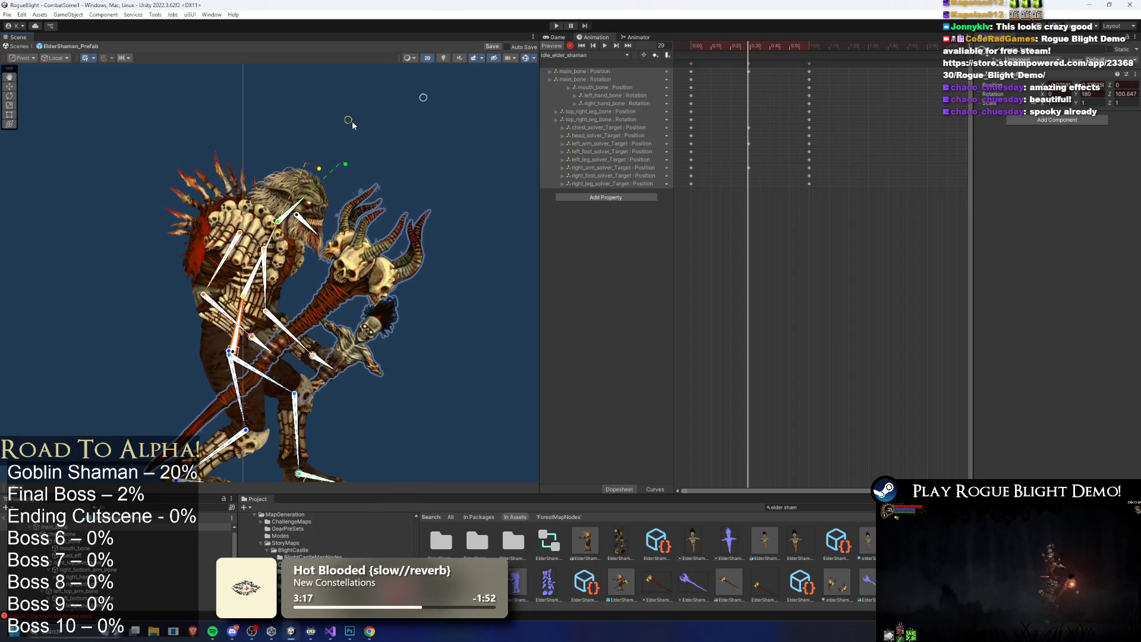
{"action": "scroll", "coordinate": [297, 222], "scroll_direction": "up", "scroll_amount": 5}
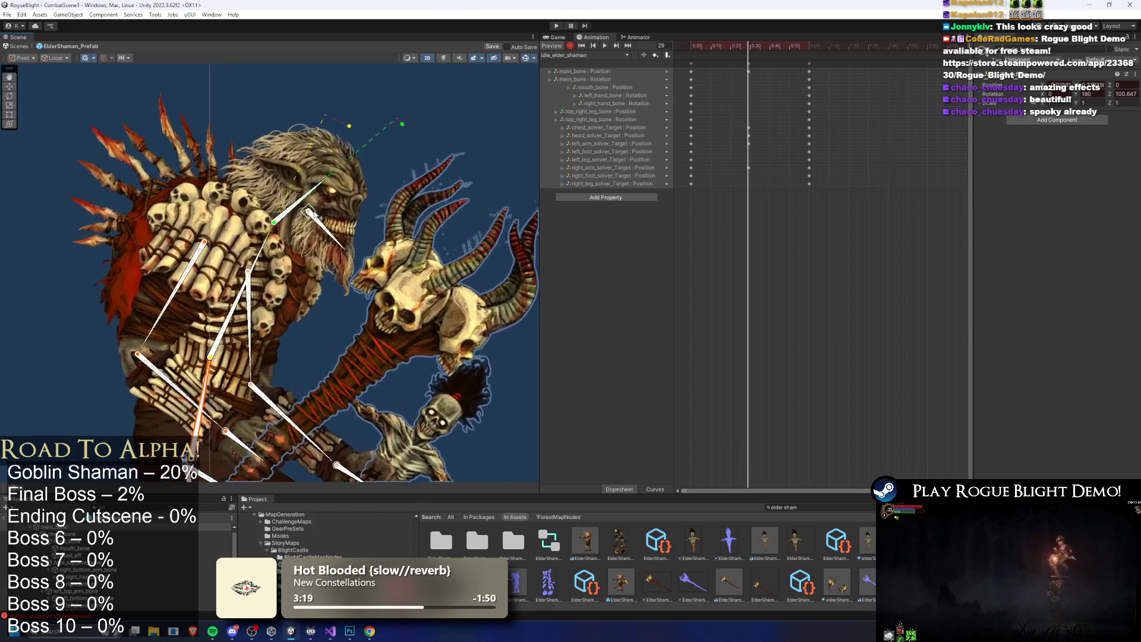
{"action": "left_click", "coordinate": [299, 204]}
{"action": "left_click_drag", "start_coordinate": [299, 204], "coordinate": [301, 207]}
{"action": "scroll", "coordinate": [397, 180], "scroll_direction": "down", "scroll_amount": 5}
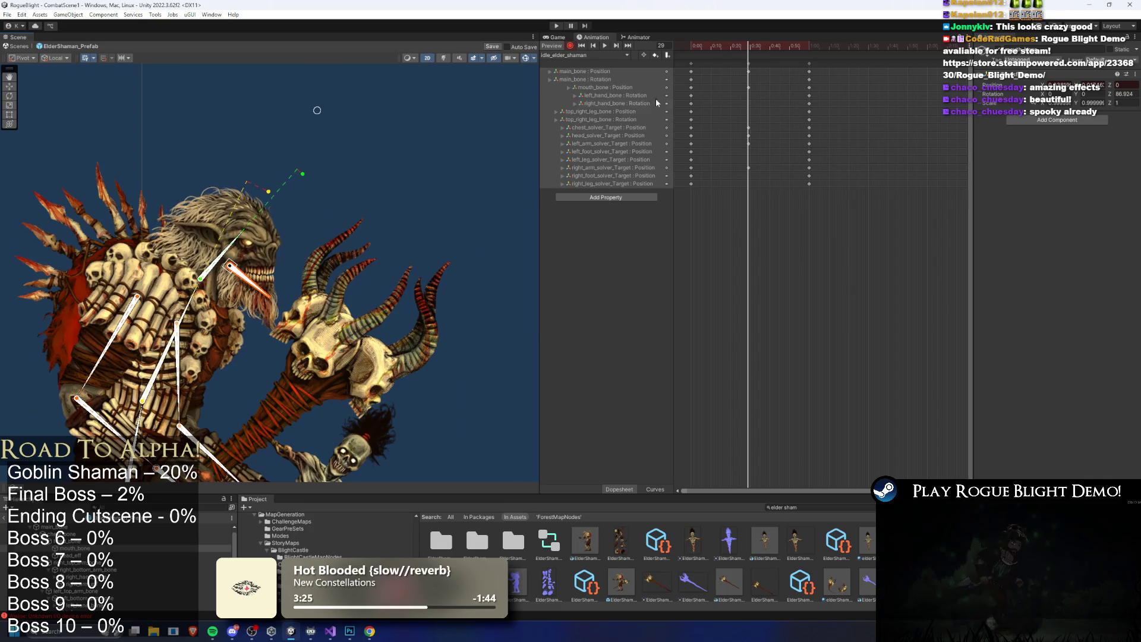
{"action": "left_click", "coordinate": [749, 72]}
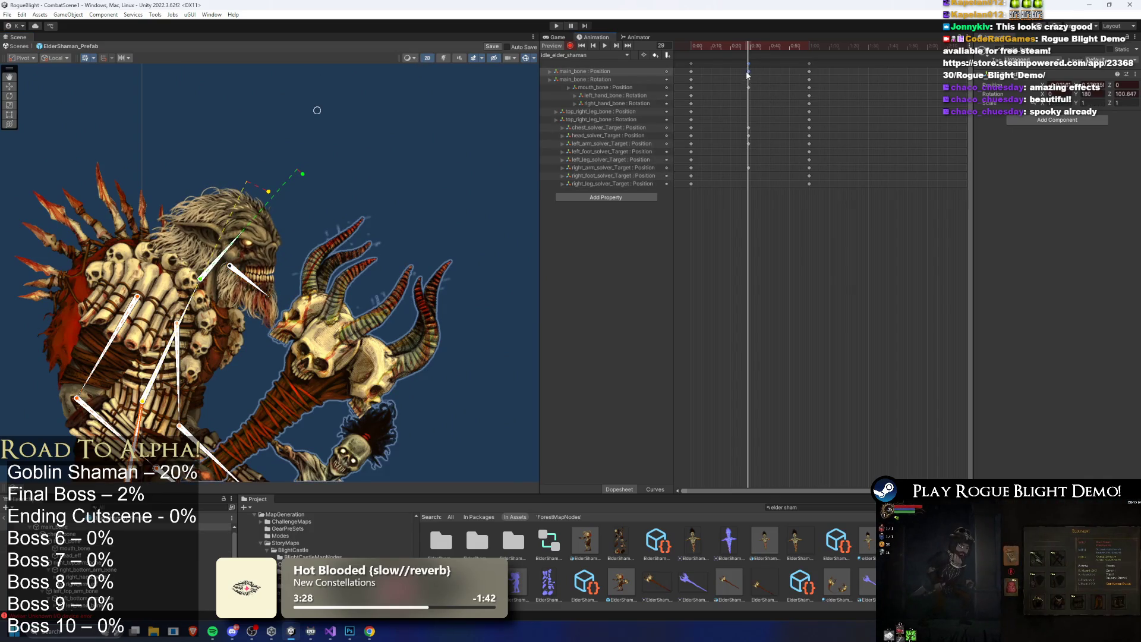
Stagger the keys: mouth_bone to 0:24, chest target later, right arm earlier, then select head_solver
{"action": "left_click", "coordinate": [758, 83]}
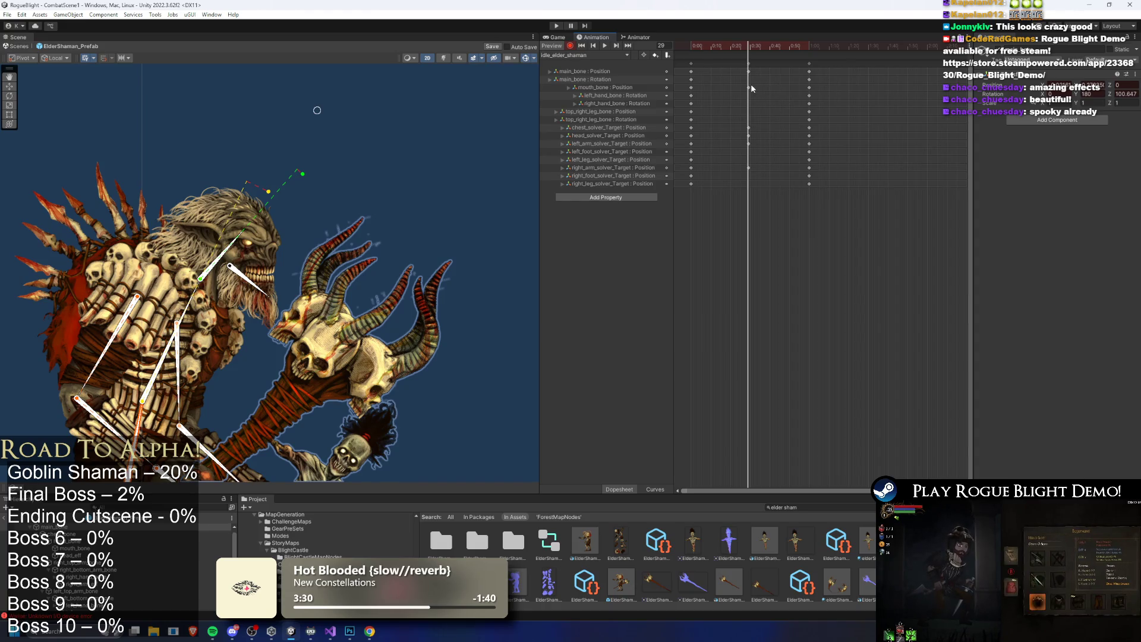
{"action": "mouse_move", "coordinate": [748, 90]}
{"action": "left_mouse_down"}
{"action": "mouse_move", "coordinate": [739, 91]}
{"action": "mouse_move", "coordinate": [760, 128]}
{"action": "left_mouse_up"}
{"action": "left_click_drag", "start_coordinate": [748, 72], "coordinate": [739, 72]}
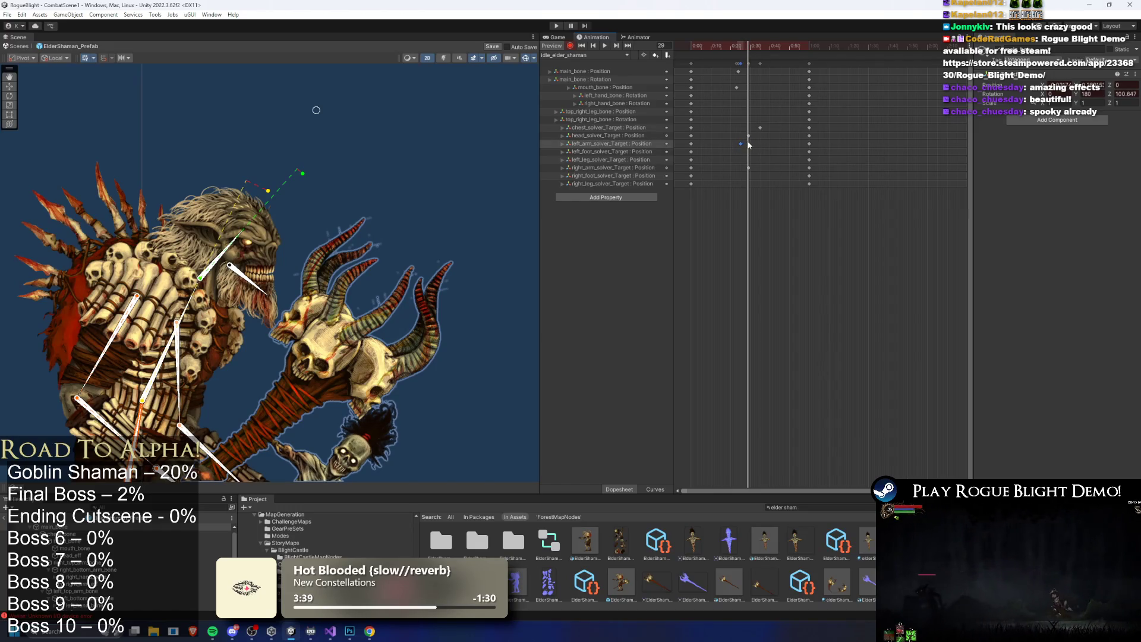
{"action": "left_click", "coordinate": [749, 169]}
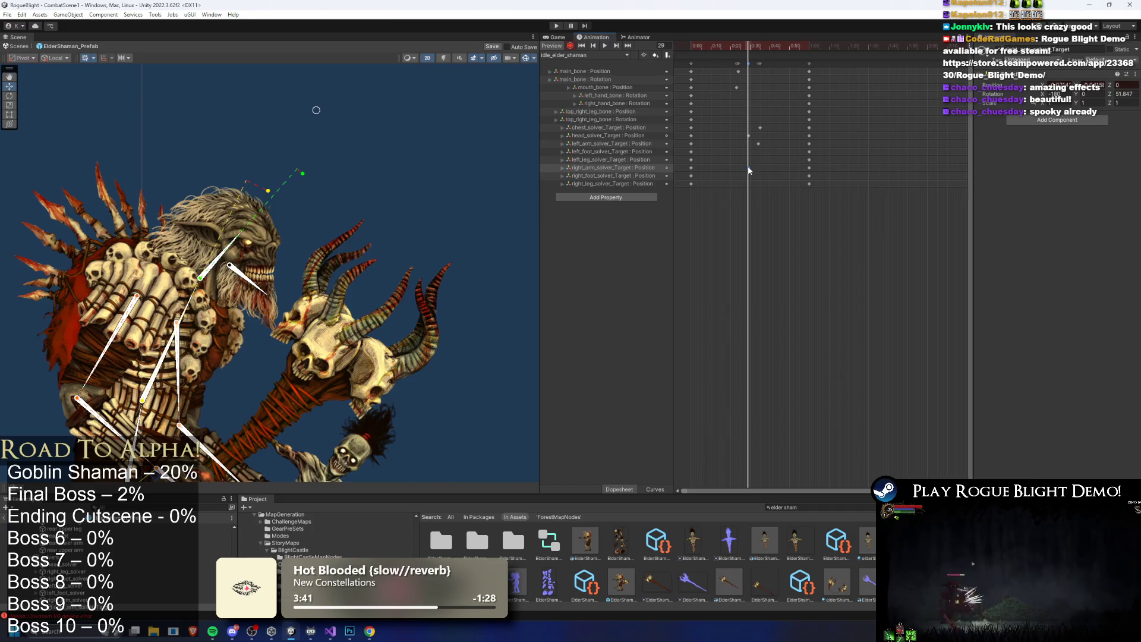
{"action": "left_click_drag", "start_coordinate": [745, 169], "coordinate": [742, 168]}
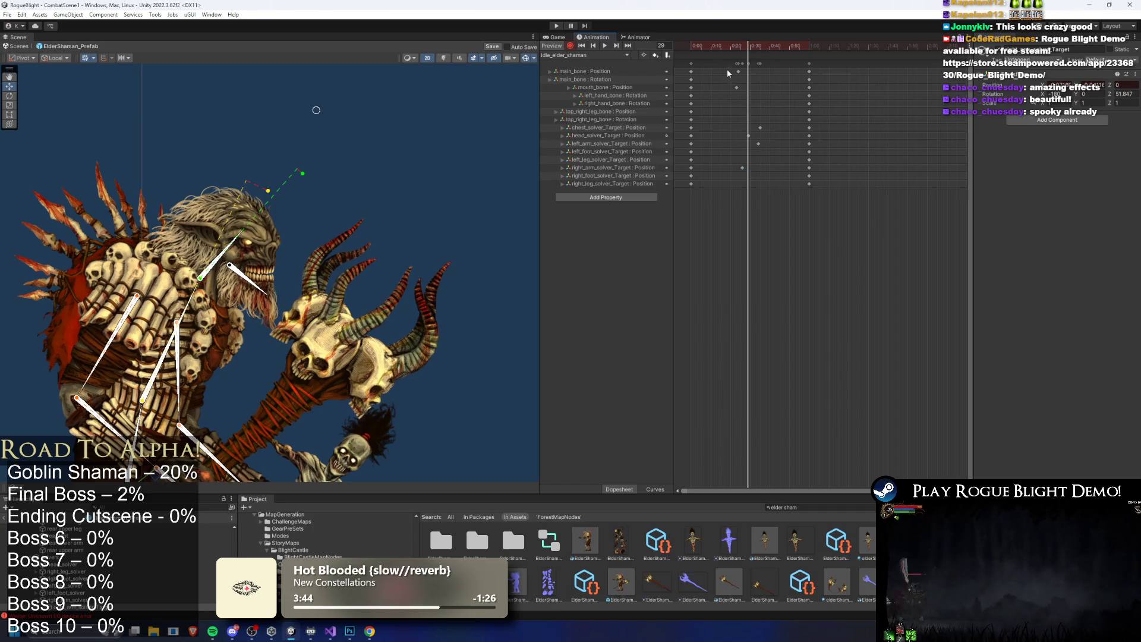
{"action": "scroll", "coordinate": [369, 133], "scroll_direction": "down", "scroll_amount": 2}
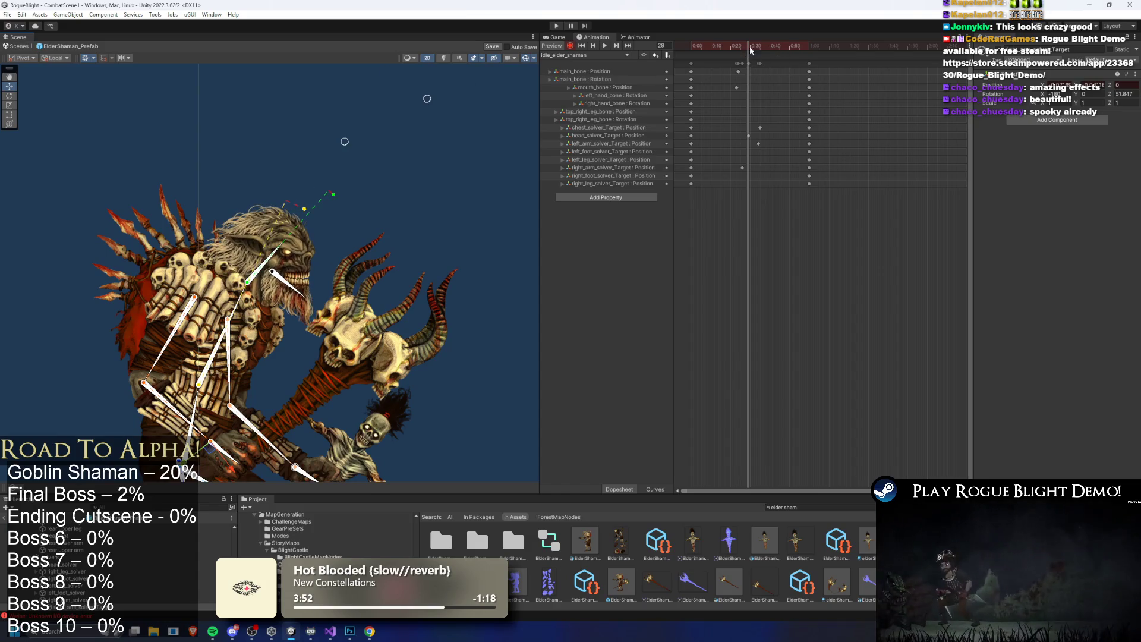
{"action": "left_click_drag", "start_coordinate": [750, 47], "coordinate": [742, 62]}
{"action": "left_click", "coordinate": [749, 137]}
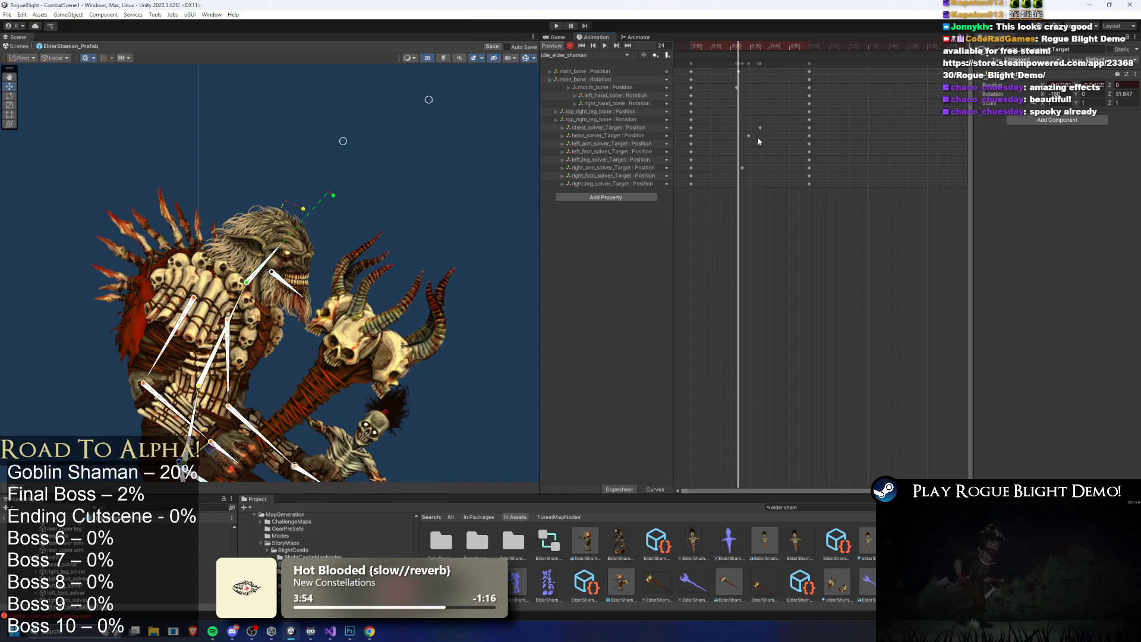
Zoom out the Scene view, enlarge the Scene and Animation panels, and rewind to the first frame
{"action": "scroll", "coordinate": [379, 234], "scroll_direction": "down", "scroll_amount": 5}
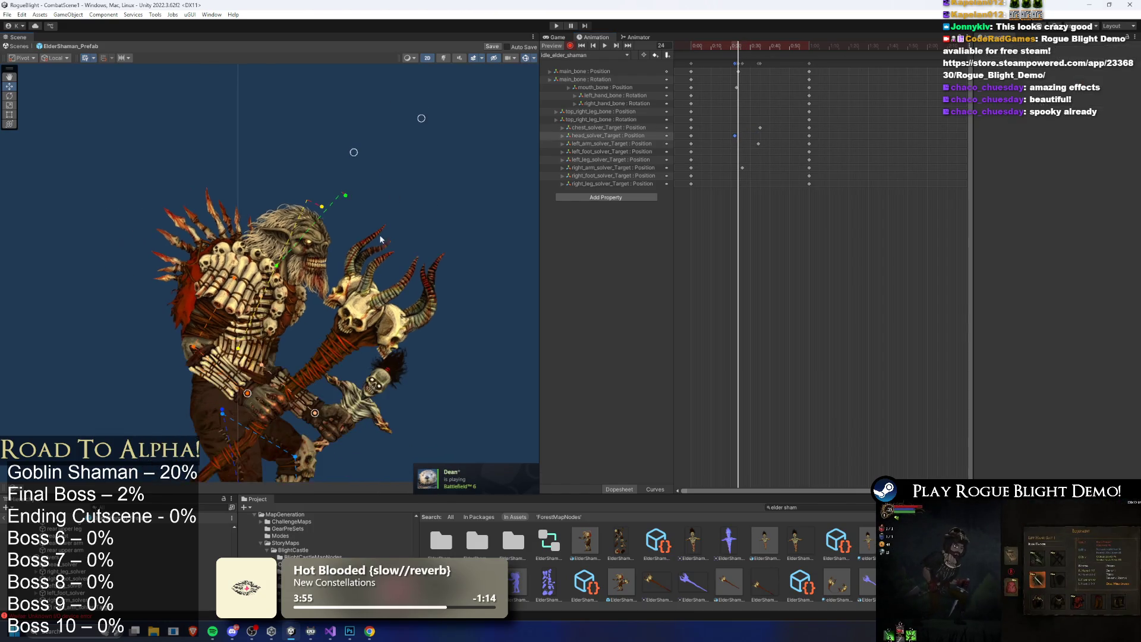
{"action": "scroll", "coordinate": [466, 139], "scroll_direction": "down", "scroll_amount": 2}
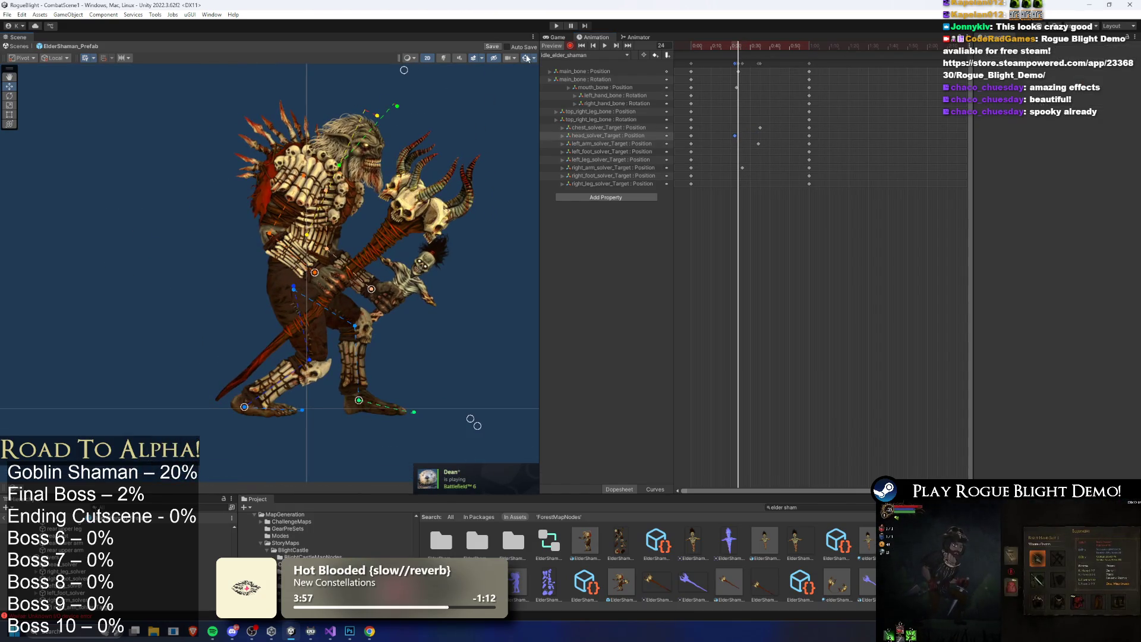
{"action": "left_click_drag", "start_coordinate": [386, 492], "coordinate": [385, 545]}
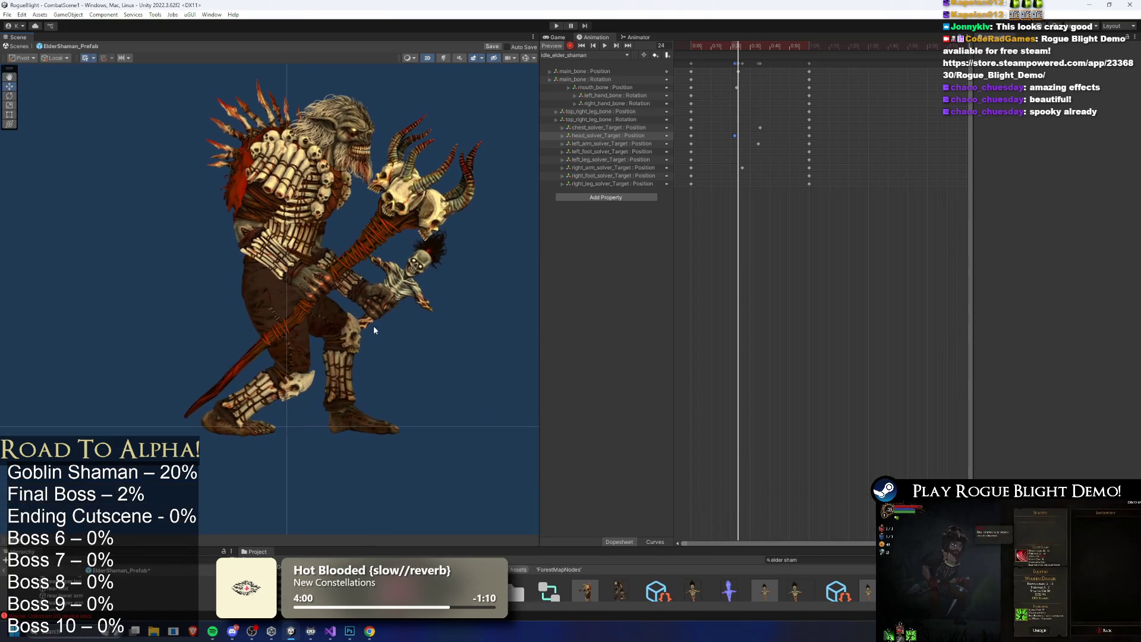
{"action": "left_click", "coordinate": [582, 45]}
Select the shaman's hand bone and drag its rotation key later in the idle_elder_shaman dopesheet
{"action": "left_click", "coordinate": [605, 46]}
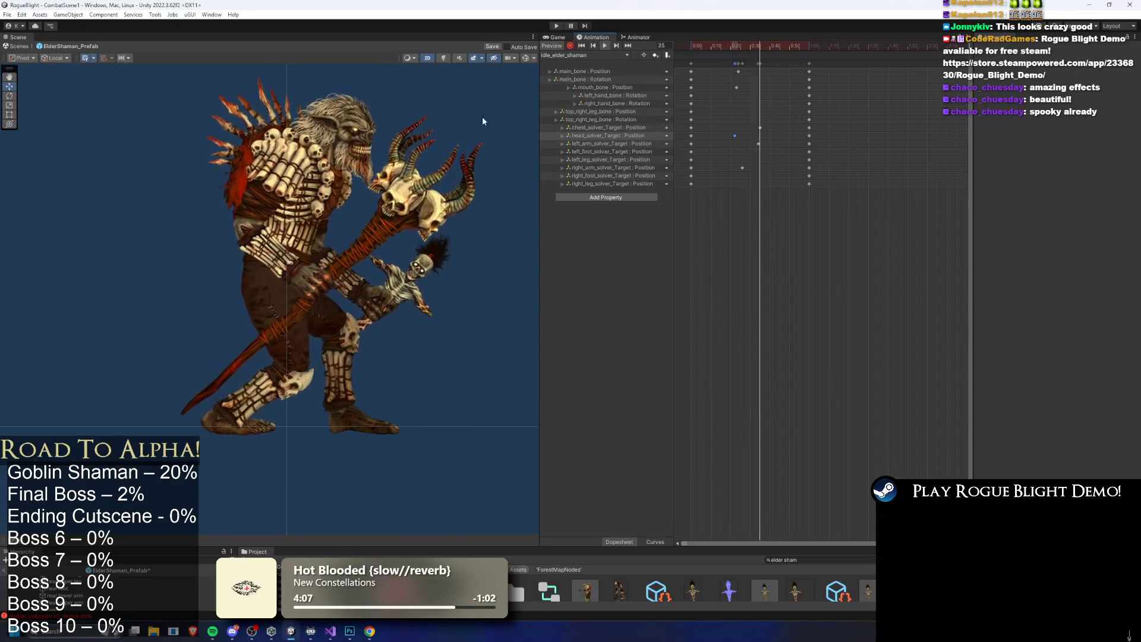
{"action": "left_click_drag", "start_coordinate": [716, 47], "coordinate": [744, 53]}
{"action": "scroll", "coordinate": [352, 265], "scroll_direction": "up", "scroll_amount": 3}
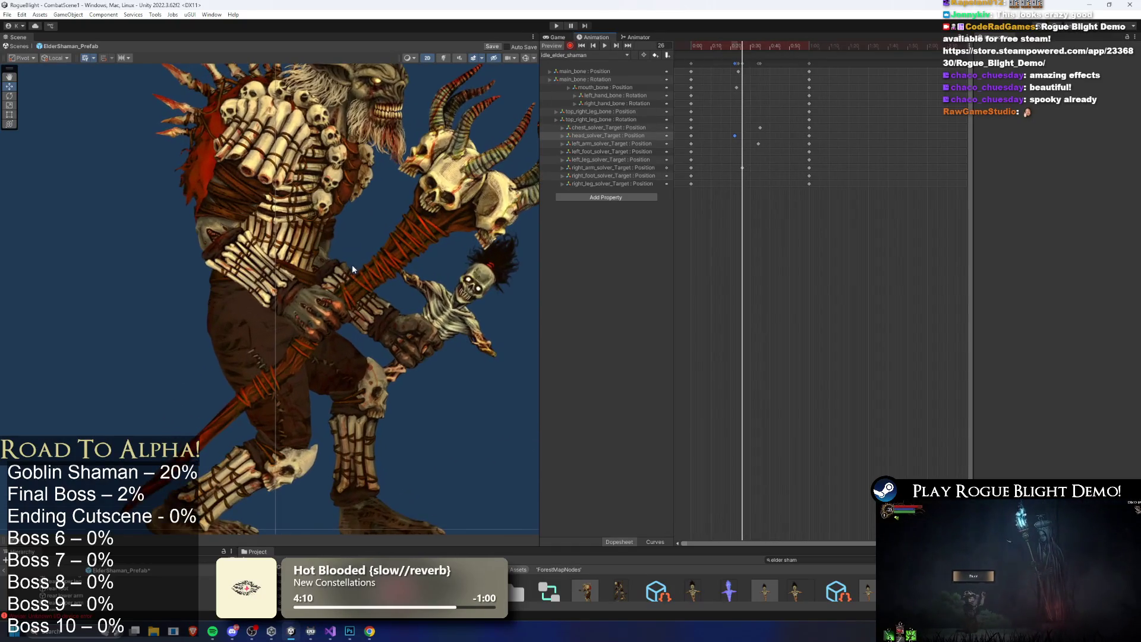
{"action": "left_click", "coordinate": [354, 273]}
{"action": "scroll", "coordinate": [355, 276], "scroll_direction": "up", "scroll_amount": 2}
{"action": "left_click", "coordinate": [525, 57]}
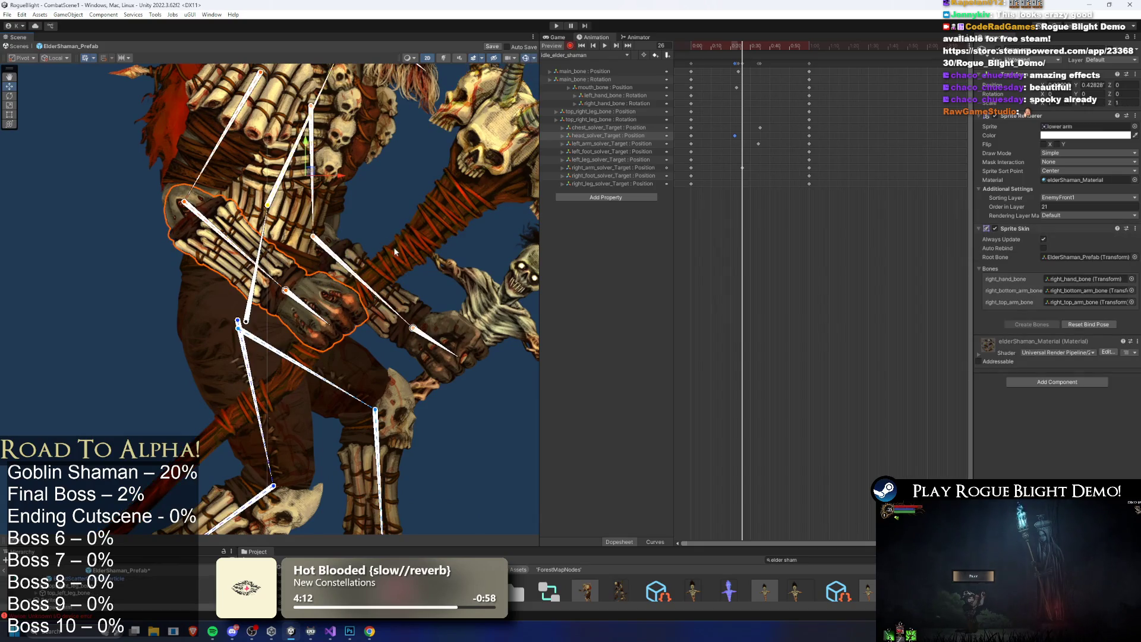
{"action": "scroll", "coordinate": [369, 268], "scroll_direction": "up", "scroll_amount": 1}
{"action": "left_click", "coordinate": [294, 312]}
{"action": "left_click", "coordinate": [481, 368]}
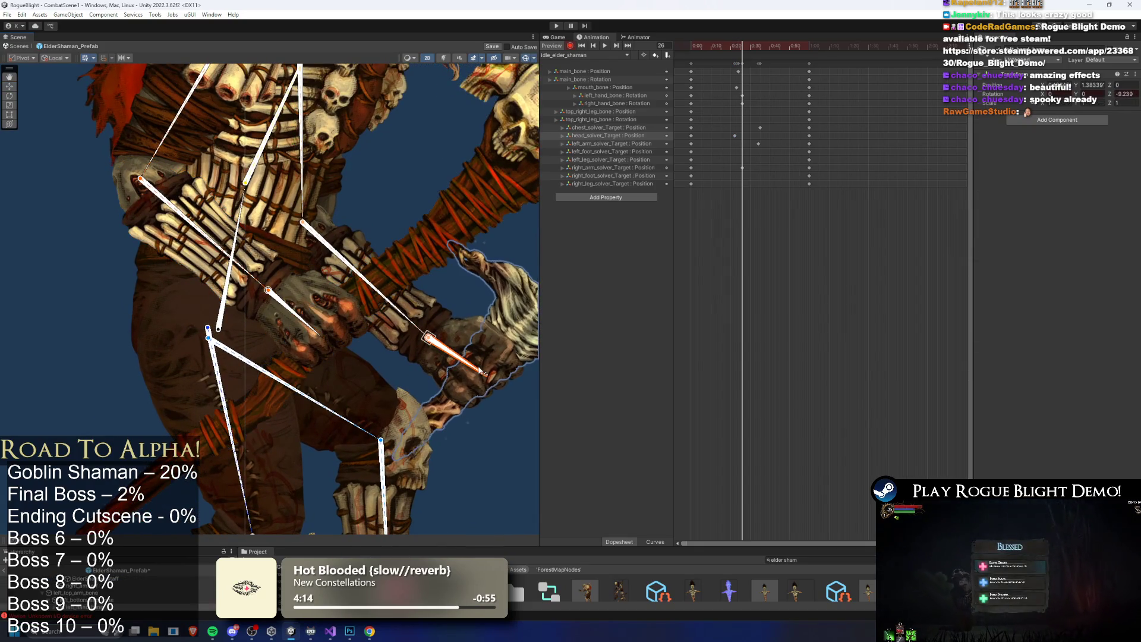
{"action": "left_click", "coordinate": [742, 105]}
{"action": "left_click_drag", "start_coordinate": [743, 97], "coordinate": [756, 96]}
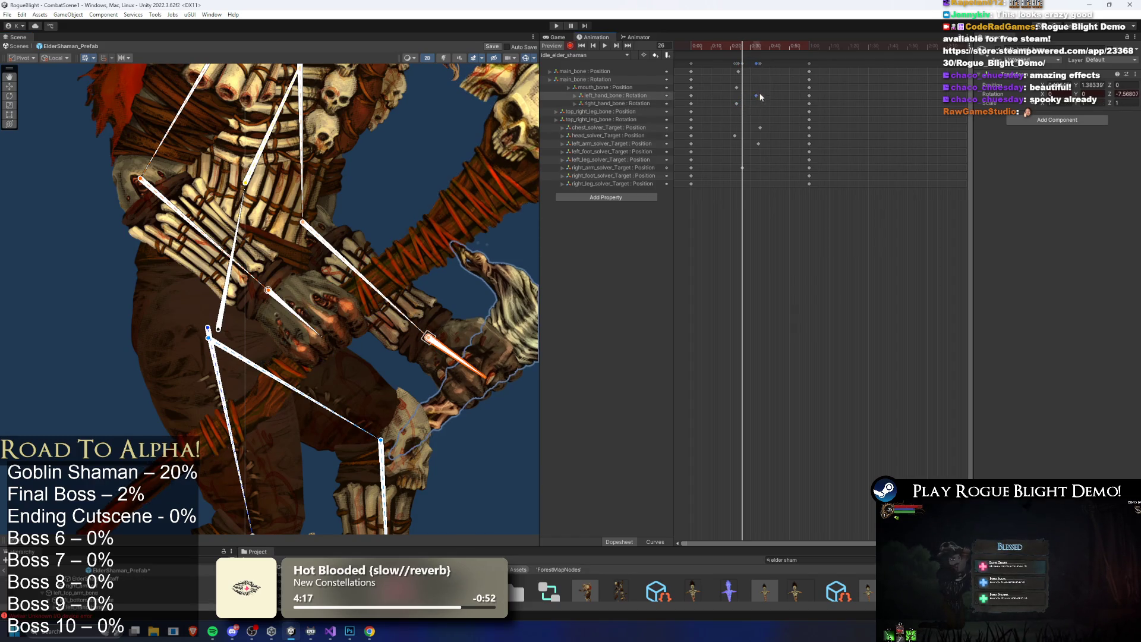
Play the looping preview and drag the right foot target while it plays
{"action": "key", "text": "space"}
{"action": "scroll", "coordinate": [101, 301], "scroll_direction": "down", "scroll_amount": 6}
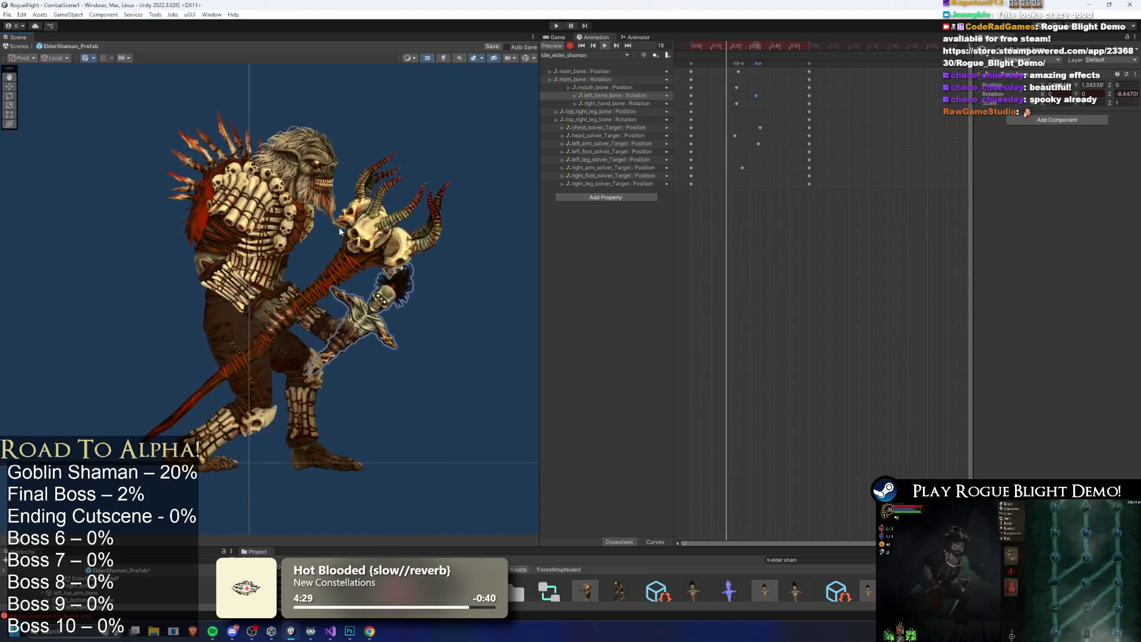
{"action": "left_click", "coordinate": [231, 470]}
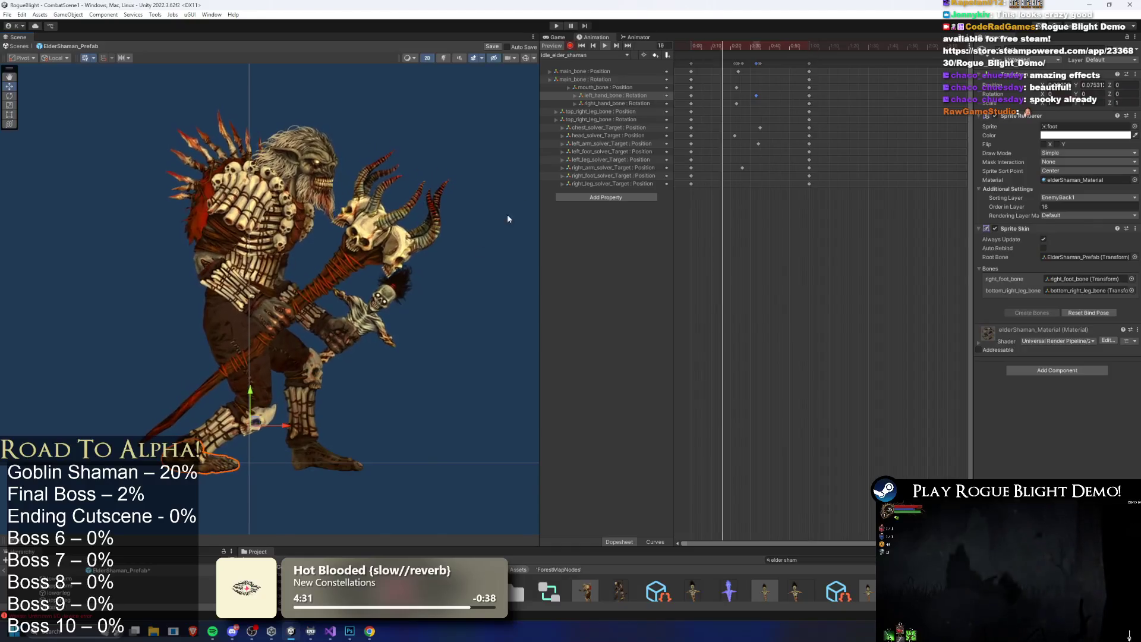
{"action": "left_click_drag", "start_coordinate": [438, 476], "coordinate": [288, 468]}
Undo the stray right foot keyframes and put the playhead at frame 10
{"action": "key", "text": "ctrl+z"}
{"action": "left_click", "coordinate": [714, 60]}
{"action": "scroll", "coordinate": [209, 454], "scroll_direction": "up", "scroll_amount": 3}
{"action": "left_click", "coordinate": [209, 455]}
{"action": "scroll", "coordinate": [358, 409], "scroll_direction": "up", "scroll_amount": 2}
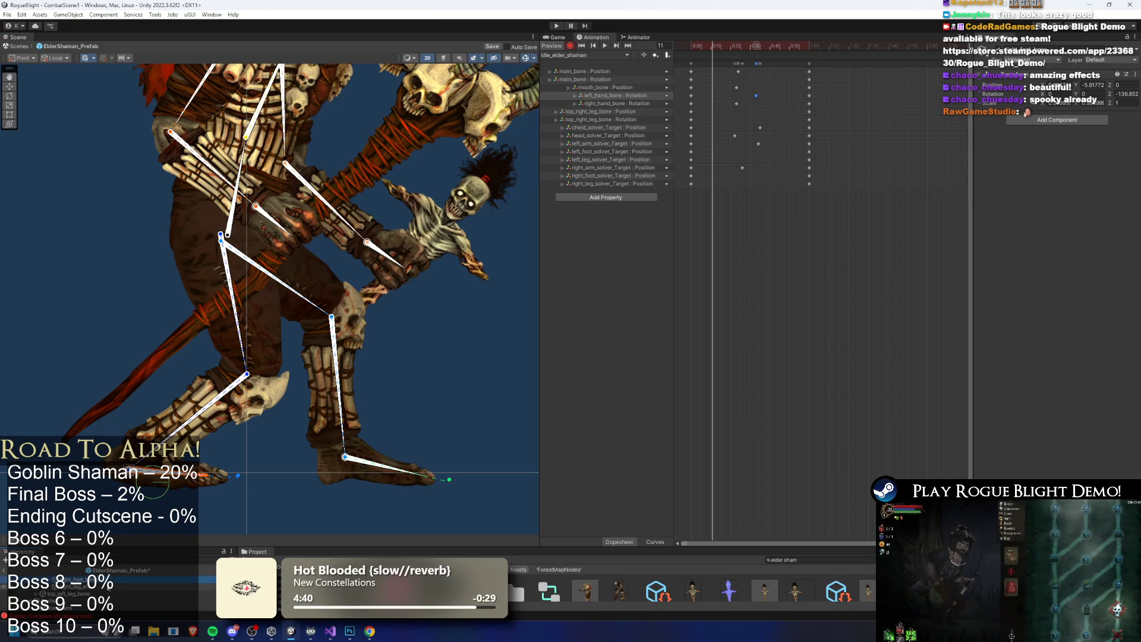
{"action": "left_click", "coordinate": [120, 586]}
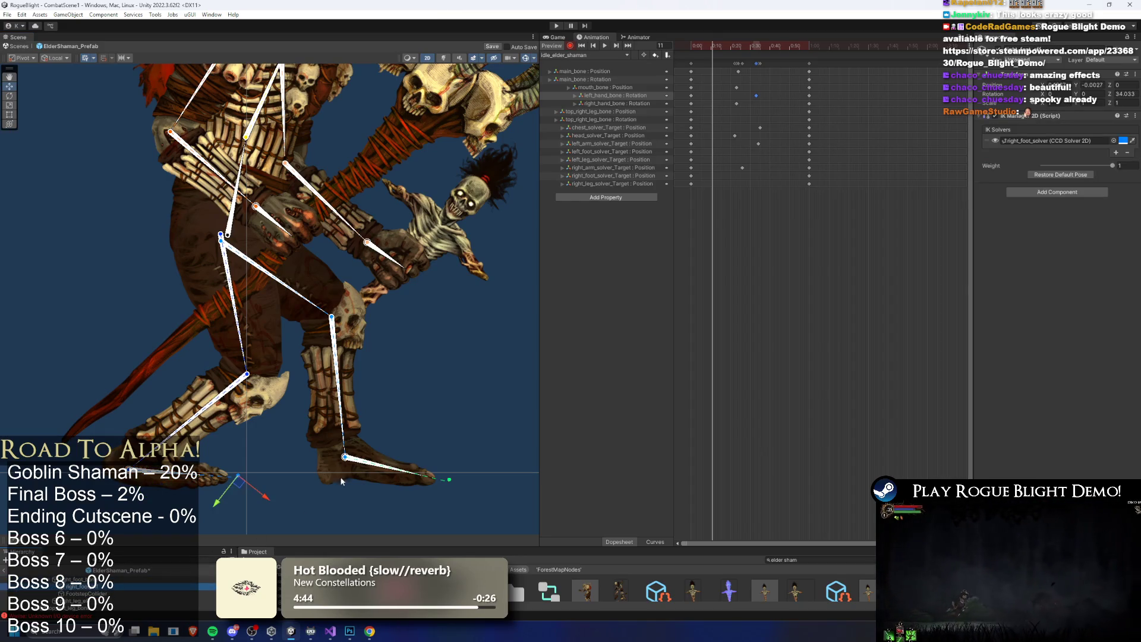
Try right_foot_solver's CCD Chain Length at 1, restore it to 2, and preview the pose
{"action": "left_click", "coordinate": [1065, 142]}
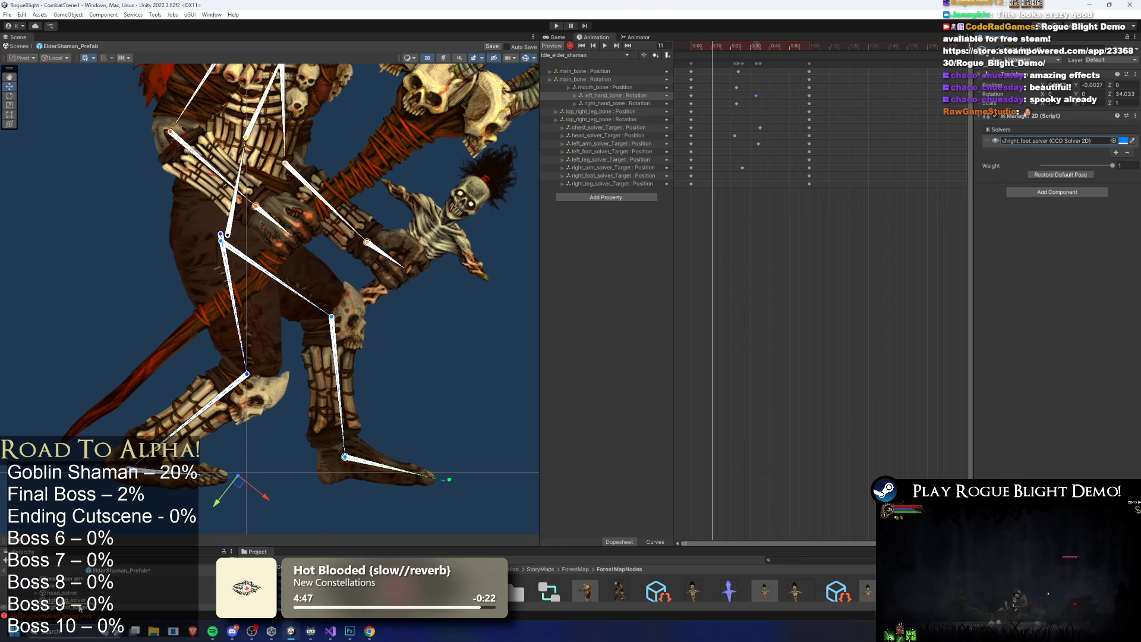
{"action": "left_click", "coordinate": [77, 607]}
{"action": "left_click_drag", "start_coordinate": [1067, 145], "coordinate": [1044, 145]}
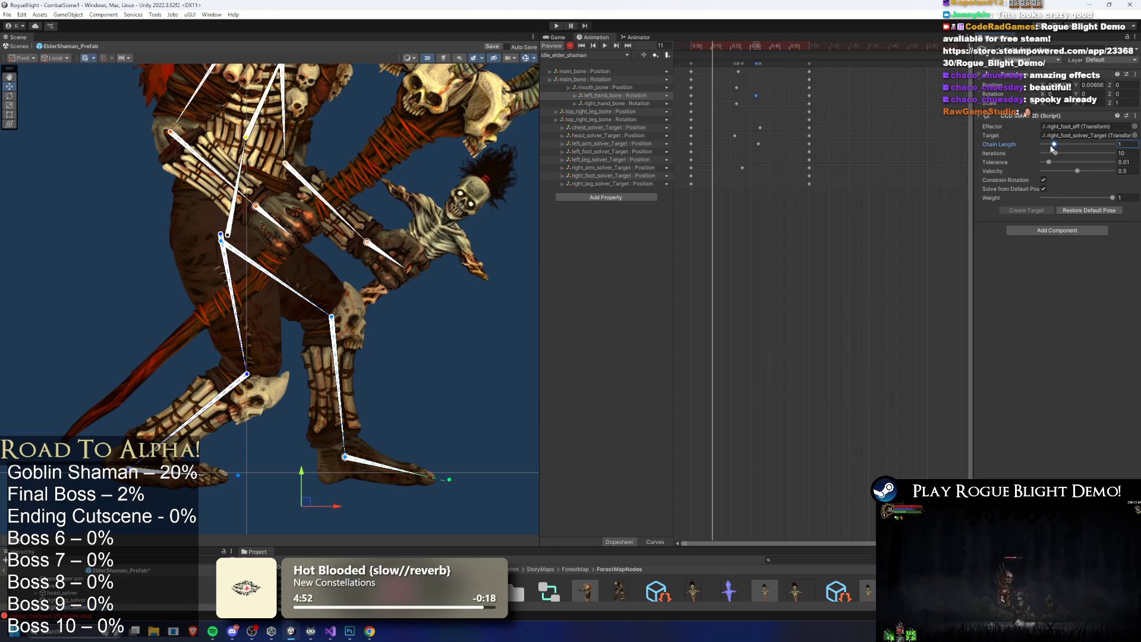
{"action": "left_click", "coordinate": [1067, 145]}
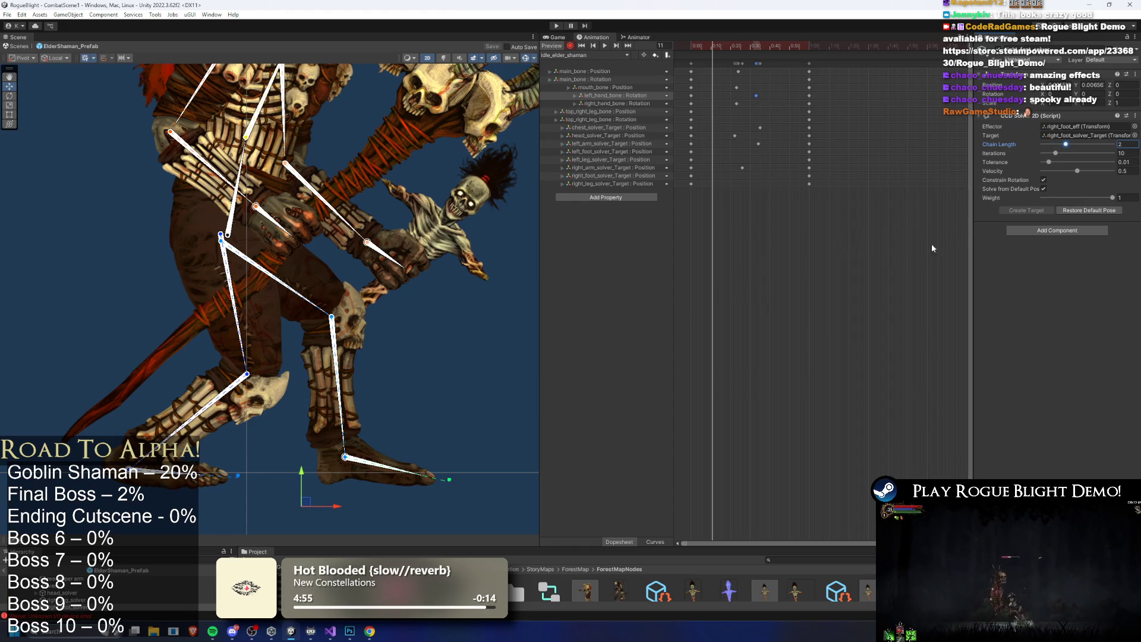
{"action": "left_click", "coordinate": [437, 403]}
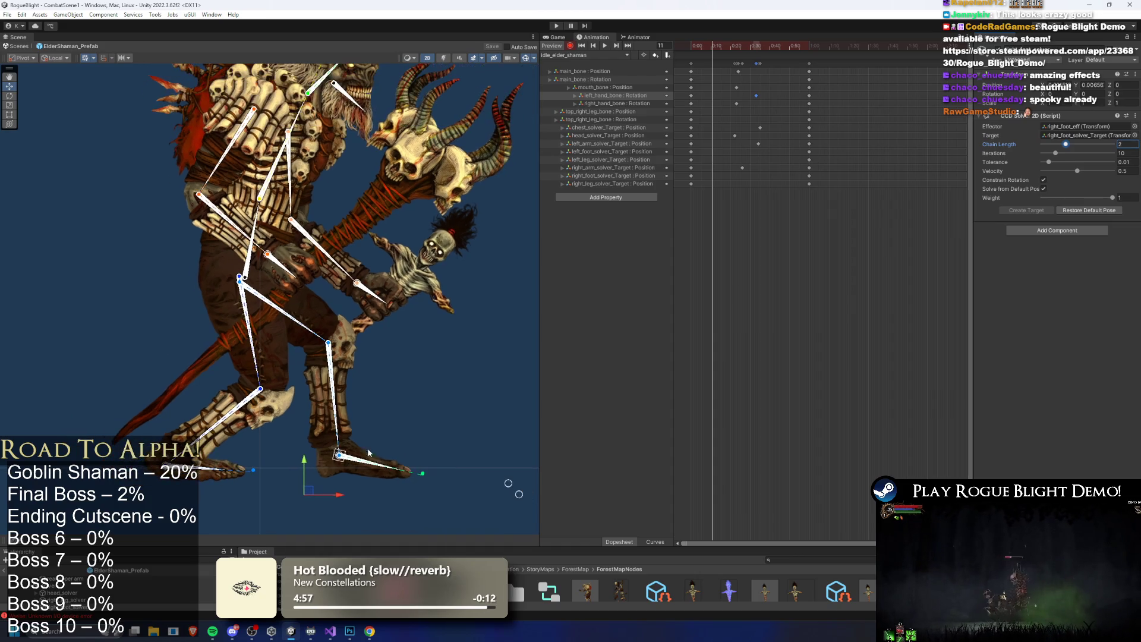
{"action": "key", "text": "space"}
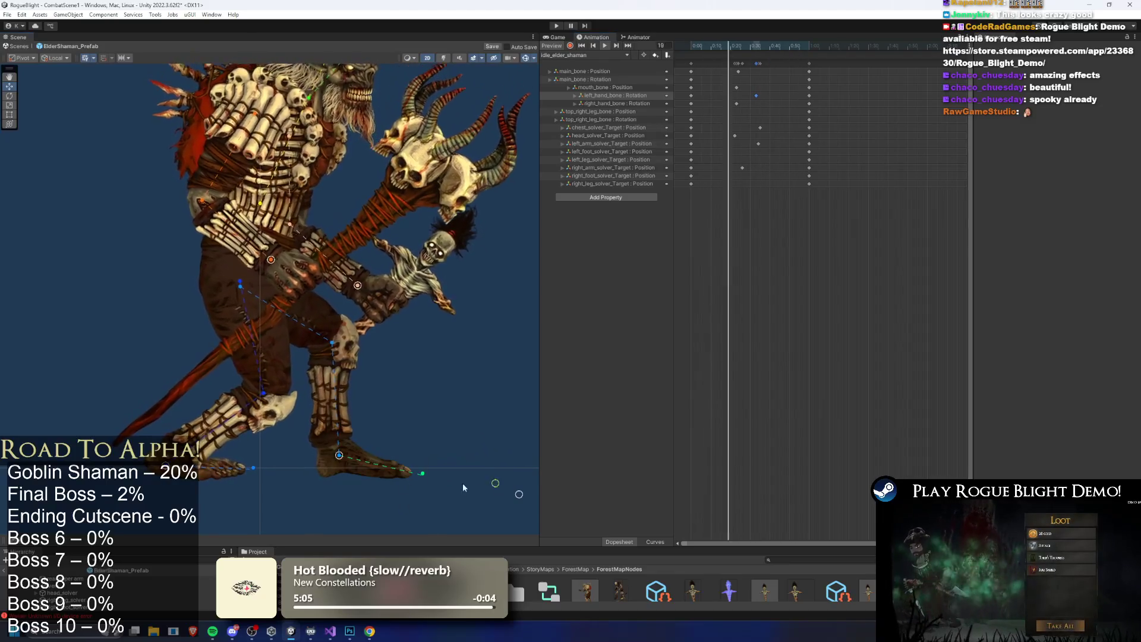
Drag the left foot's IK target upward during the idle preview
{"action": "mouse_move", "coordinate": [266, 477]}
{"action": "left_mouse_down"}
{"action": "mouse_move", "coordinate": [301, 438]}
{"action": "mouse_move", "coordinate": [265, 474]}
{"action": "mouse_move", "coordinate": [282, 478]}
{"action": "left_mouse_up"}
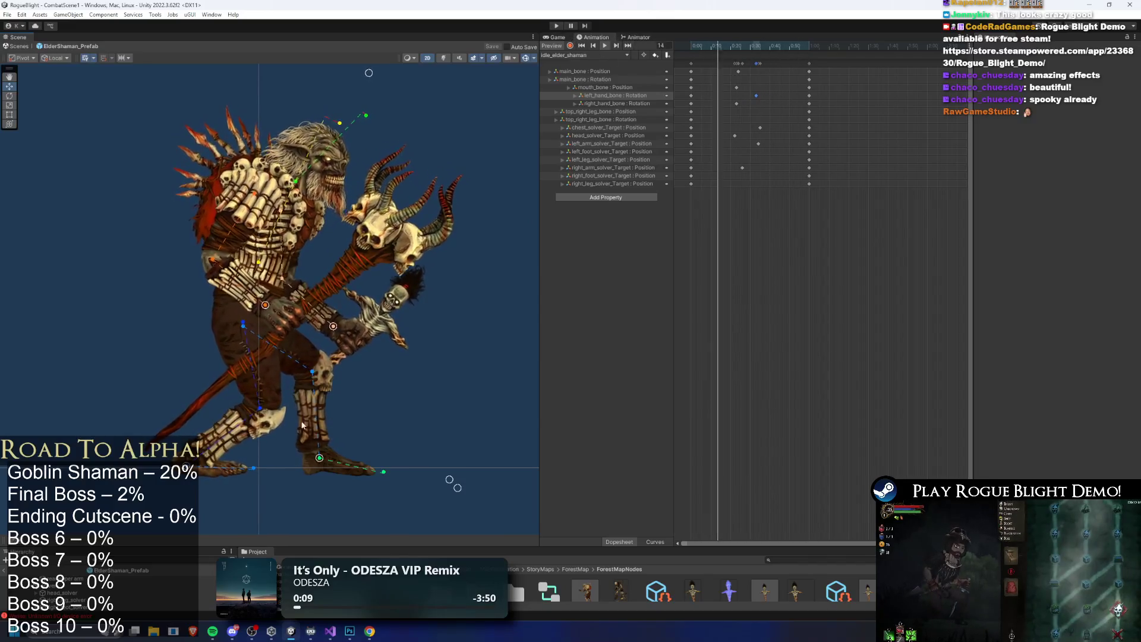
{"action": "scroll", "coordinate": [261, 476], "scroll_direction": "up", "scroll_amount": 10}
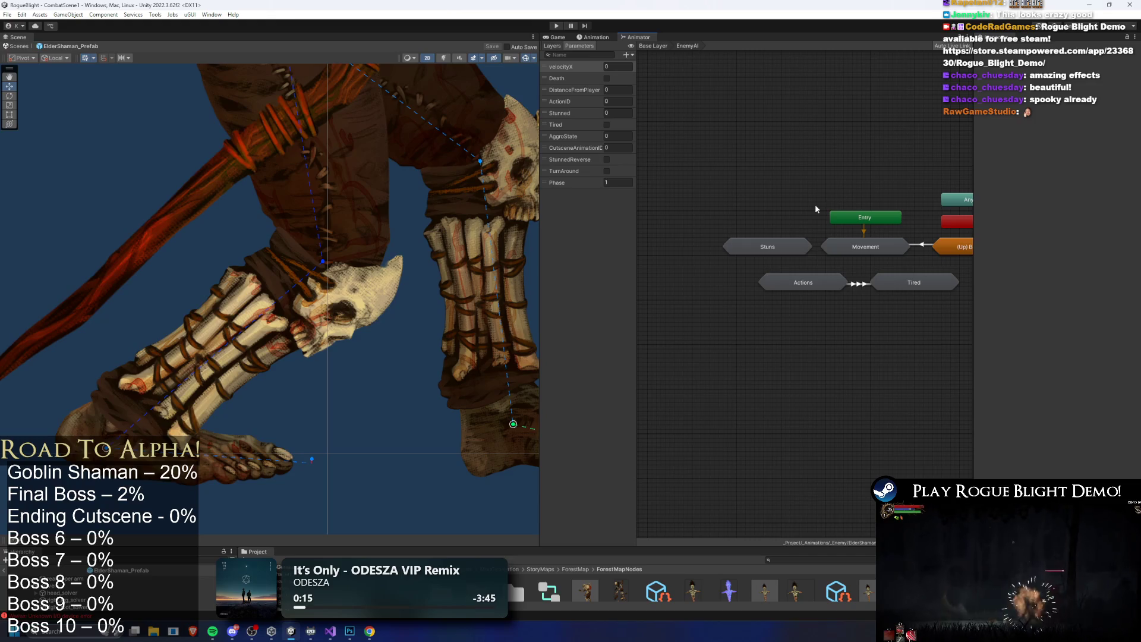
Assign the idle_elder_shaman clip as the motion of the Introduction_Start state
{"action": "left_click", "coordinate": [897, 250]}
{"action": "key", "text": "BackSpace"}
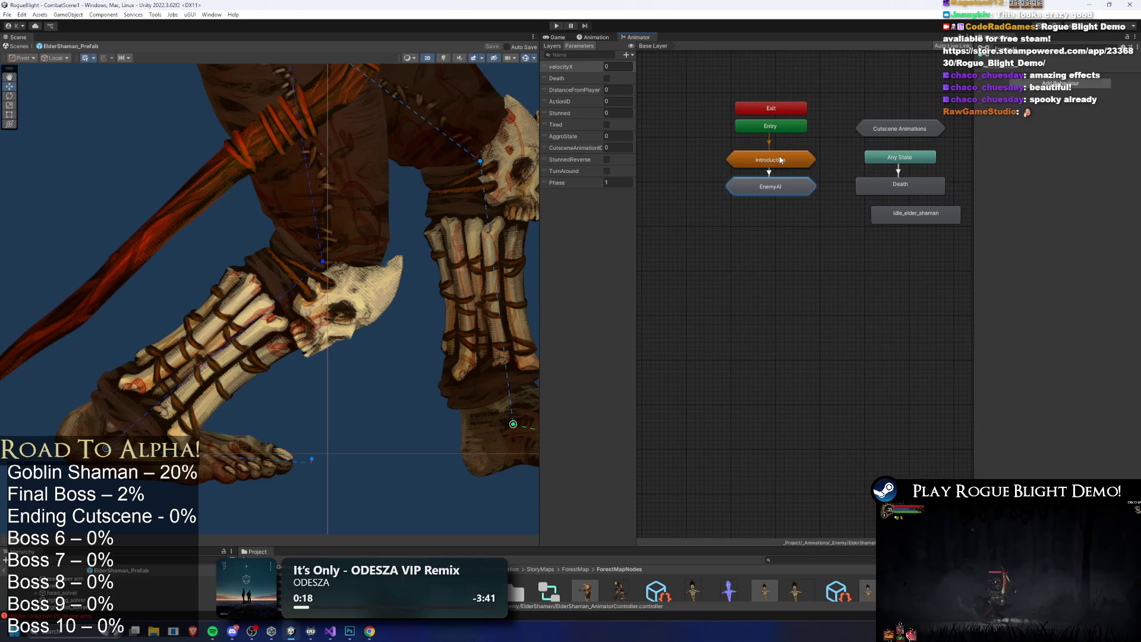
{"action": "double_click", "coordinate": [781, 159]}
{"action": "left_click", "coordinate": [828, 228]}
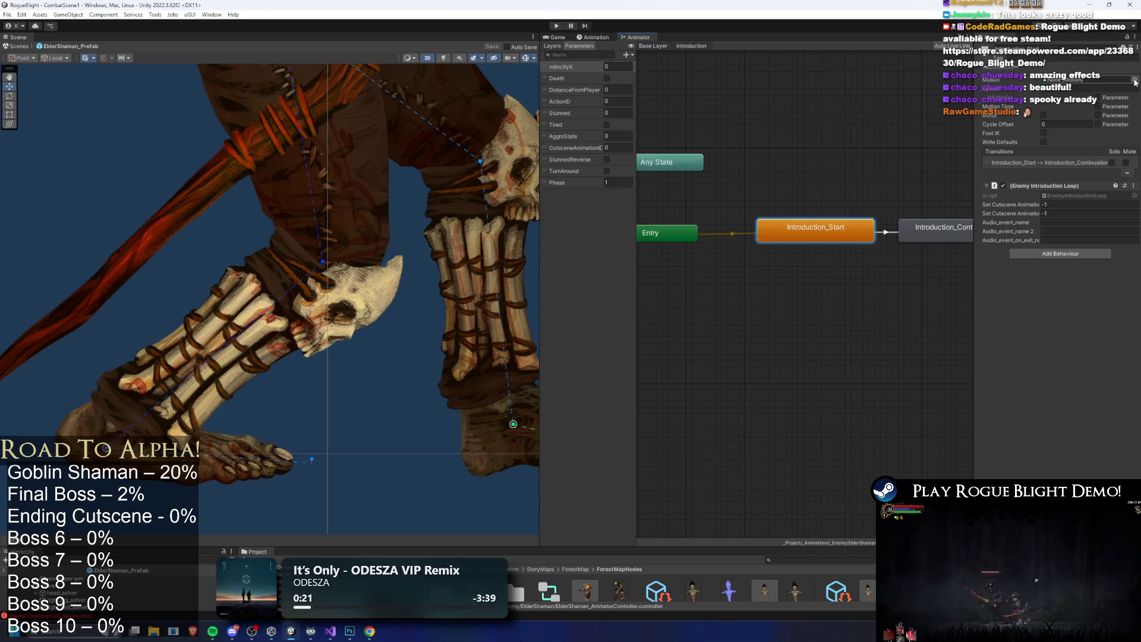
{"action": "left_click", "coordinate": [1135, 80]}
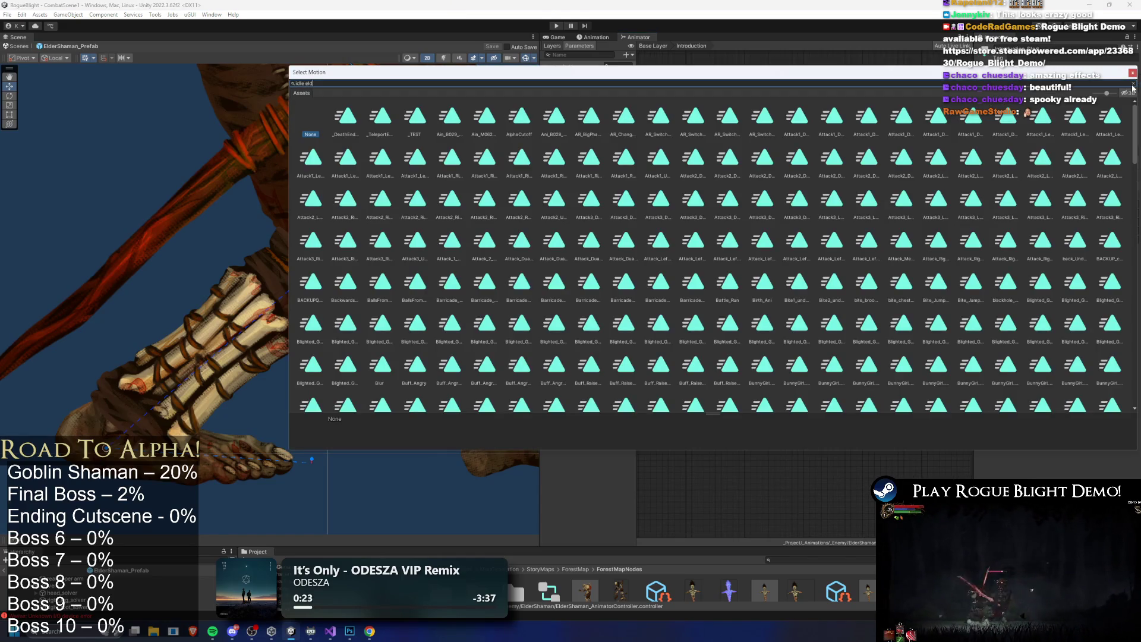
{"action": "type", "text": "er"}
{"action": "left_click", "coordinate": [344, 117]}
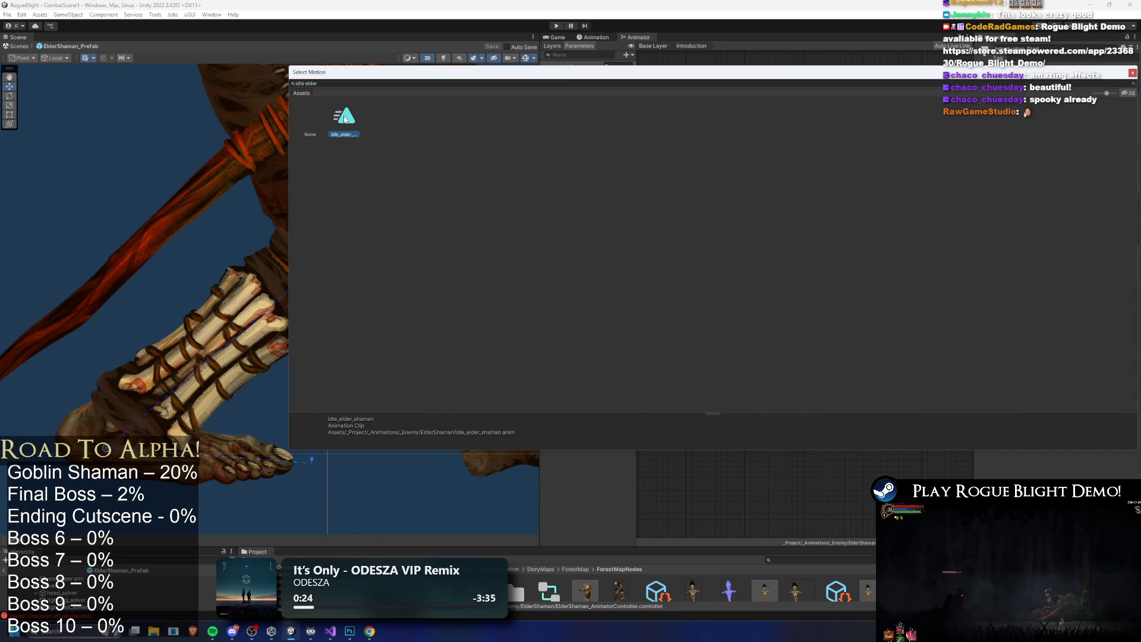
{"action": "double_click", "coordinate": [345, 118]}
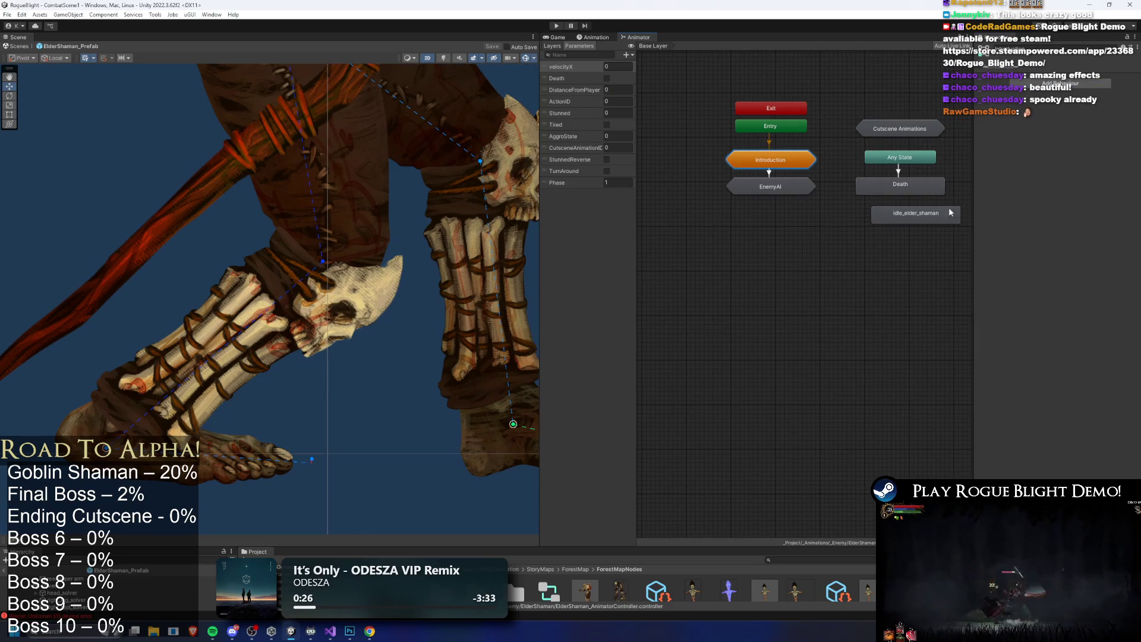
{"action": "left_click", "coordinate": [941, 217]}
In EnemyAI > Movement > MovementBlending, set the second motion slot to idle_elder_shaman
{"action": "double_click", "coordinate": [772, 188]}
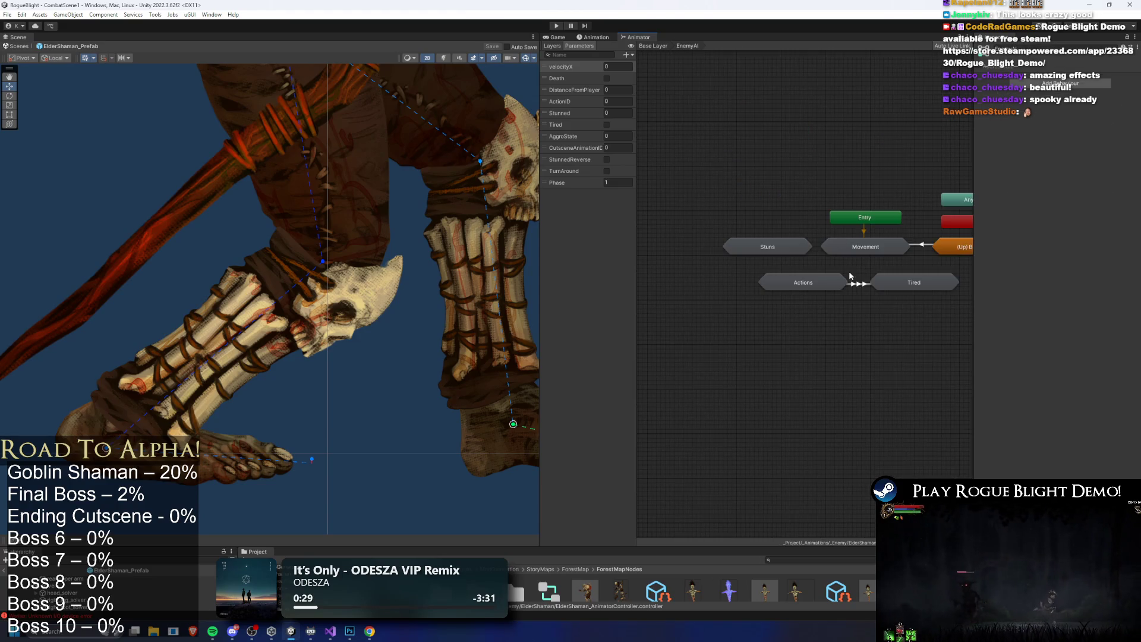
{"action": "double_click", "coordinate": [874, 247]}
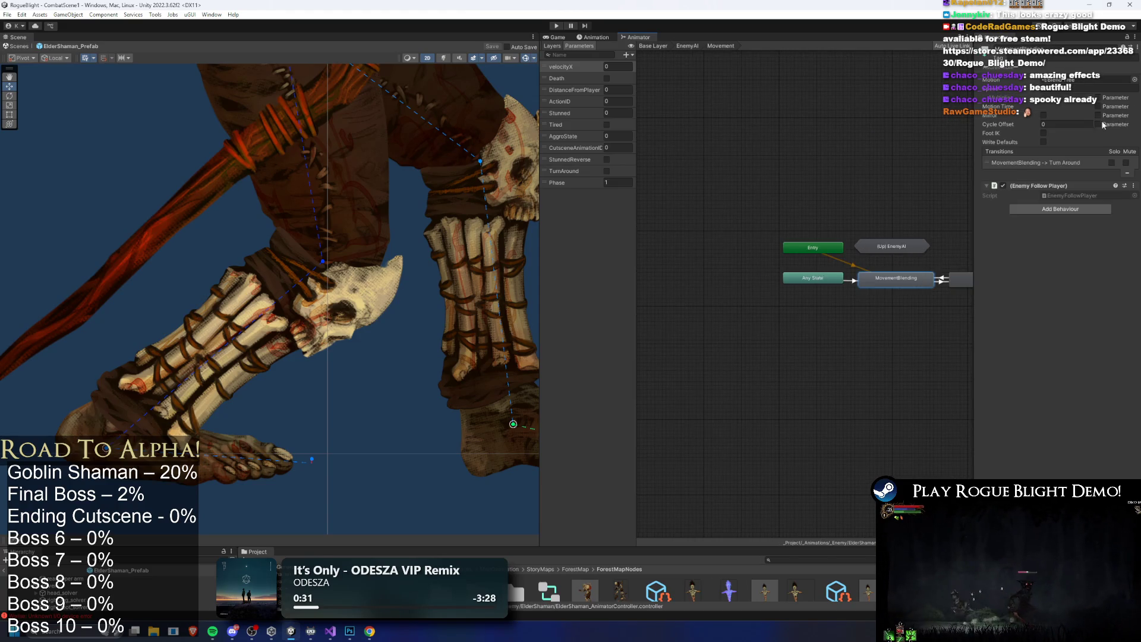
{"action": "double_click", "coordinate": [909, 290]}
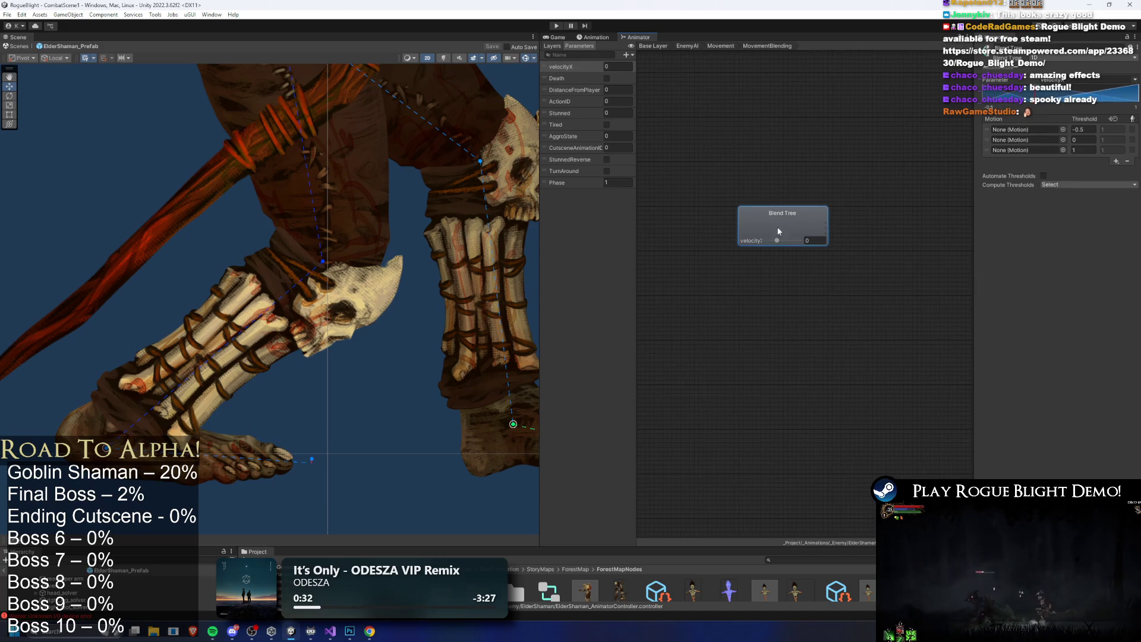
{"action": "left_click", "coordinate": [1063, 140]}
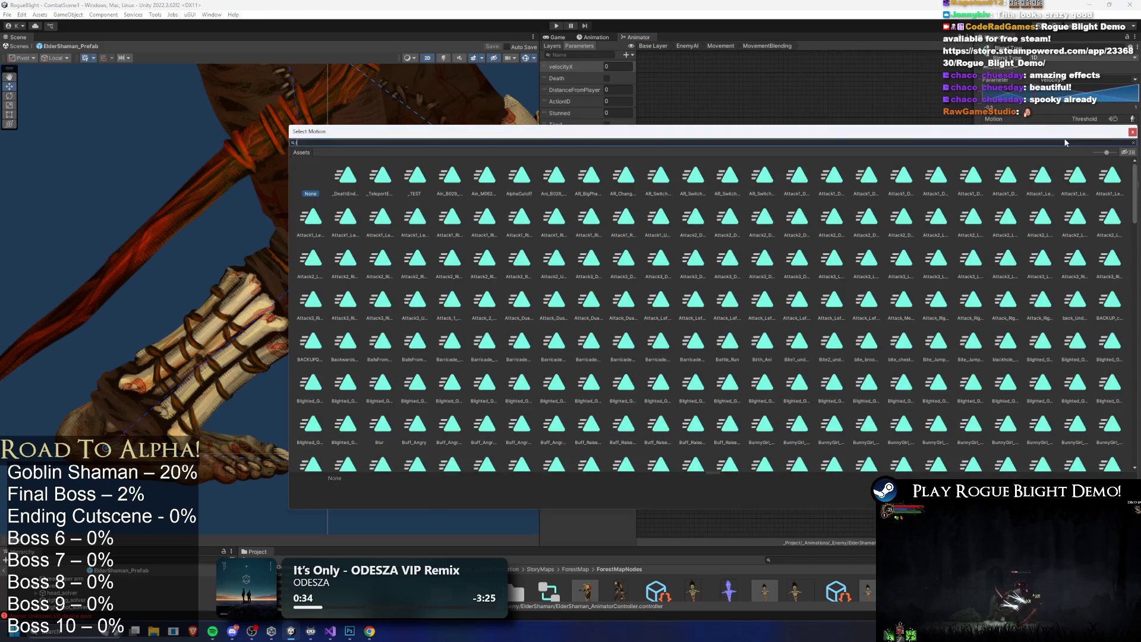
{"action": "type", "text": "elder sha"}
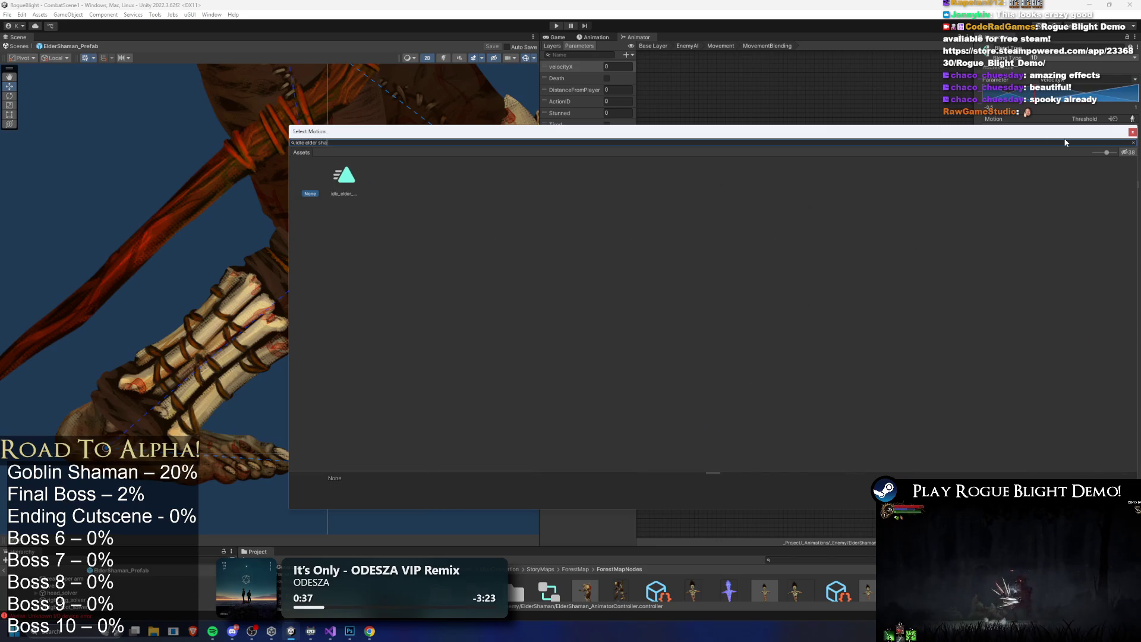
{"action": "double_click", "coordinate": [334, 193]}
Drag idle_elder_shaman from the Project panel into the first and third motion slots, then enter play mode
{"action": "left_click", "coordinate": [1049, 144]}
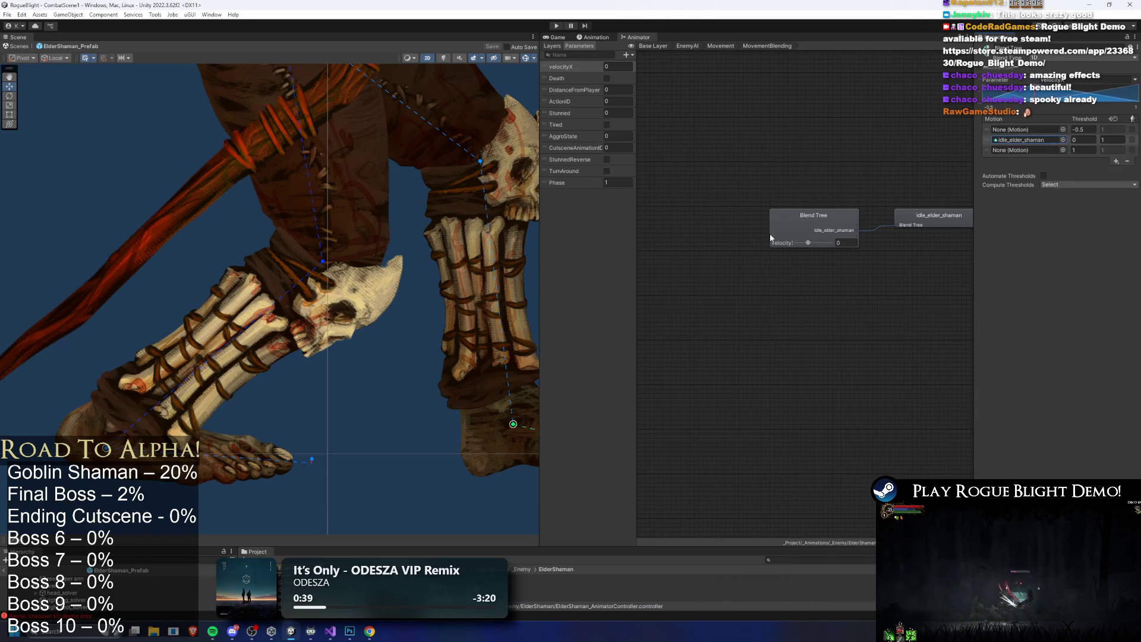
{"action": "left_click_drag", "start_coordinate": [478, 548], "coordinate": [529, 447]}
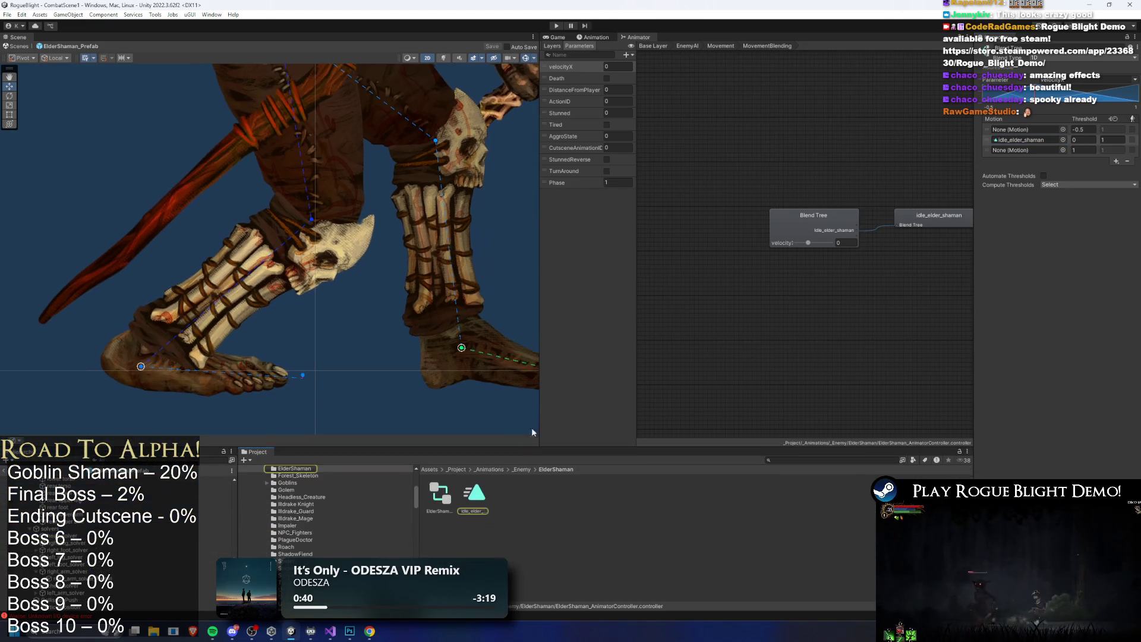
{"action": "left_click_drag", "start_coordinate": [474, 494], "coordinate": [1023, 129]}
{"action": "left_click_drag", "start_coordinate": [481, 504], "coordinate": [1022, 150]}
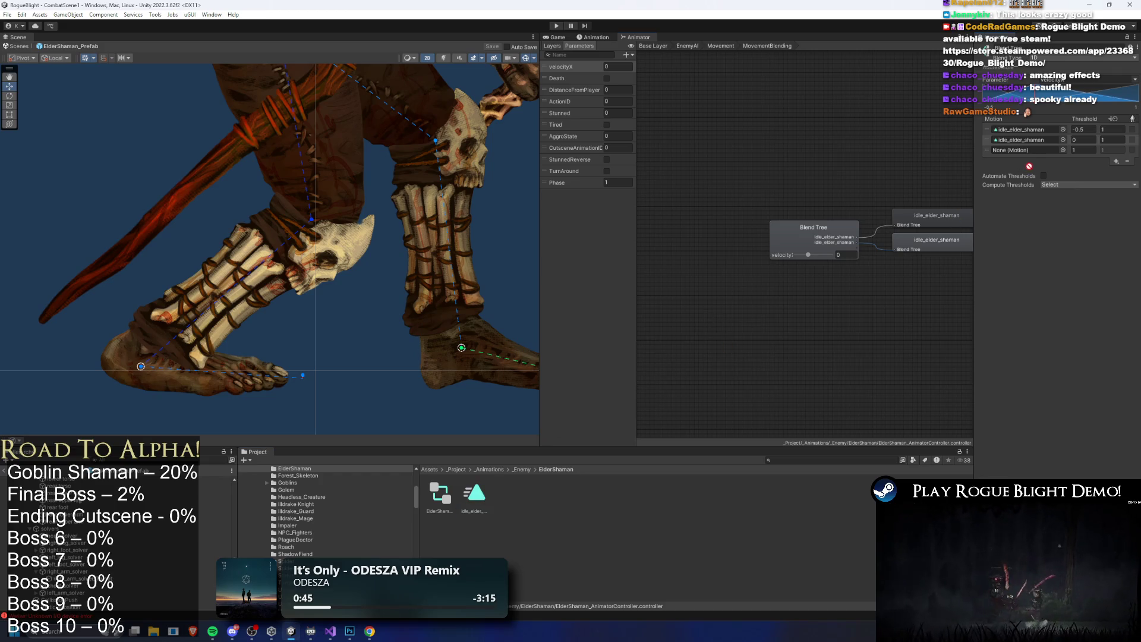
{"action": "left_click", "coordinate": [557, 26]}
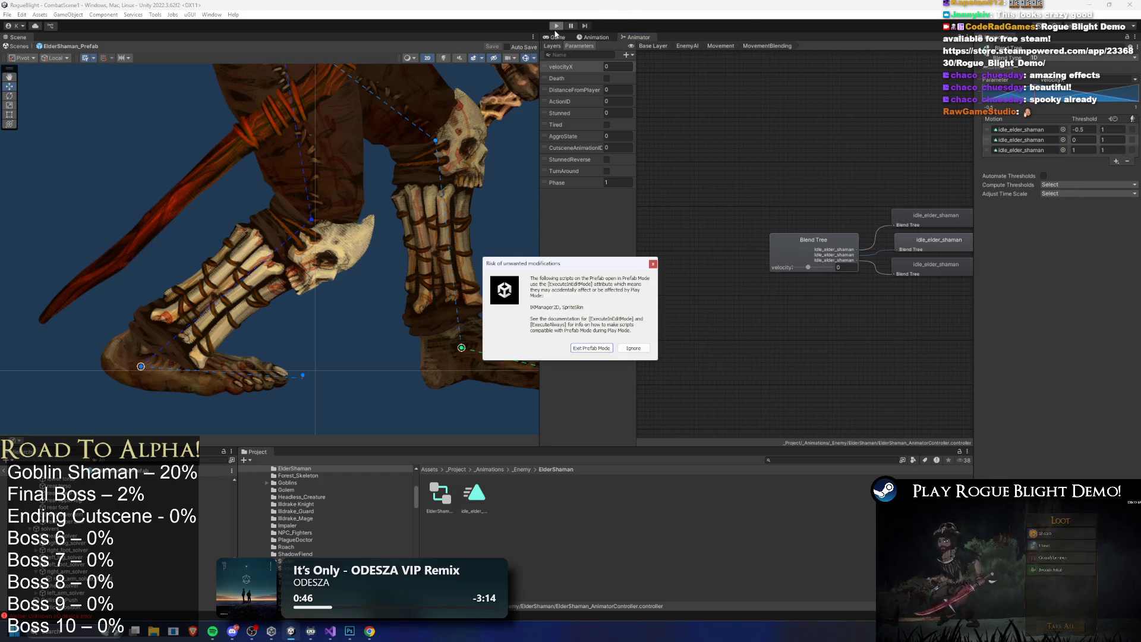
Dismiss the prefab warning, walk and jump the knight to the Elder Shaman, then stop play mode
{"action": "key", "text": "Return"}
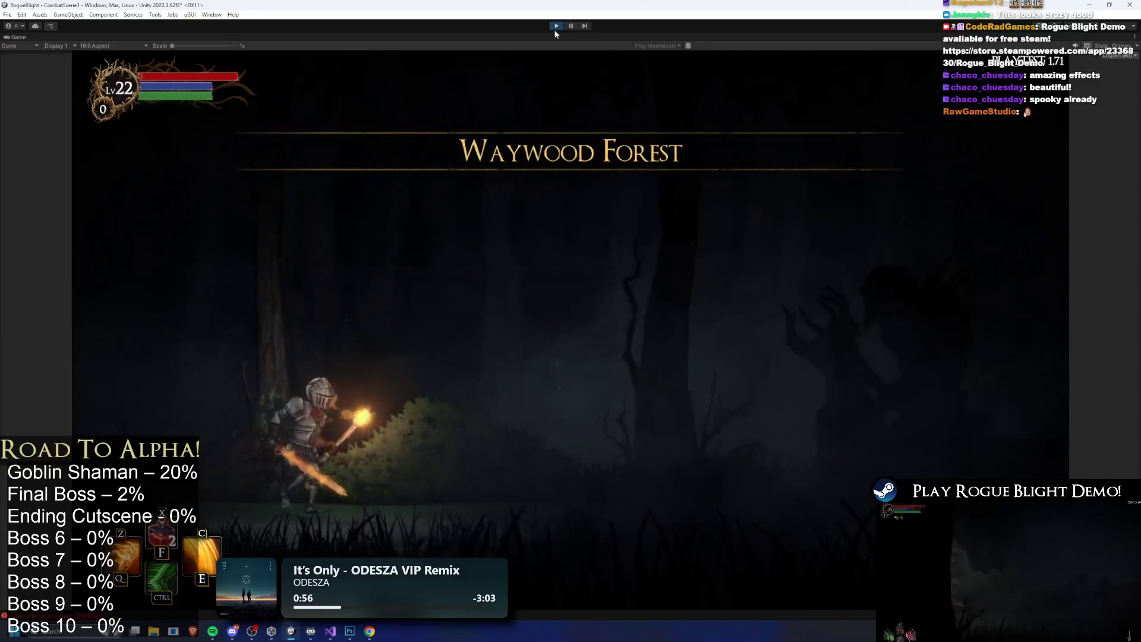
{"action": "key", "text": "d"}
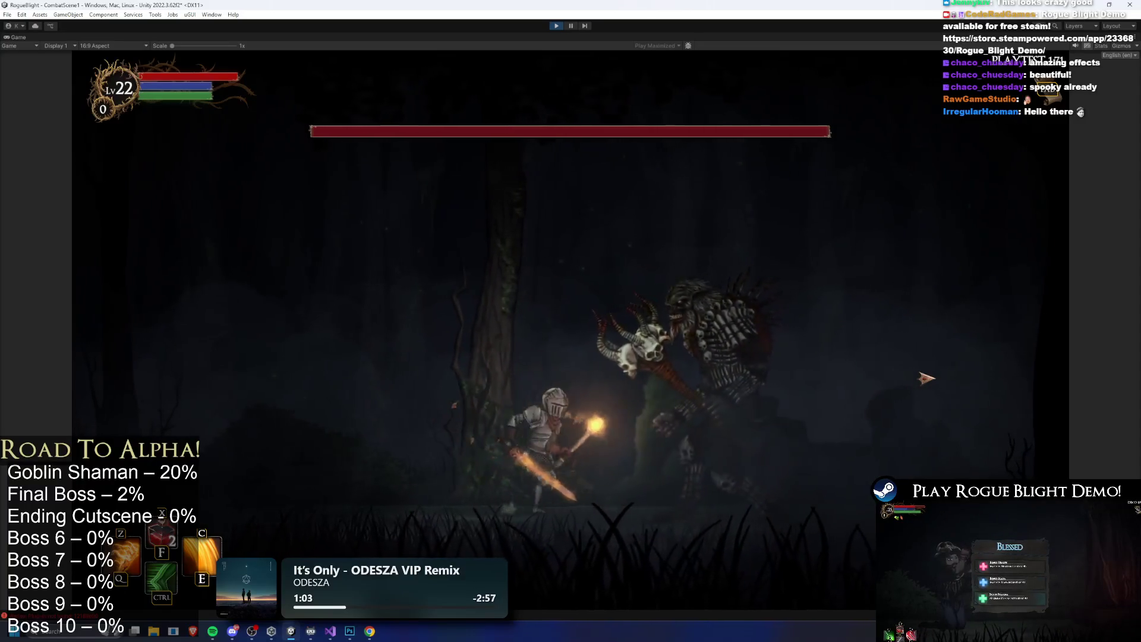
{"action": "key", "text": "space"}
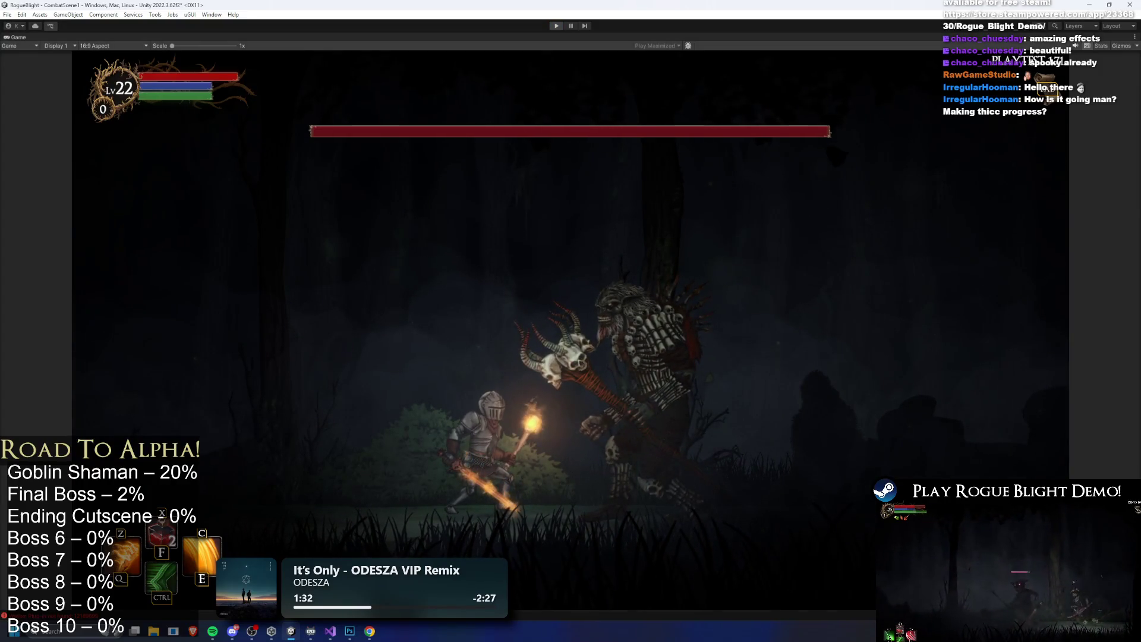
{"action": "key", "text": "ctrl+p"}
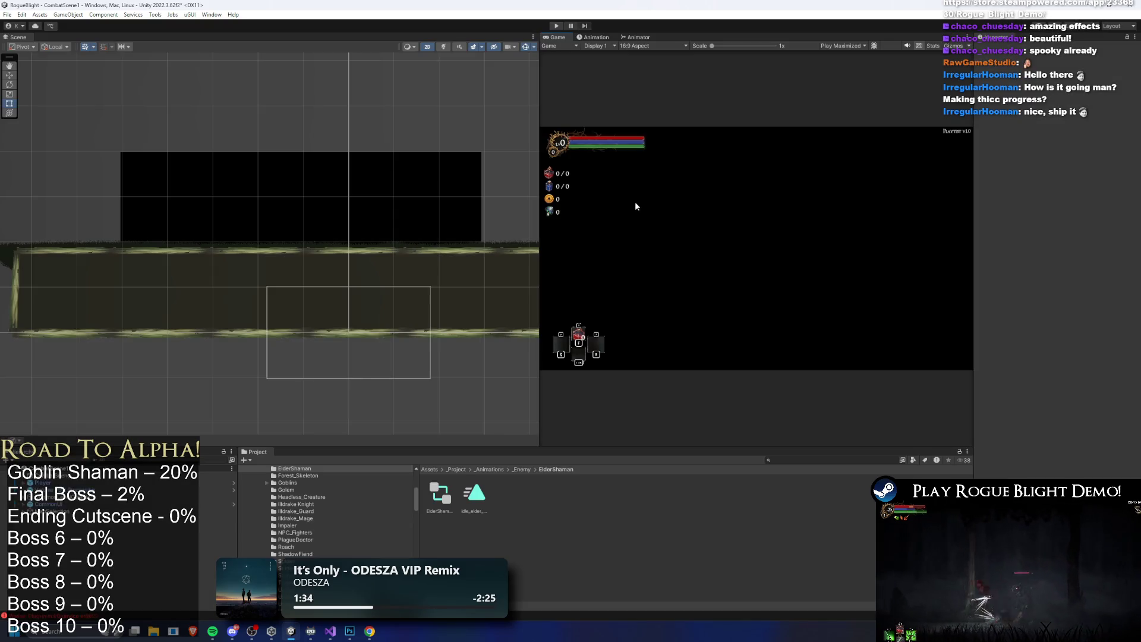
Find the ElderShaman prefab in the Project and open it for editing
{"action": "left_click", "coordinate": [808, 459]}
{"action": "type", "text": "elder shaman prefab"}
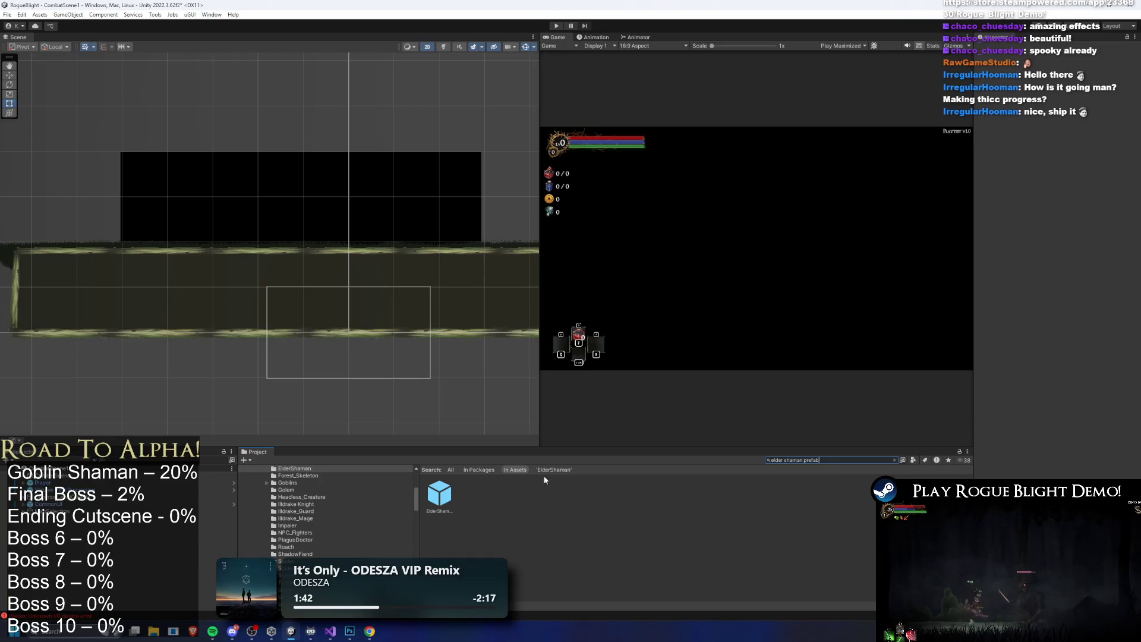
{"action": "double_click", "coordinate": [439, 494]}
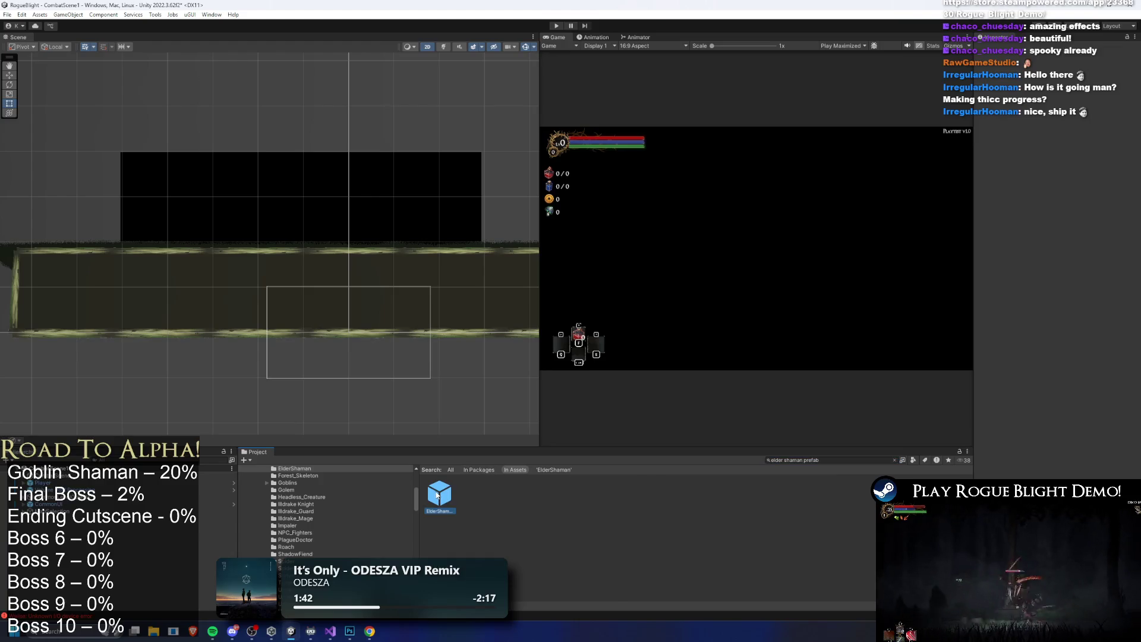
{"action": "scroll", "coordinate": [114, 263], "scroll_direction": "down", "scroll_amount": 3}
Put the skeleton doll sprite on the EnemyBack1 sorting layer and save the prefab
{"action": "left_click", "coordinate": [310, 190]}
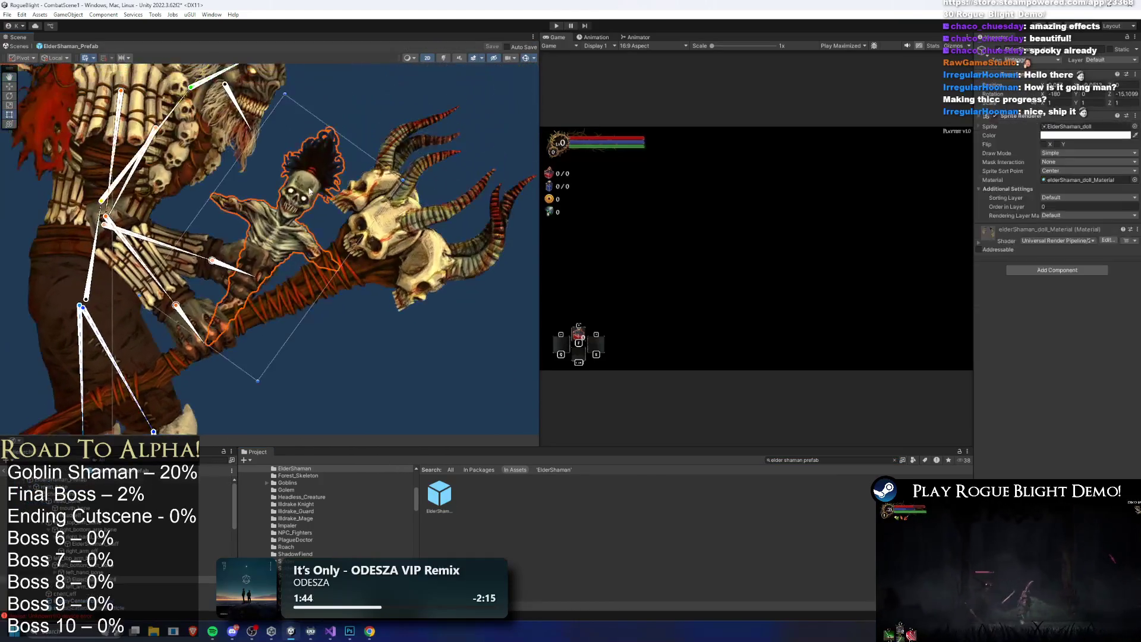
{"action": "left_click", "coordinate": [1085, 198]}
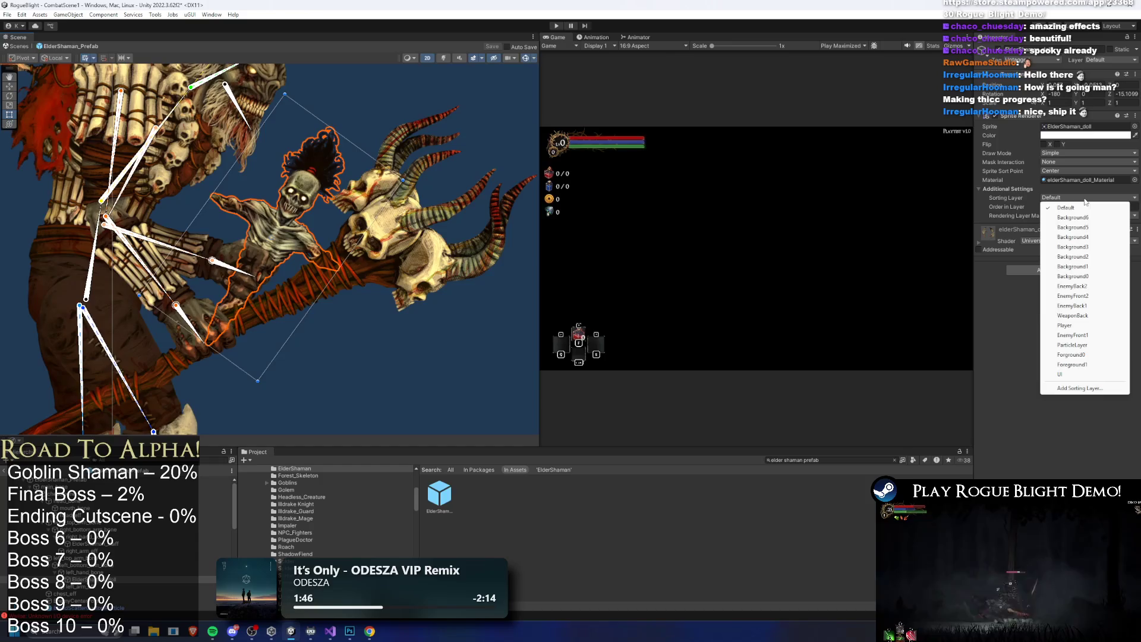
{"action": "left_click", "coordinate": [1093, 306]}
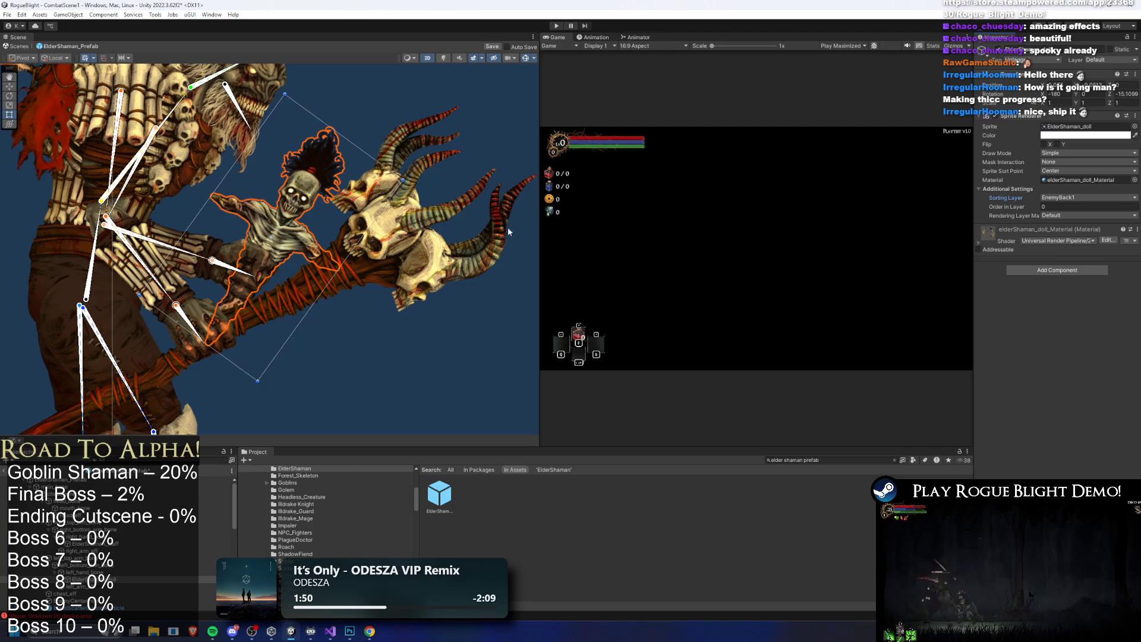
{"action": "left_click", "coordinate": [248, 244]}
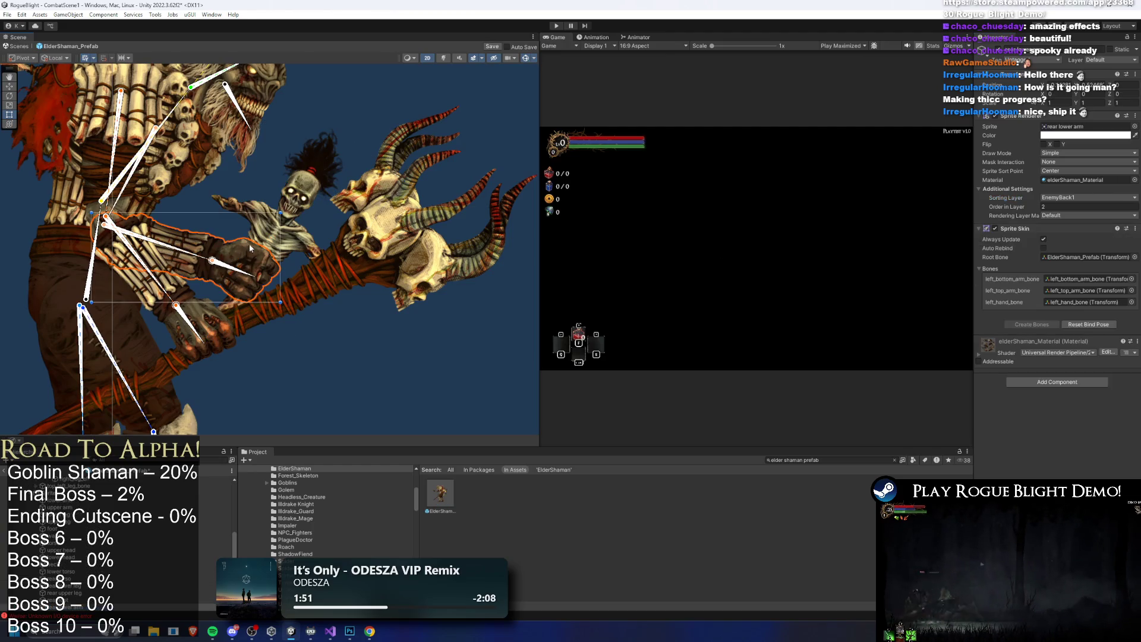
{"action": "left_click", "coordinate": [293, 197]}
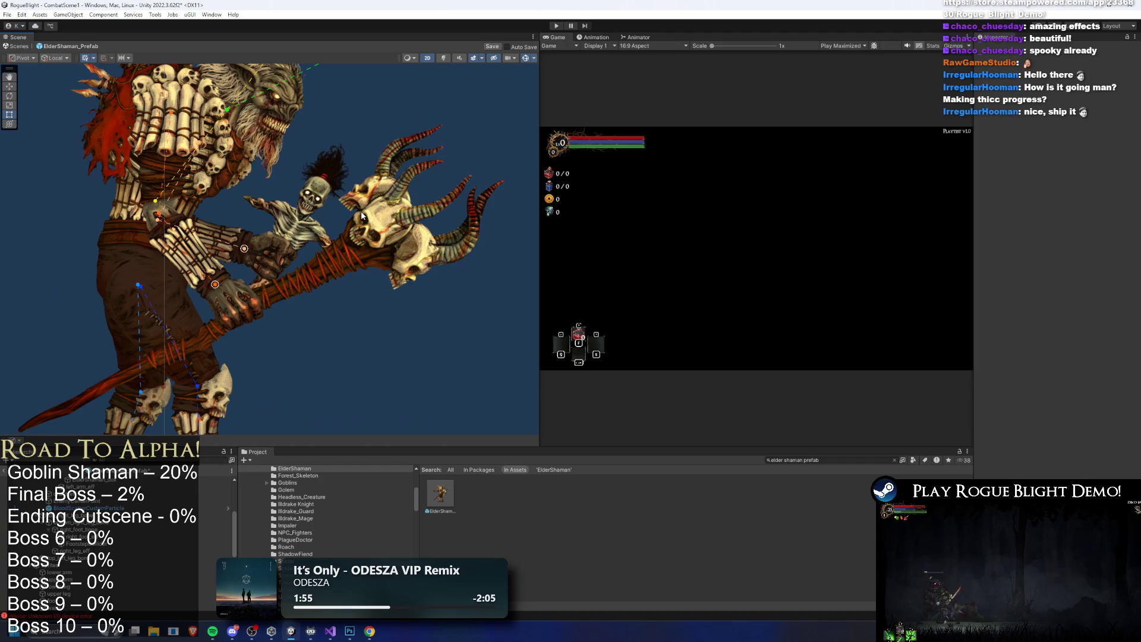
{"action": "key", "text": "ctrl+s"}
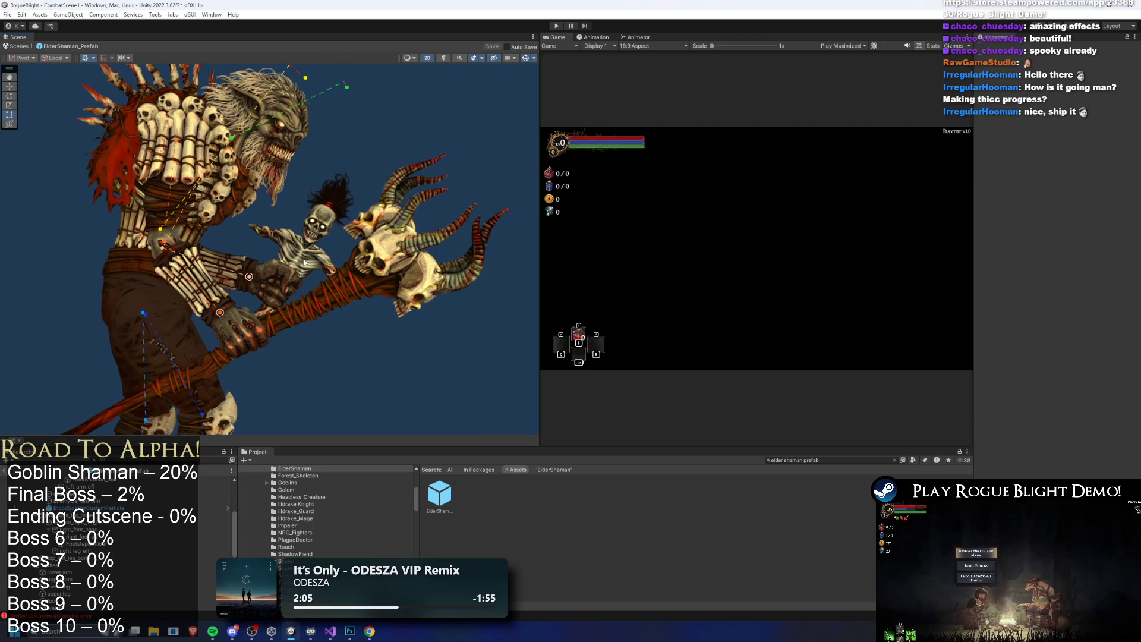
{"action": "scroll", "coordinate": [313, 265], "scroll_direction": "down", "scroll_amount": 2}
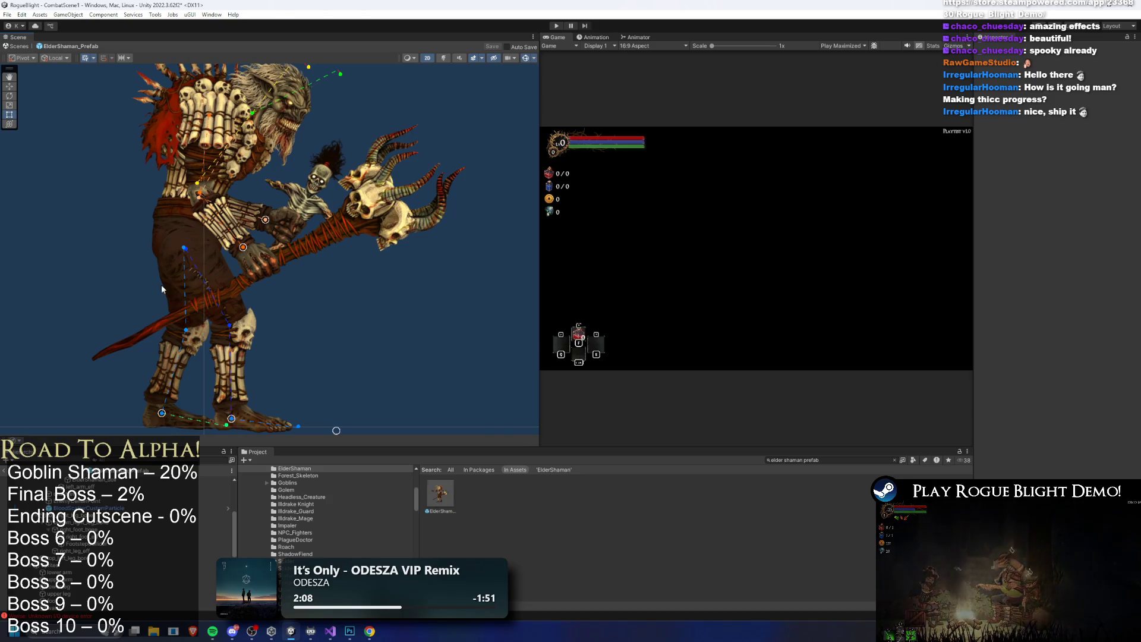
Select the upper leg bone and show the idle_elder_shaman clip in the Animation window
{"action": "left_click", "coordinate": [207, 284]}
{"action": "left_click", "coordinate": [209, 279]}
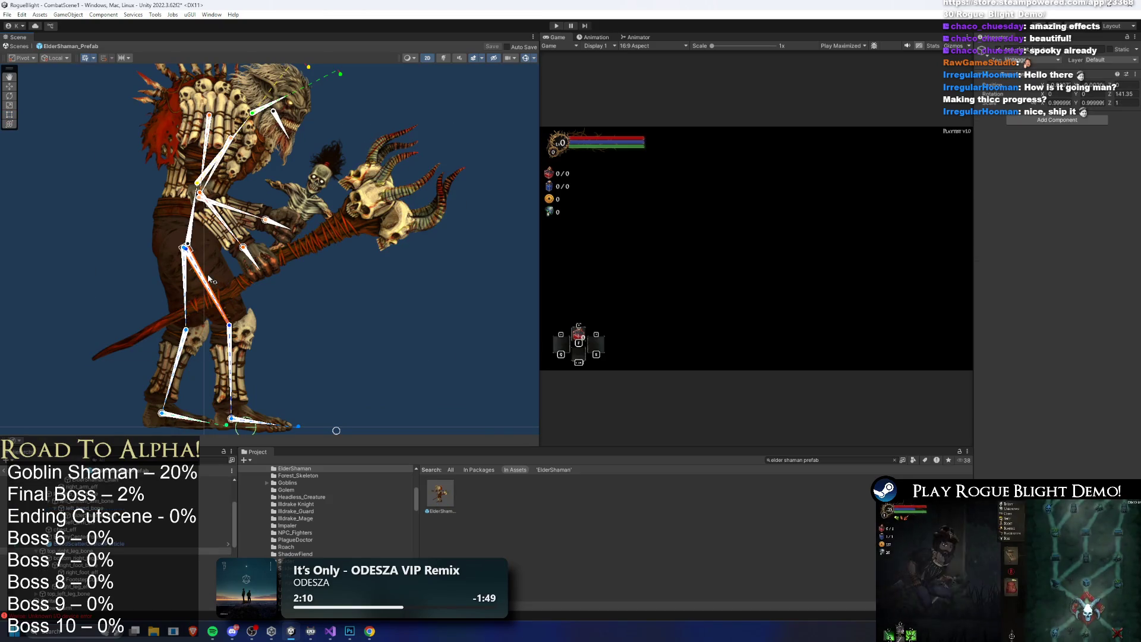
{"action": "left_click", "coordinate": [594, 37]}
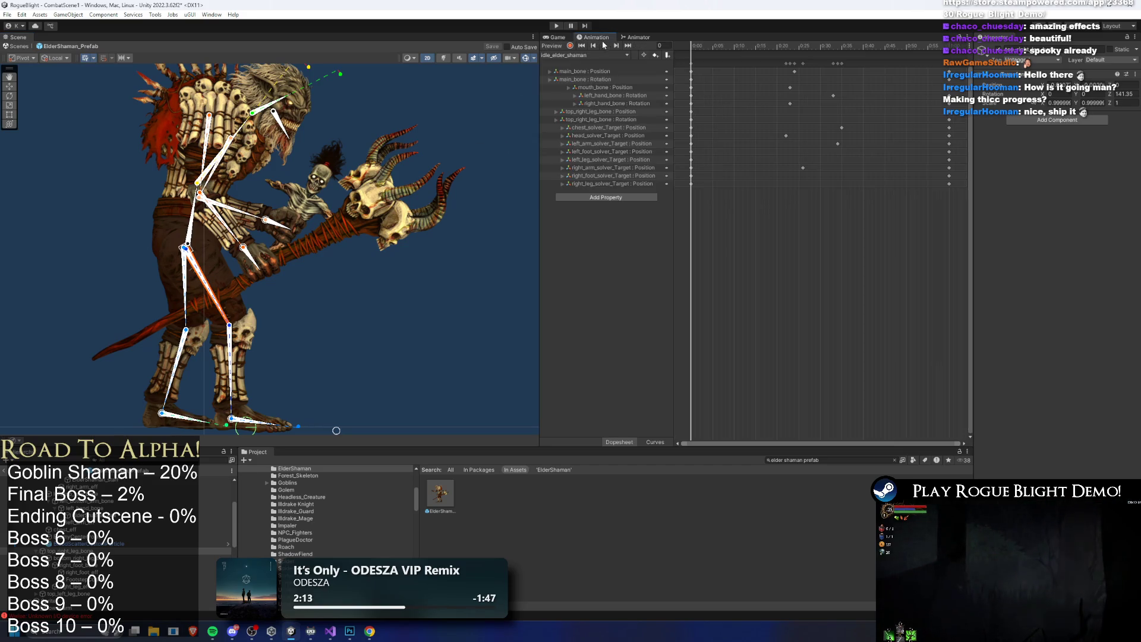
{"action": "left_click", "coordinate": [584, 55]}
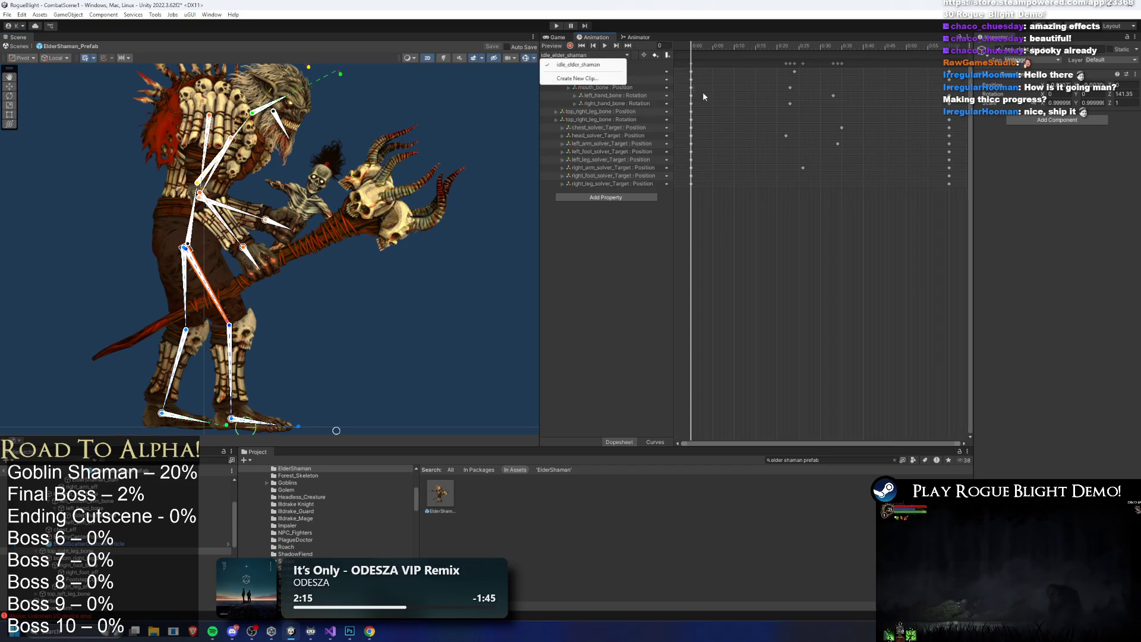
{"action": "left_click", "coordinate": [641, 119]}
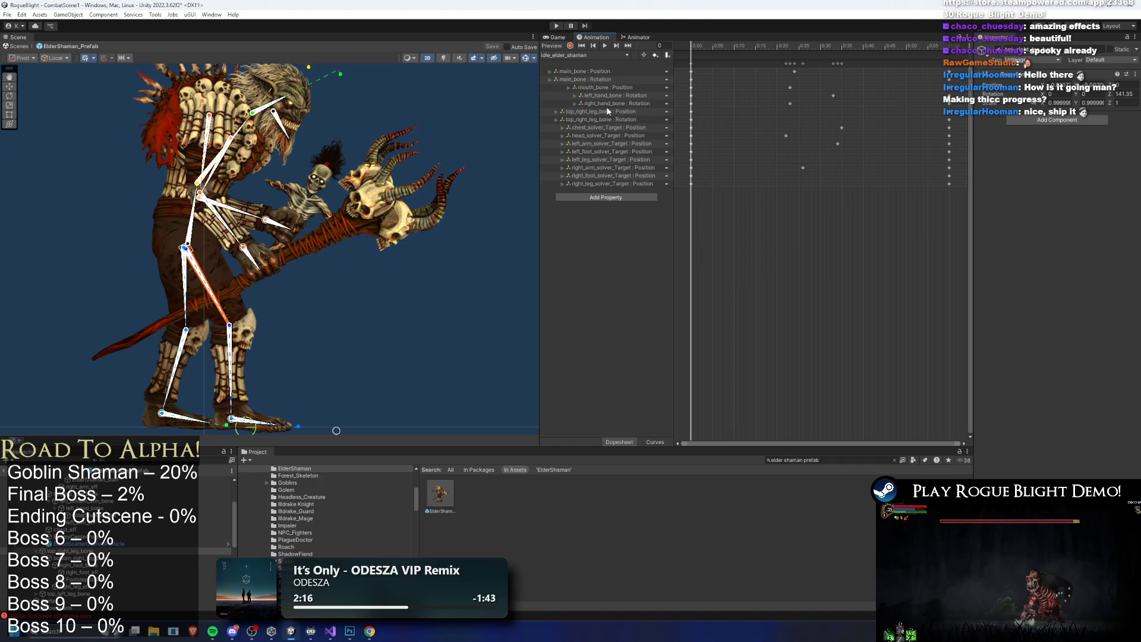
Record a test leg pose at frame 8, then undo those keyframes
{"action": "left_click_drag", "start_coordinate": [703, 51], "coordinate": [725, 51]}
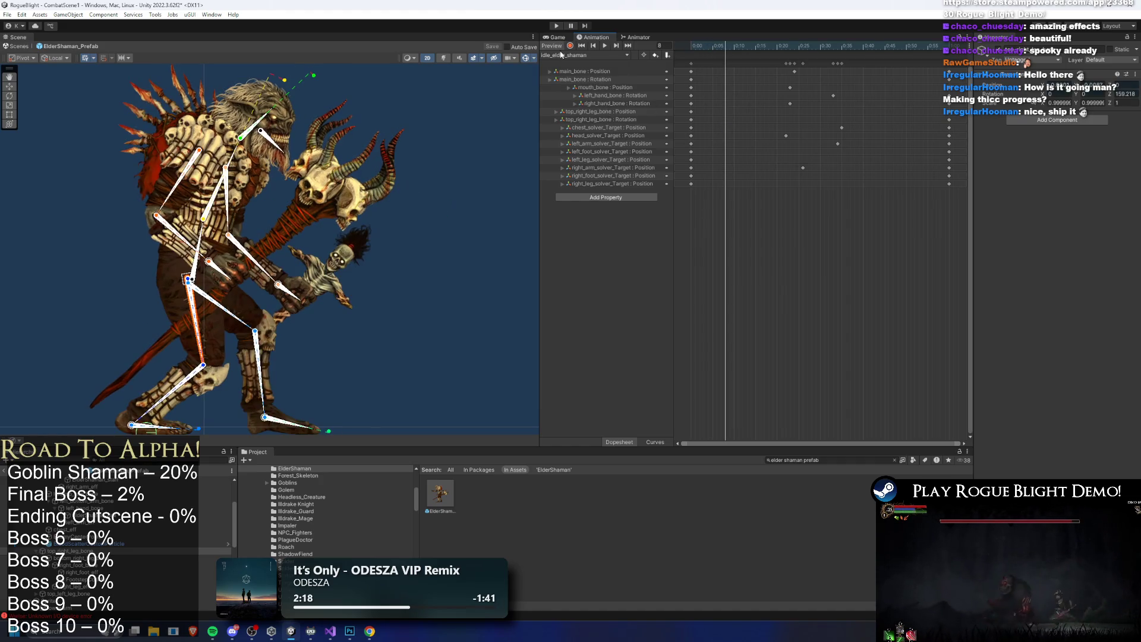
{"action": "left_click", "coordinate": [571, 46]}
{"action": "scroll", "coordinate": [202, 268], "scroll_direction": "up", "scroll_amount": 2}
{"action": "left_click_drag", "start_coordinate": [181, 285], "coordinate": [189, 284]}
{"action": "key", "text": "ctrl+z"}
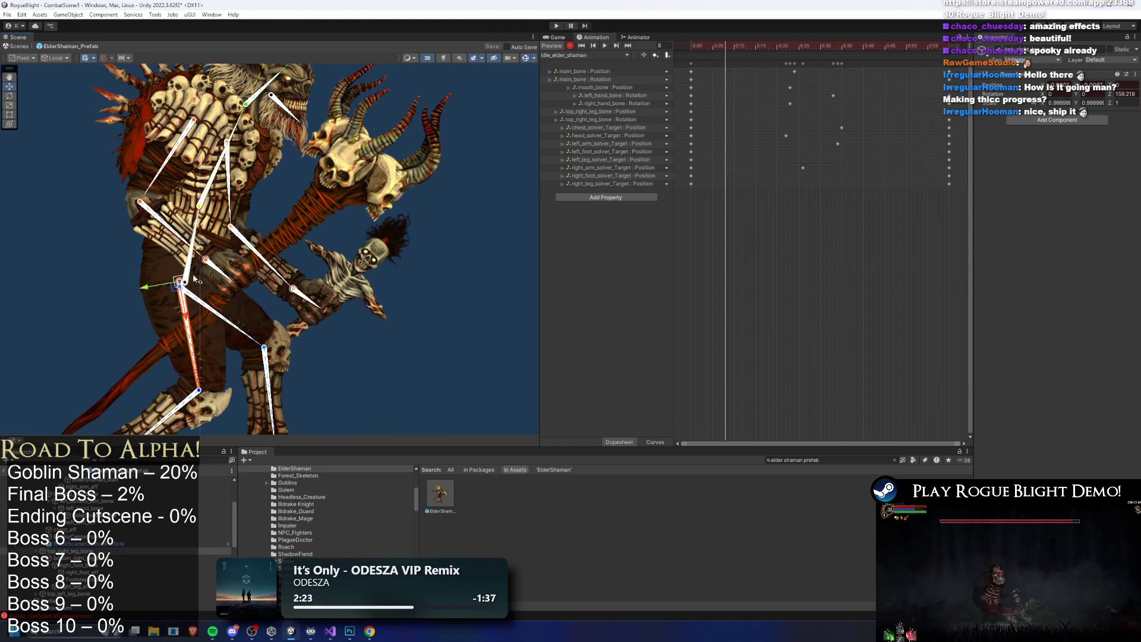
{"action": "key", "text": "ctrl+z"}
{"action": "key", "text": "ctrl+z"}
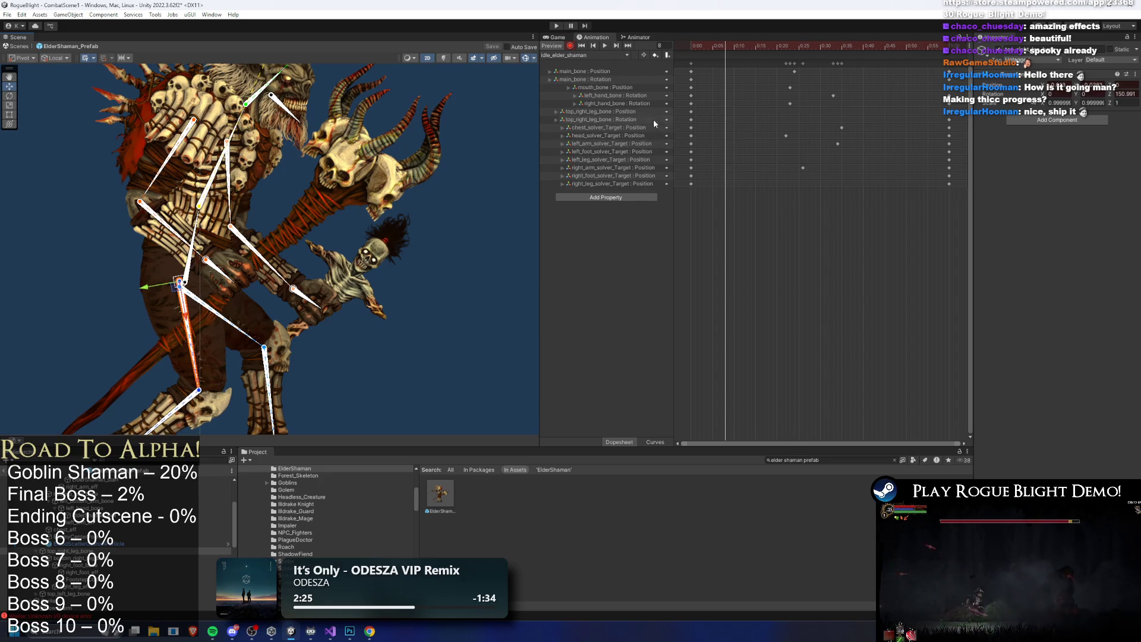
{"action": "key", "text": "ctrl+z"}
Preview the clip playing and delete the top_right_leg_bone Position track
{"action": "key", "text": "space"}
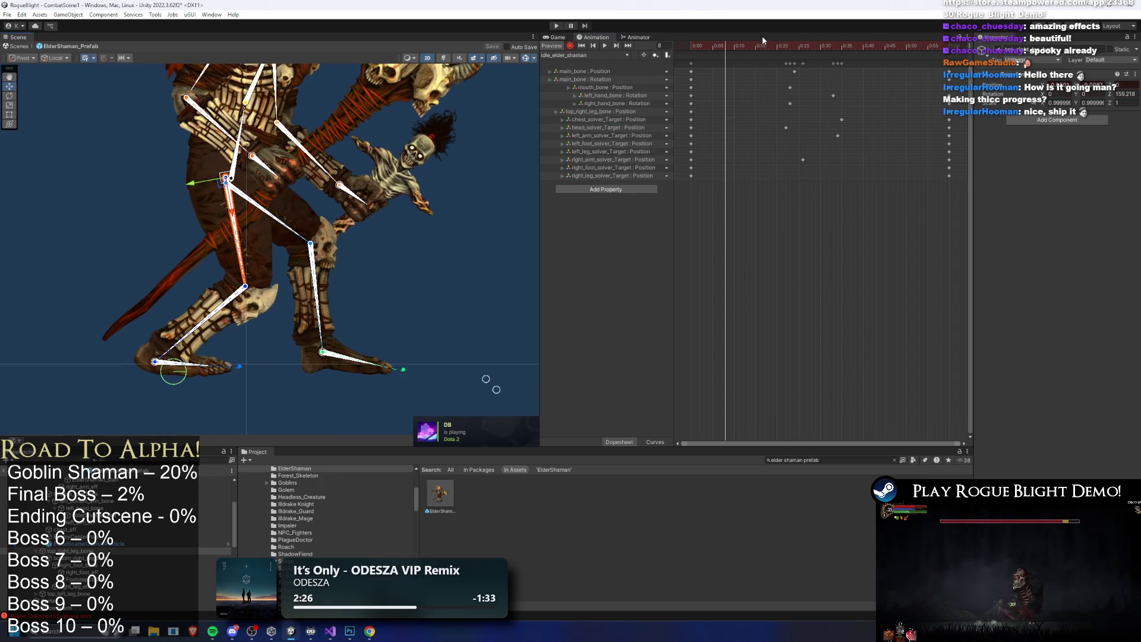
{"action": "scroll", "coordinate": [232, 370], "scroll_direction": "up", "scroll_amount": 10}
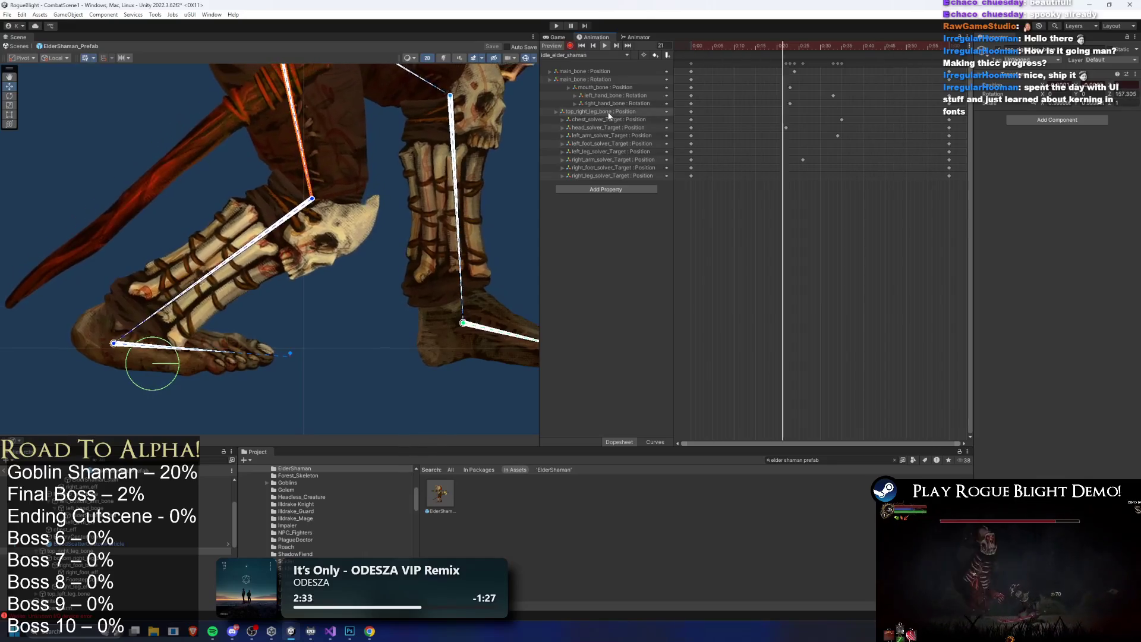
{"action": "left_click", "coordinate": [619, 112]}
{"action": "key", "text": "Delete"}
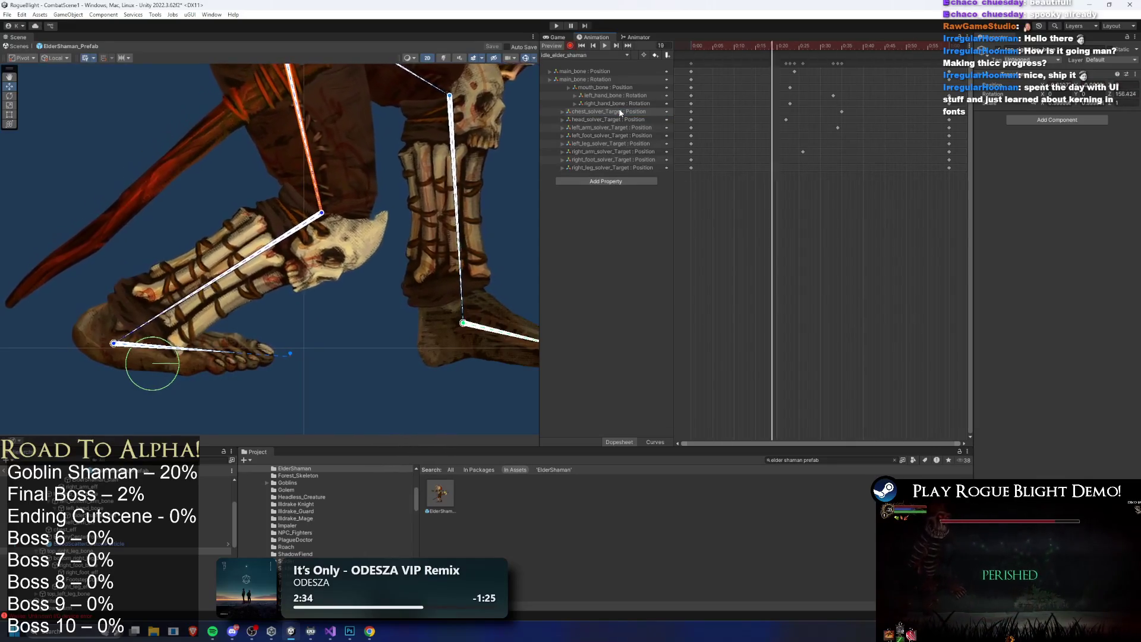